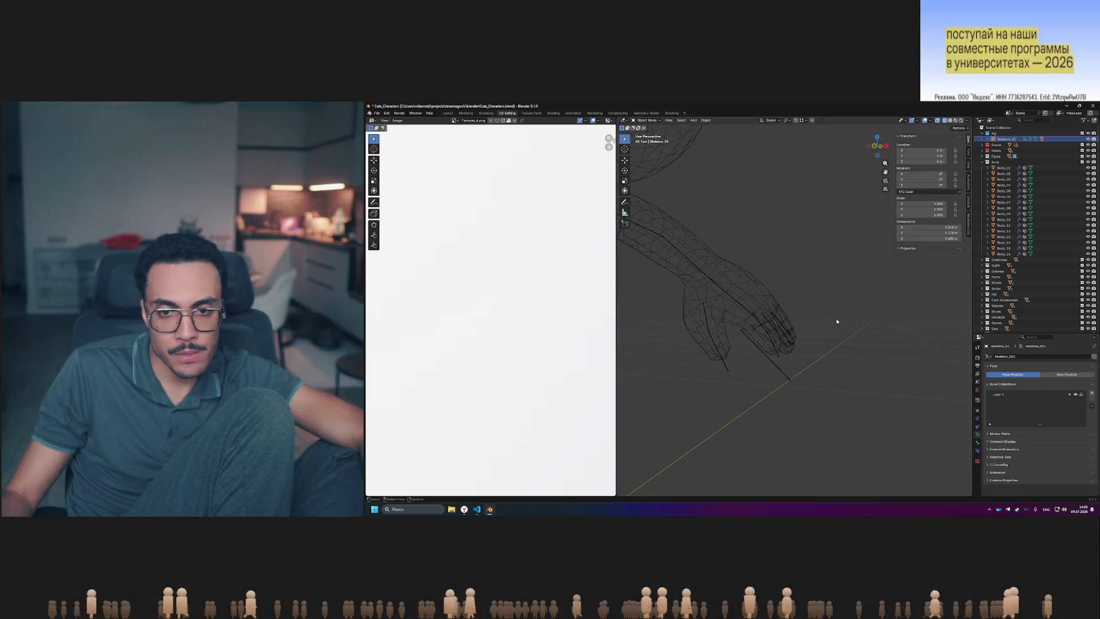
- Orbit, pan and zoom across the accessory, hand, costume and body rows, ending close on the rigged character
scroll(777, 366, down, 6)
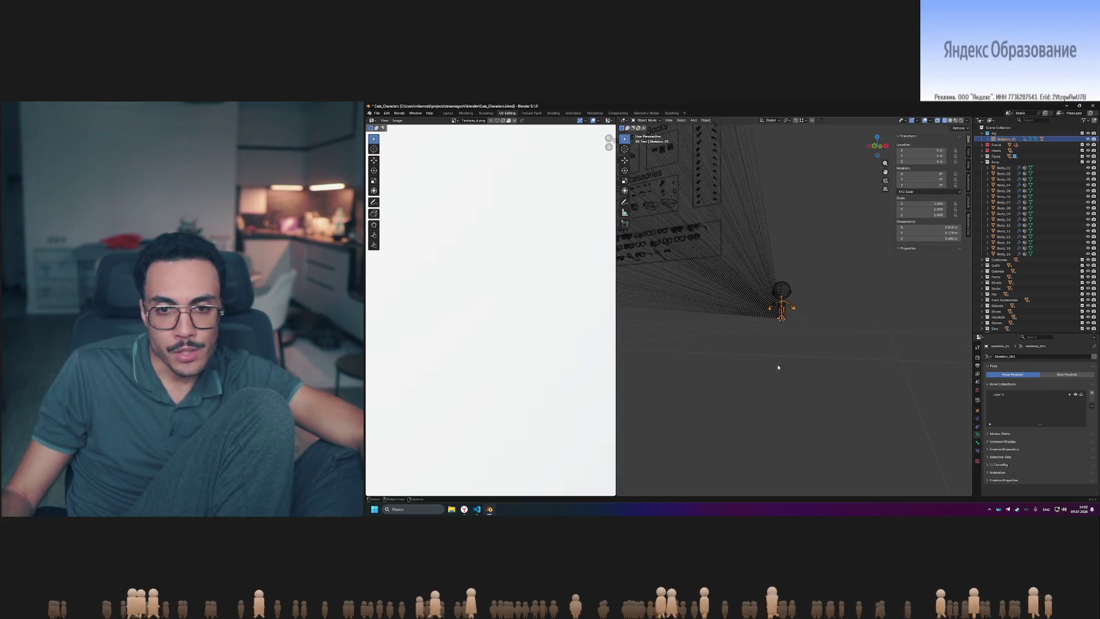
mouse_move(721, 337)
middle_down()
mouse_move(786, 319)
mouse_move(830, 328)
middle_up()
shift+middle_drag(798, 289, 814, 355)
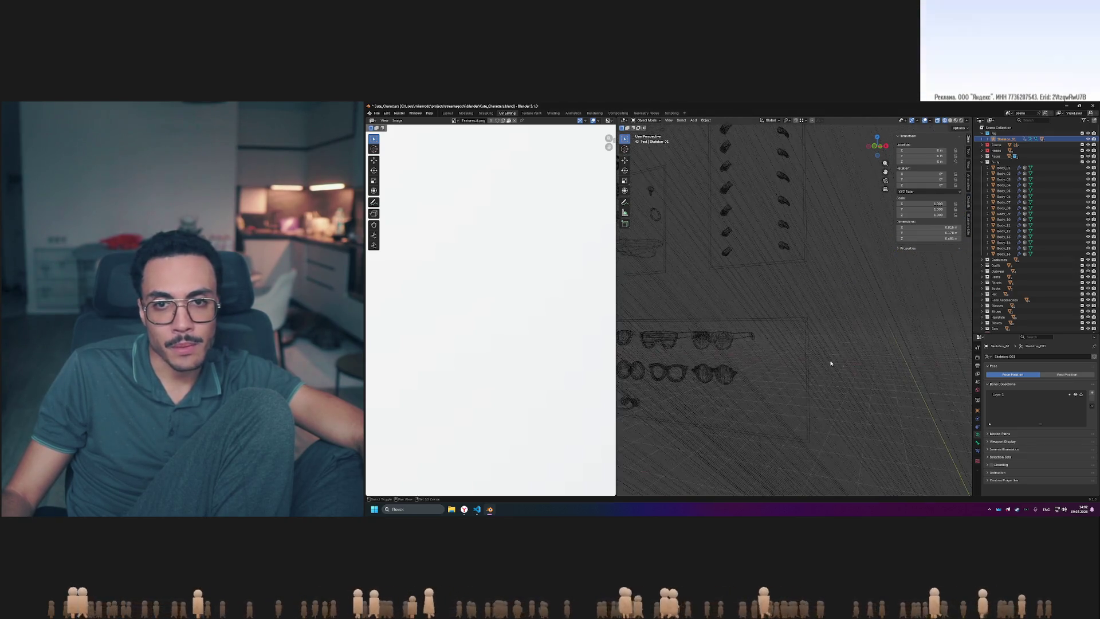
scroll(813, 355, down, 3)
scroll(769, 212, up, 5)
mouse_move(769, 212)
middle_down()
mouse_move(805, 262)
mouse_move(843, 272)
mouse_move(861, 368)
middle_up()
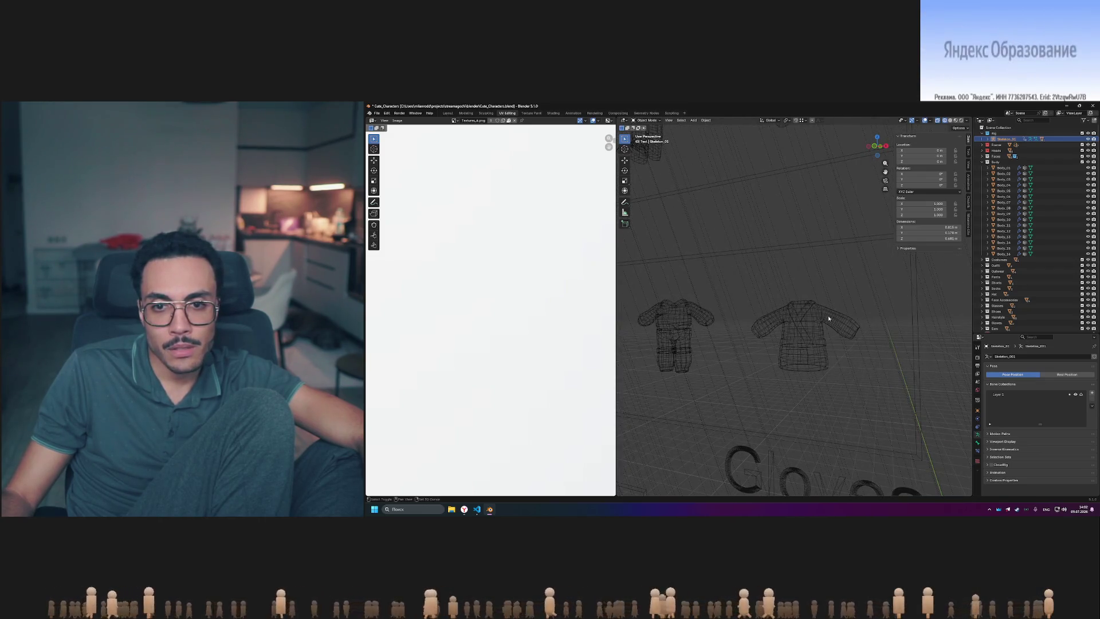
middle_drag(828, 319, 850, 332)
mouse_move(810, 269)
middle_down()
mouse_move(836, 361)
mouse_move(810, 338)
mouse_move(823, 332)
middle_up()
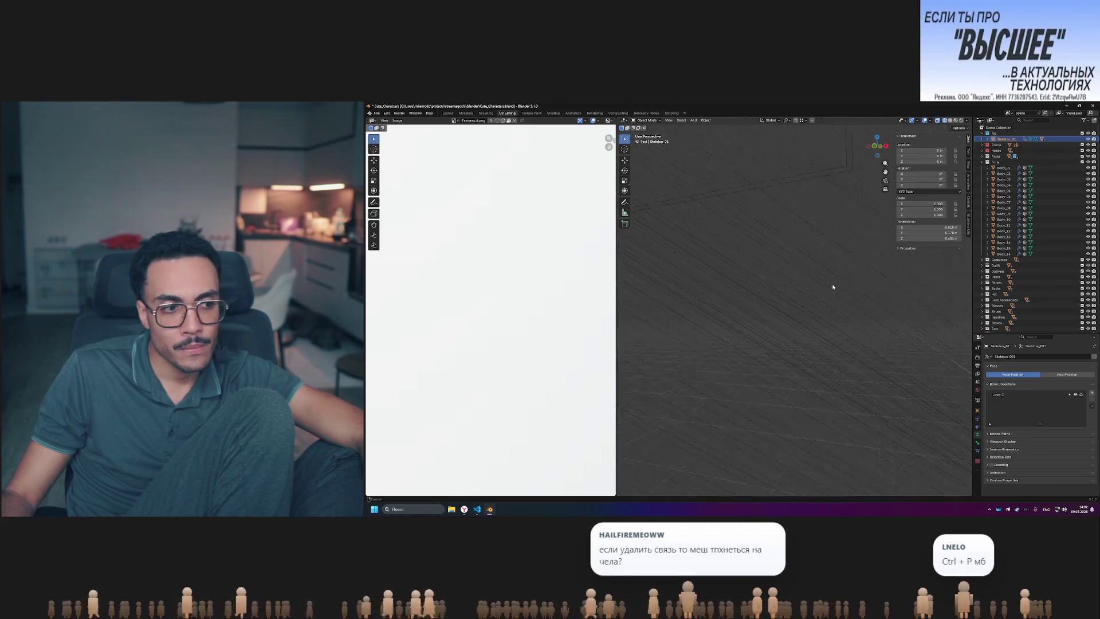
scroll(805, 356, down, 5)
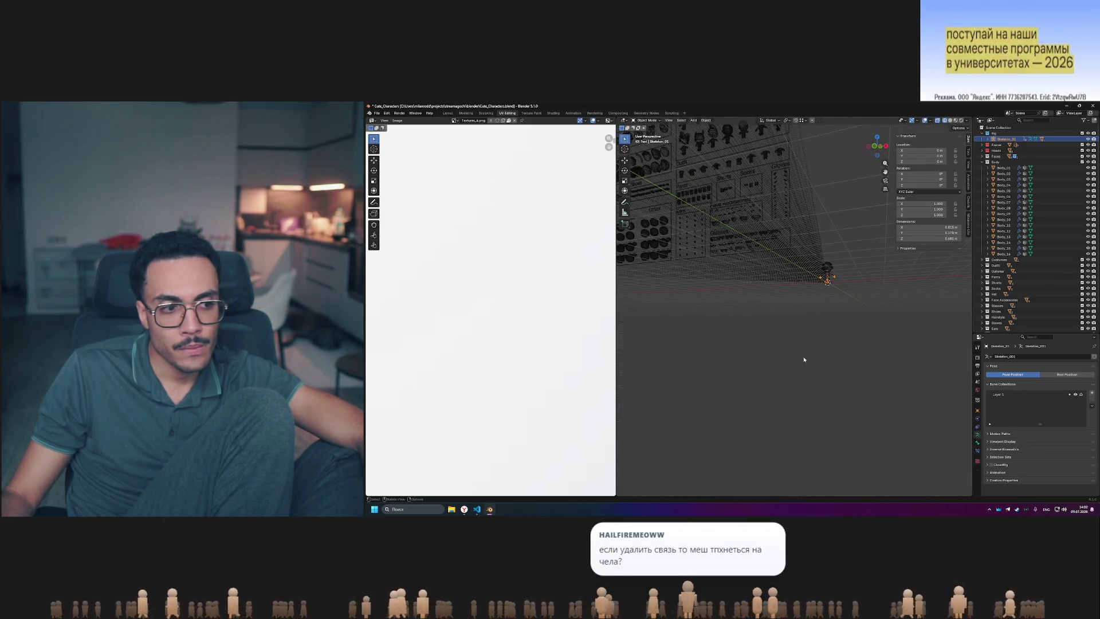
mouse_move(807, 331)
middle_down()
mouse_move(800, 338)
mouse_move(811, 323)
middle_up()
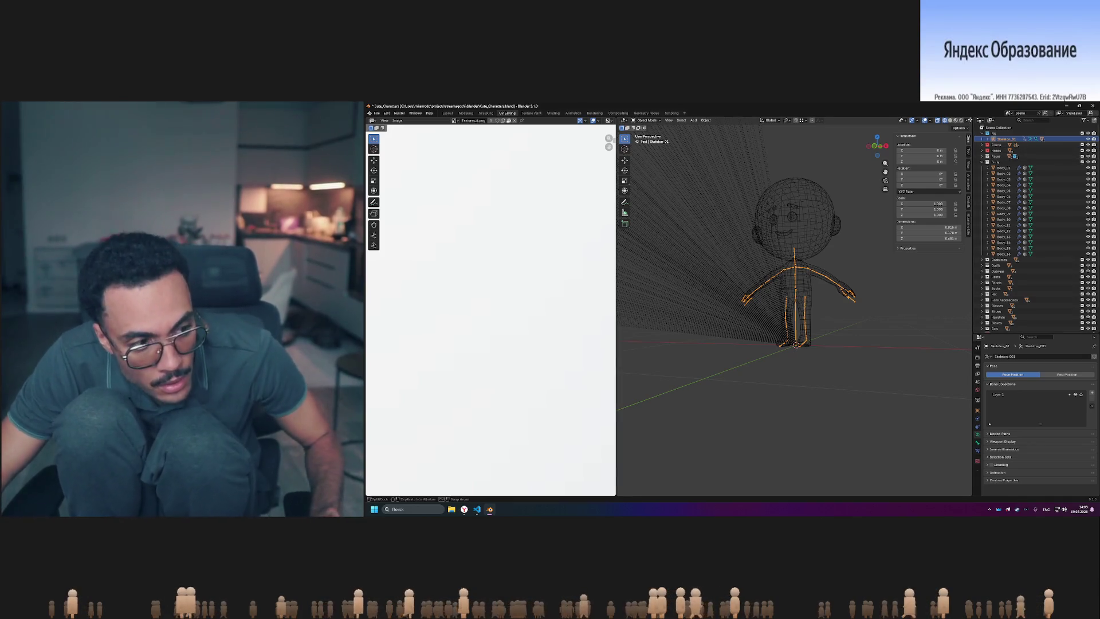
- Browse the sidebar's Animation, View and Collections panels, reveal the skeleton's hops property, and select Body_01
click(968, 169)
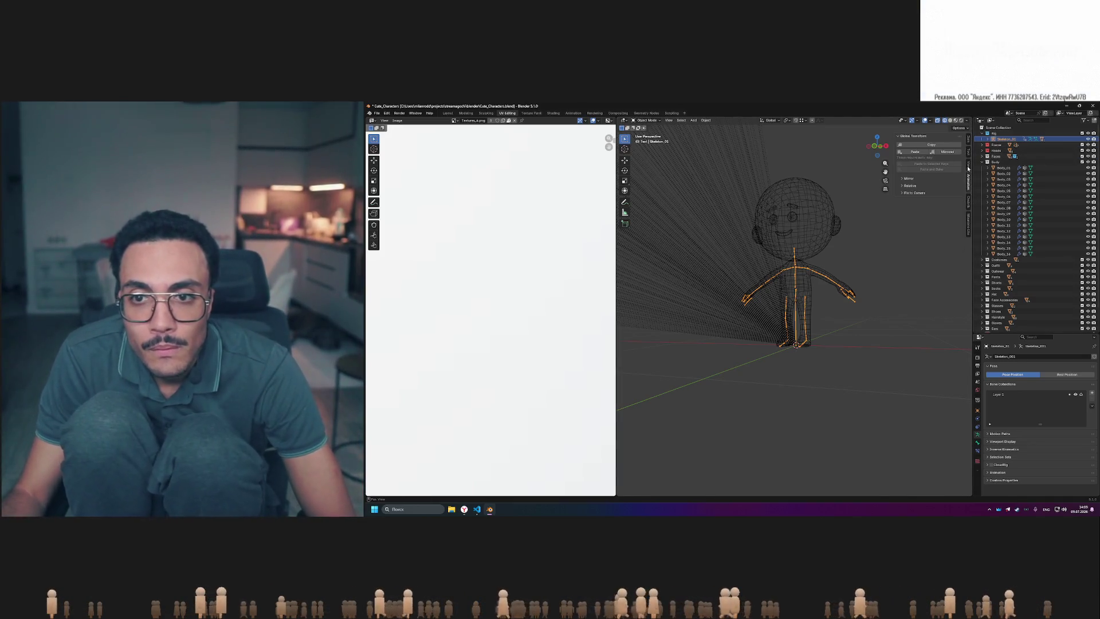
click(968, 163)
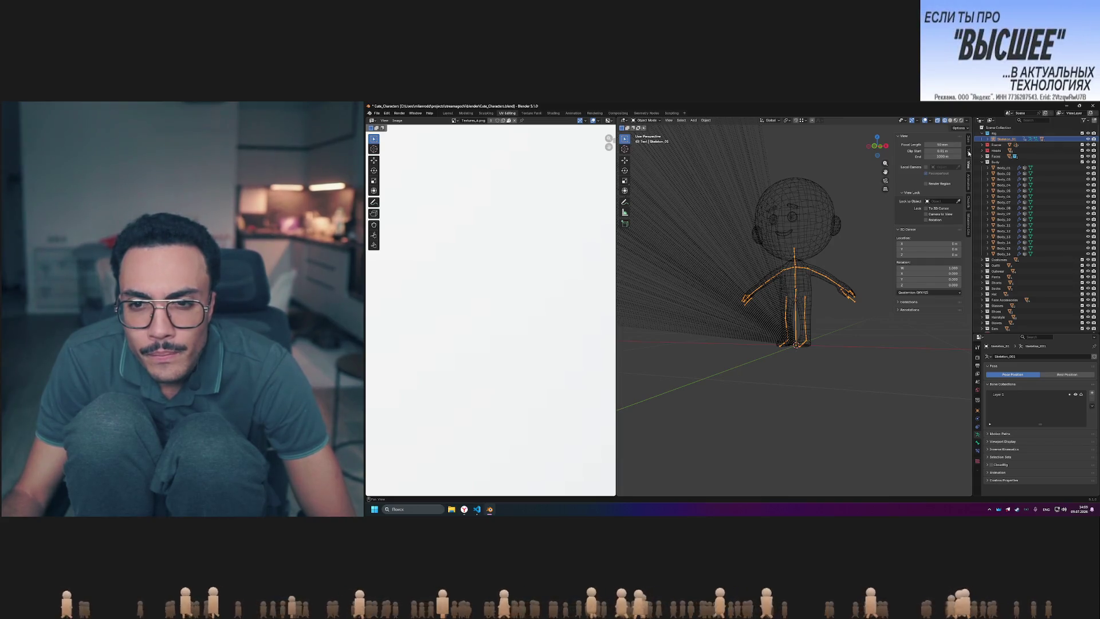
click(899, 302)
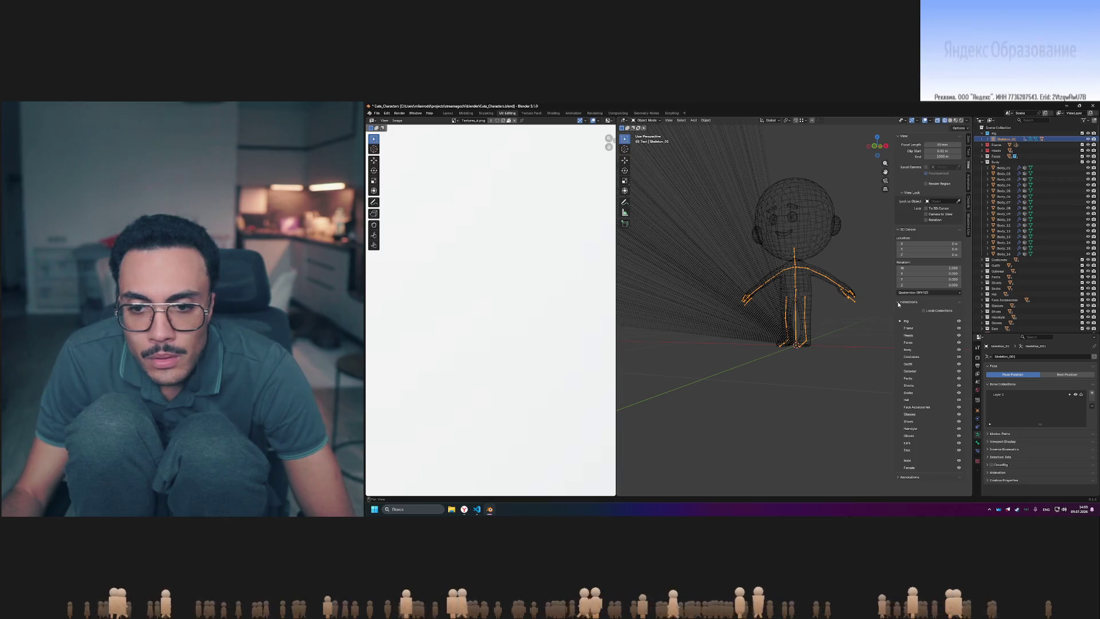
click(968, 140)
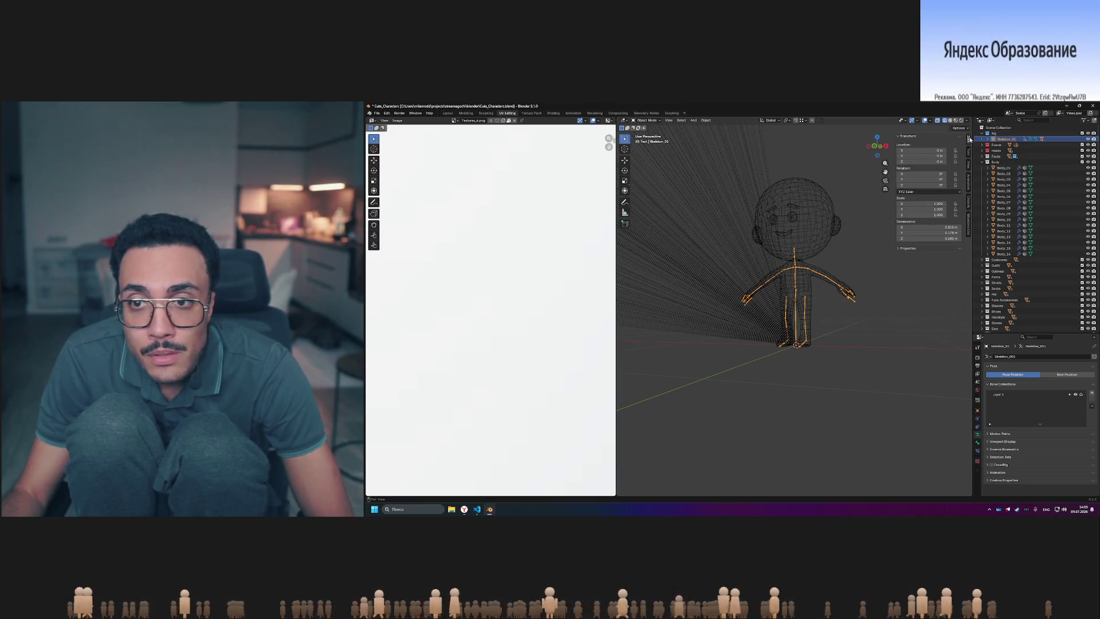
click(899, 248)
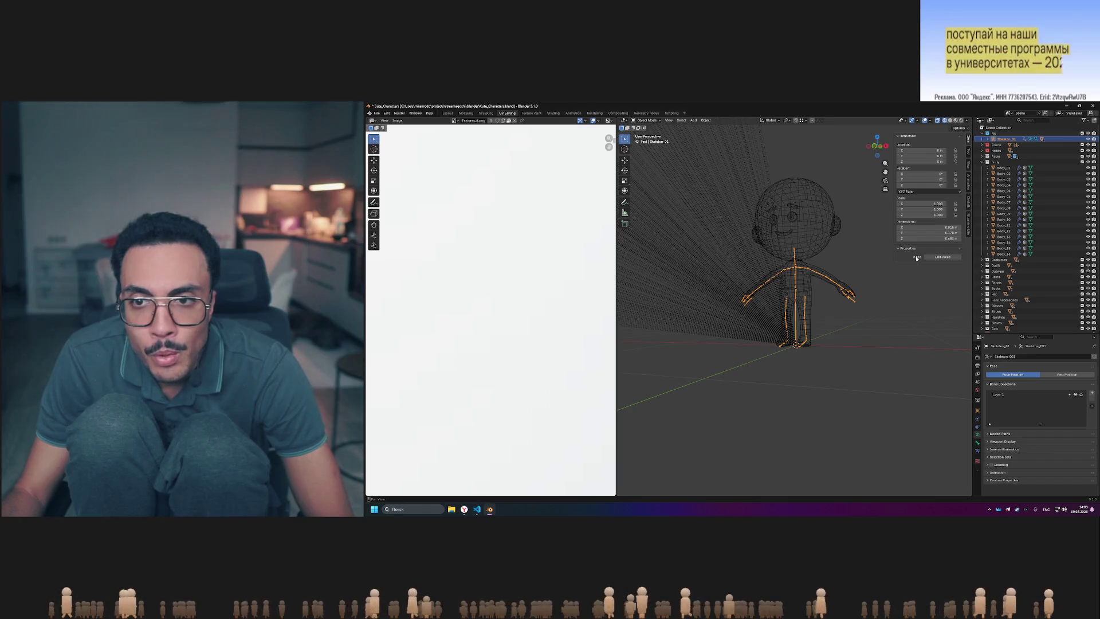
click(1003, 168)
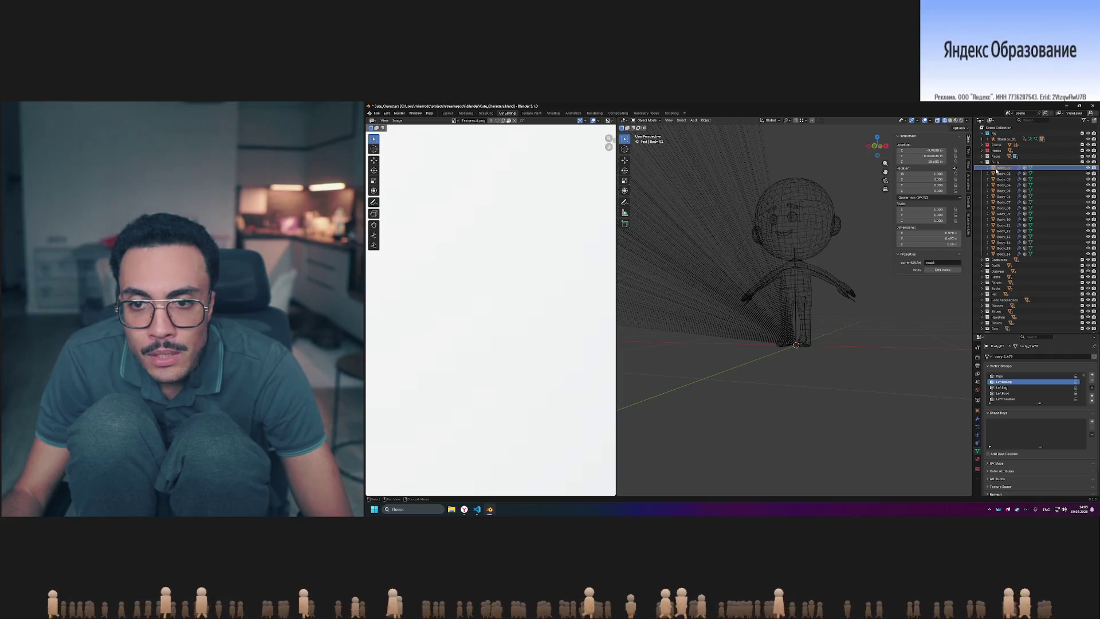
- Cancel the hops value editor, then switch between Test_body_01 and Test_Ears_01, ending on the ears
click(950, 272)
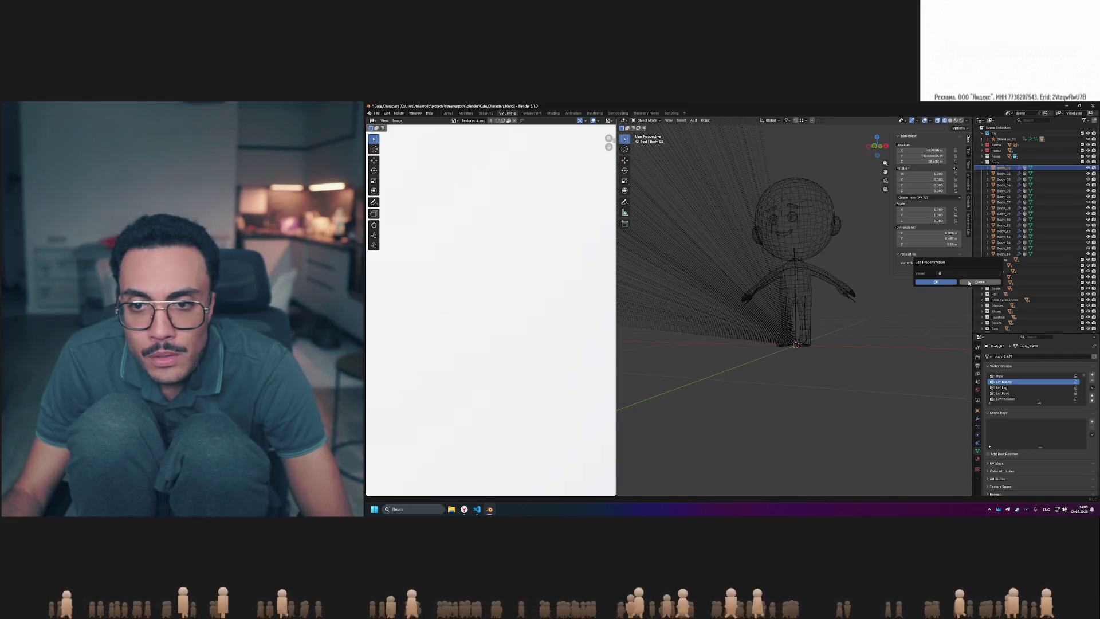
click(968, 283)
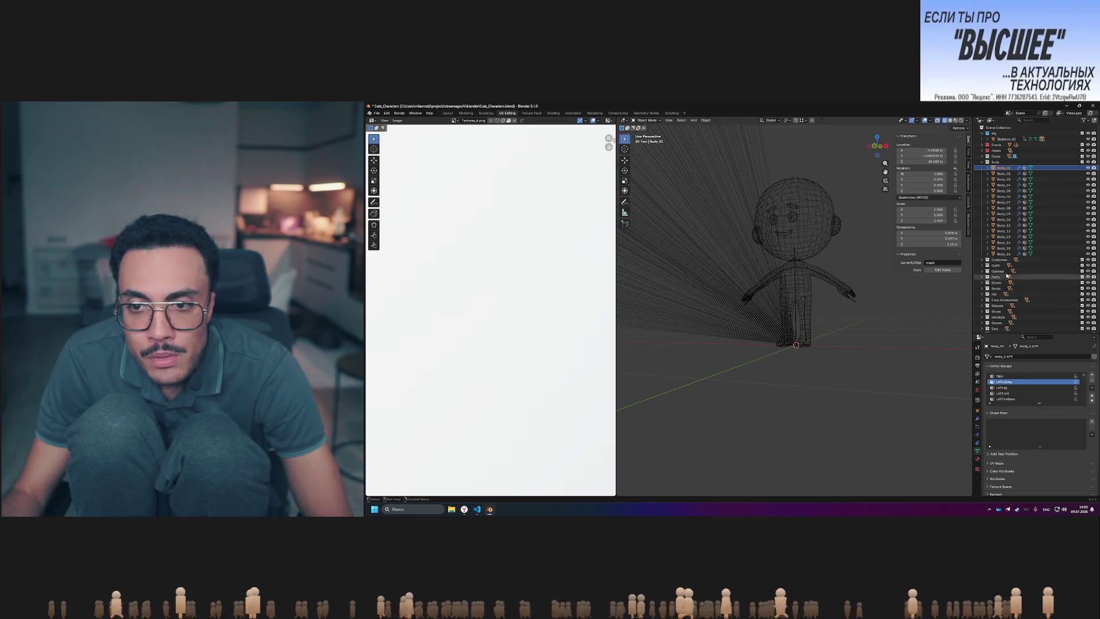
scroll(1007, 276, down, 2)
click(1005, 317)
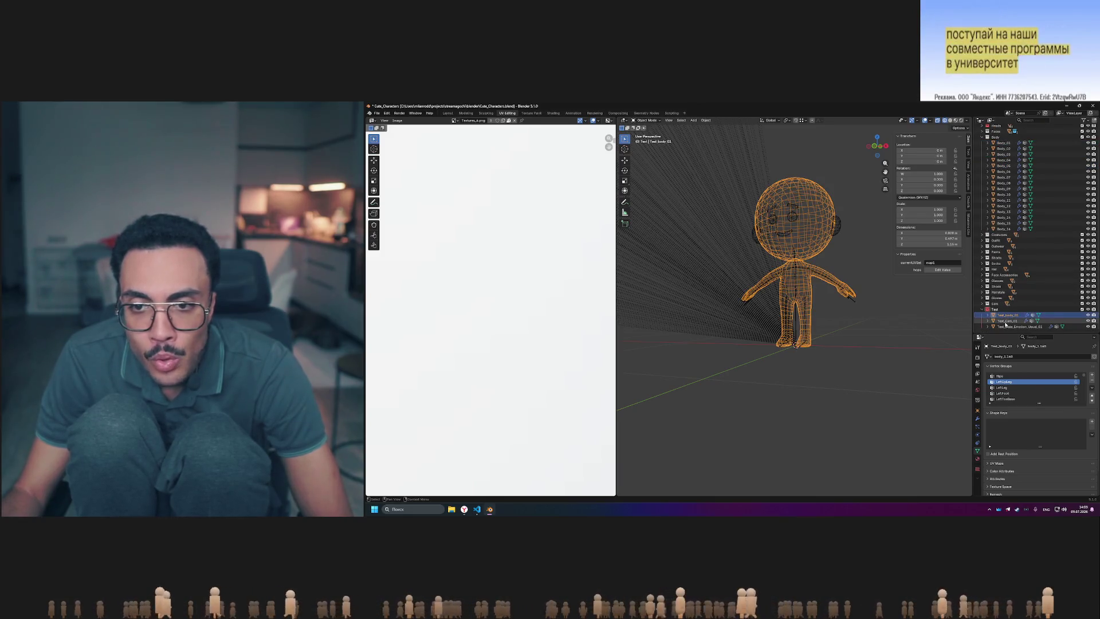
click(1006, 321)
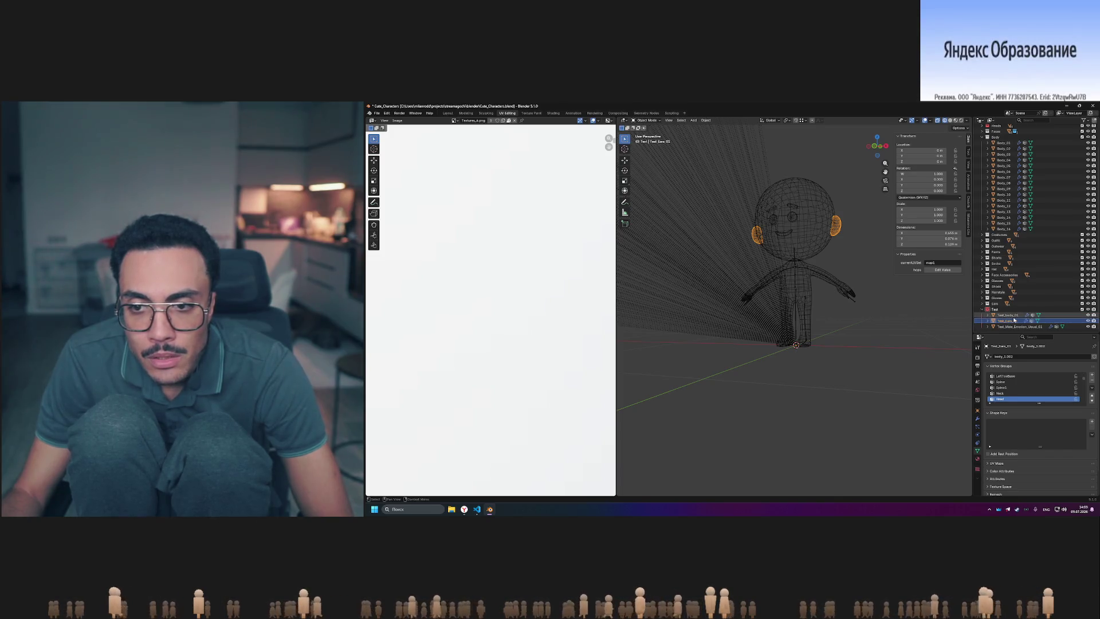
click(1009, 316)
click(1012, 321)
click(1010, 316)
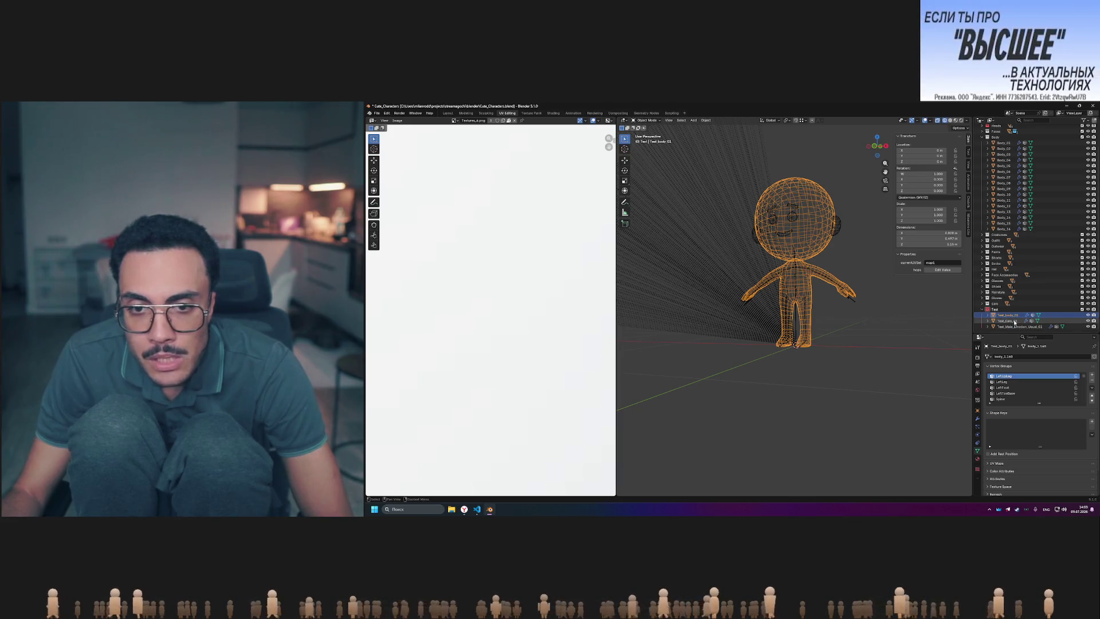
click(1014, 321)
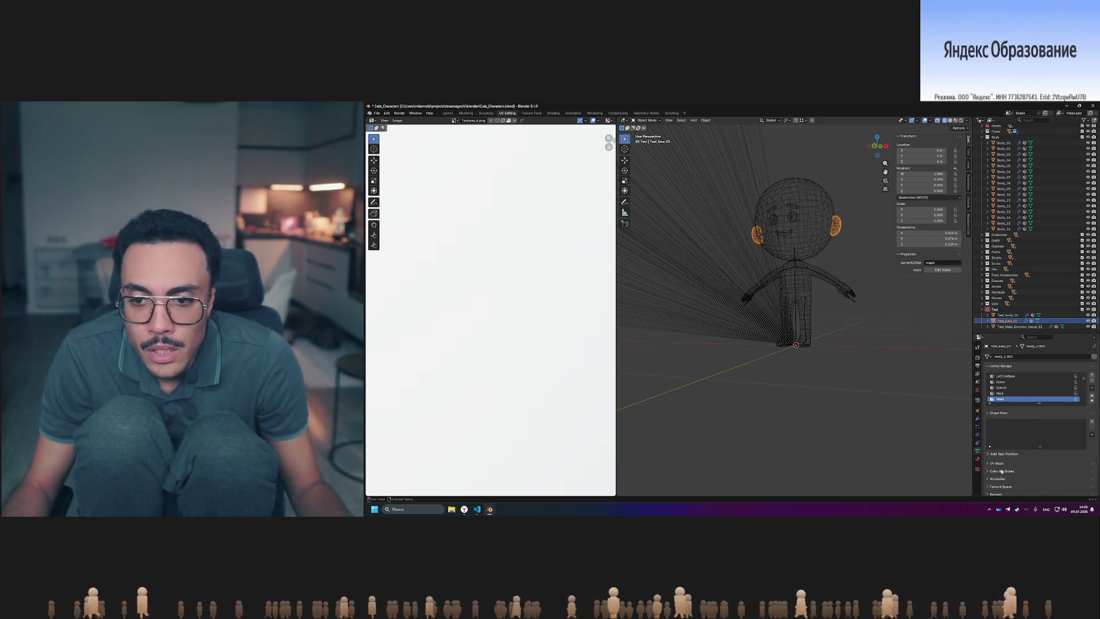
- Check the ears' Texture, Data, Constraints, Particles and Modifier tabs, then show Test_Male_Emotion_Usual_01's object transforms
click(977, 469)
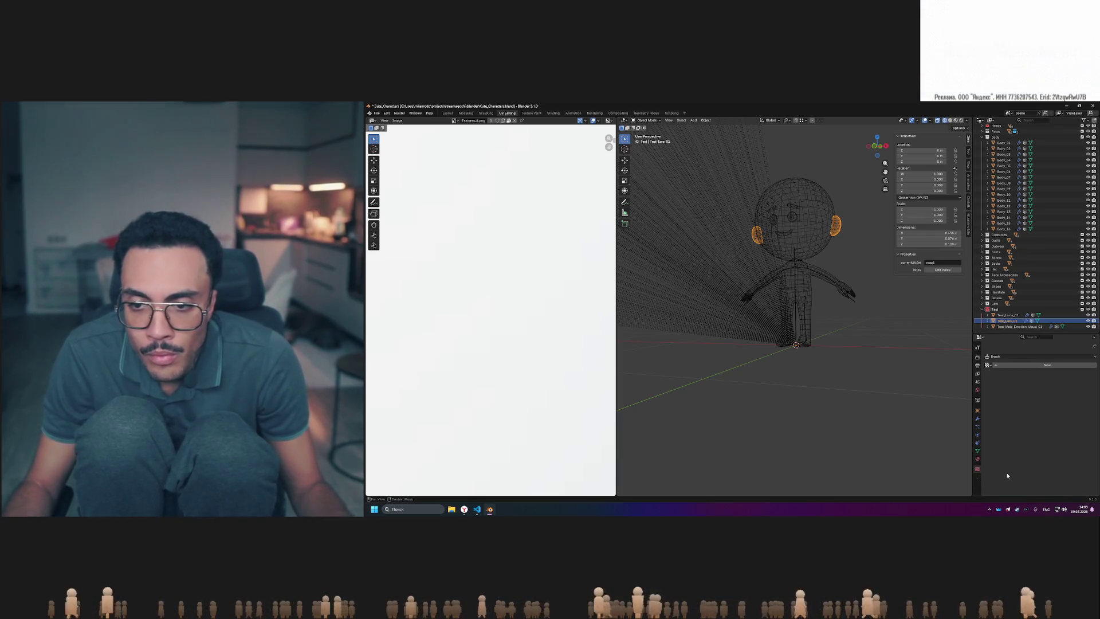
click(978, 451)
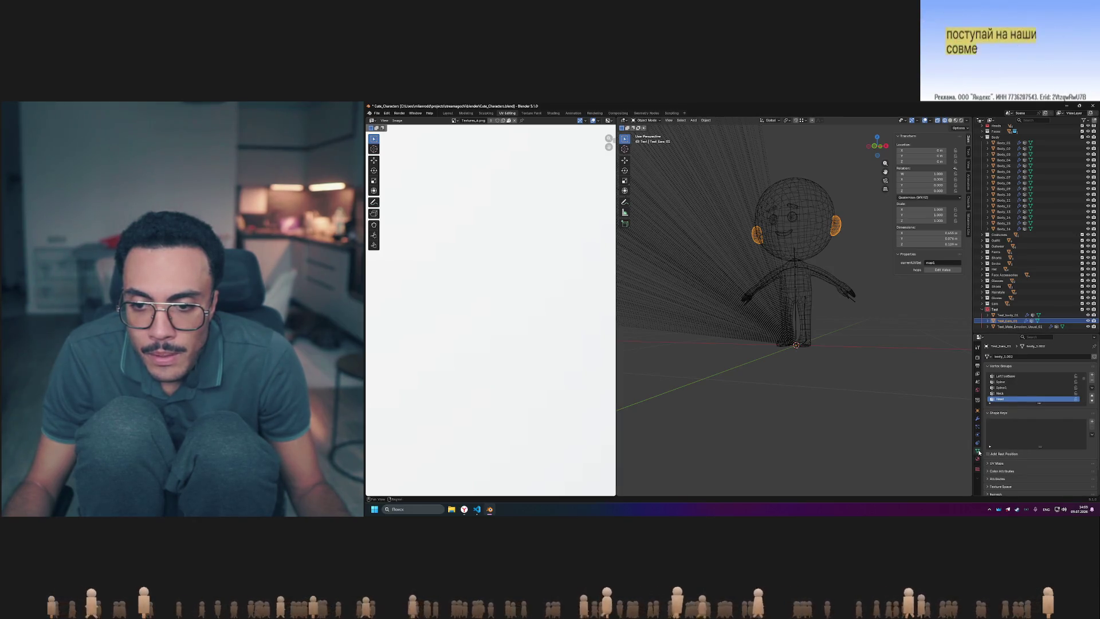
click(979, 446)
click(978, 428)
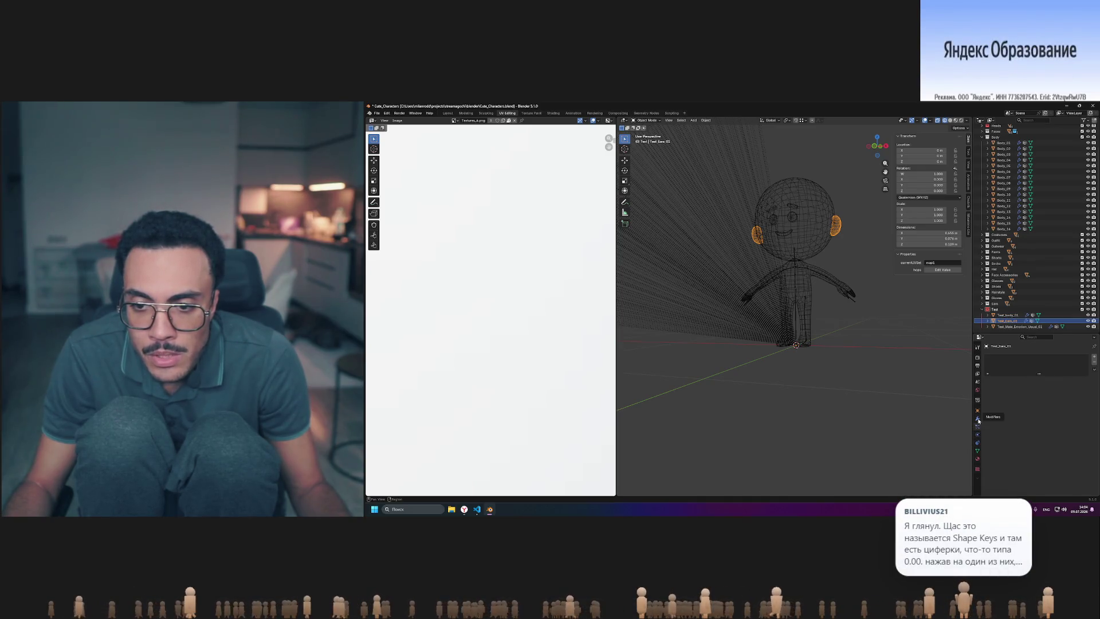
click(978, 420)
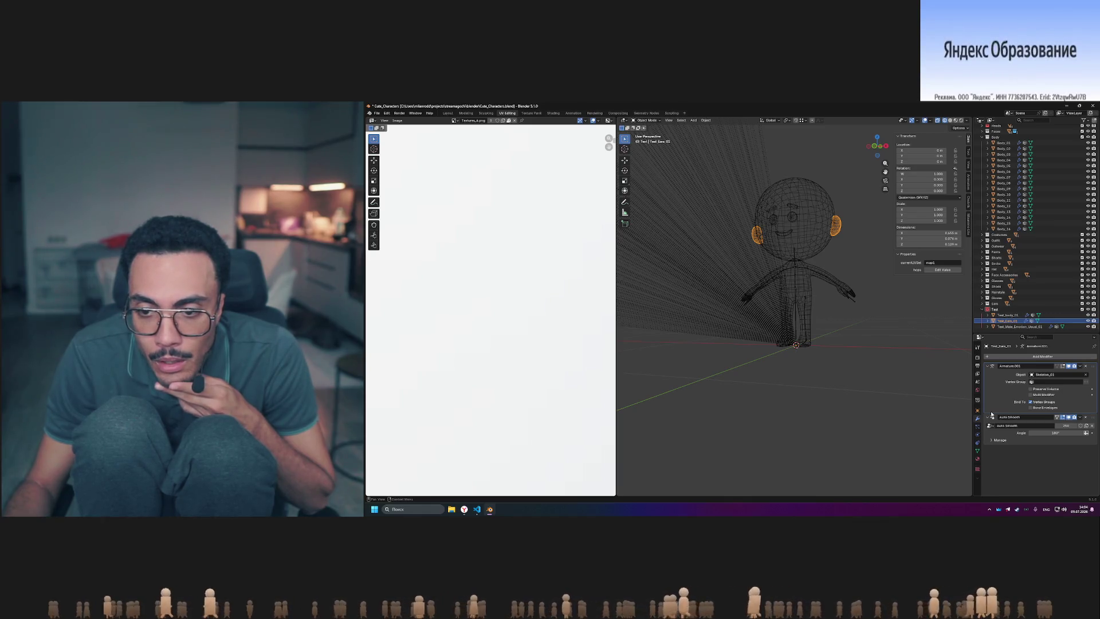
click(1015, 327)
click(976, 411)
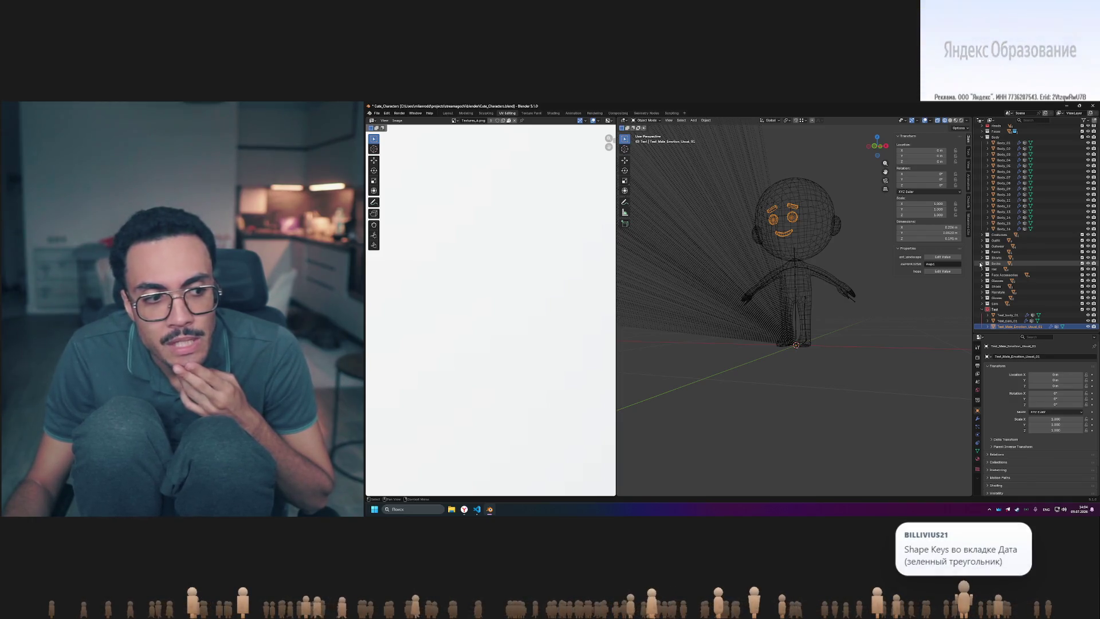
- Show the face's data tab, expand Costumes and inspect Costume_2_04's object transforms
click(976, 452)
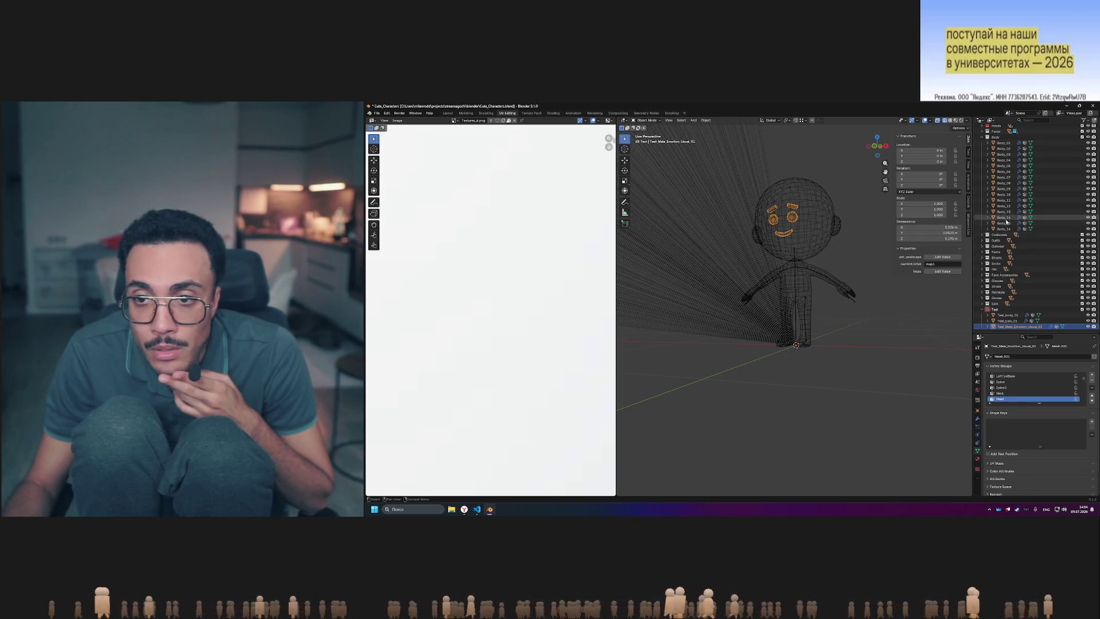
click(982, 235)
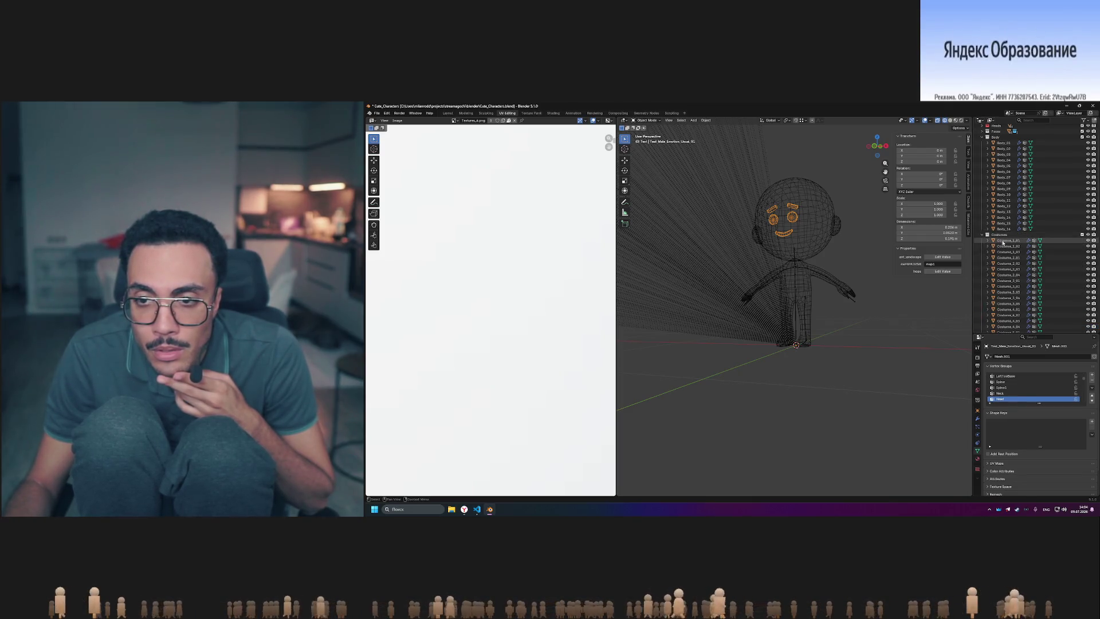
click(1004, 240)
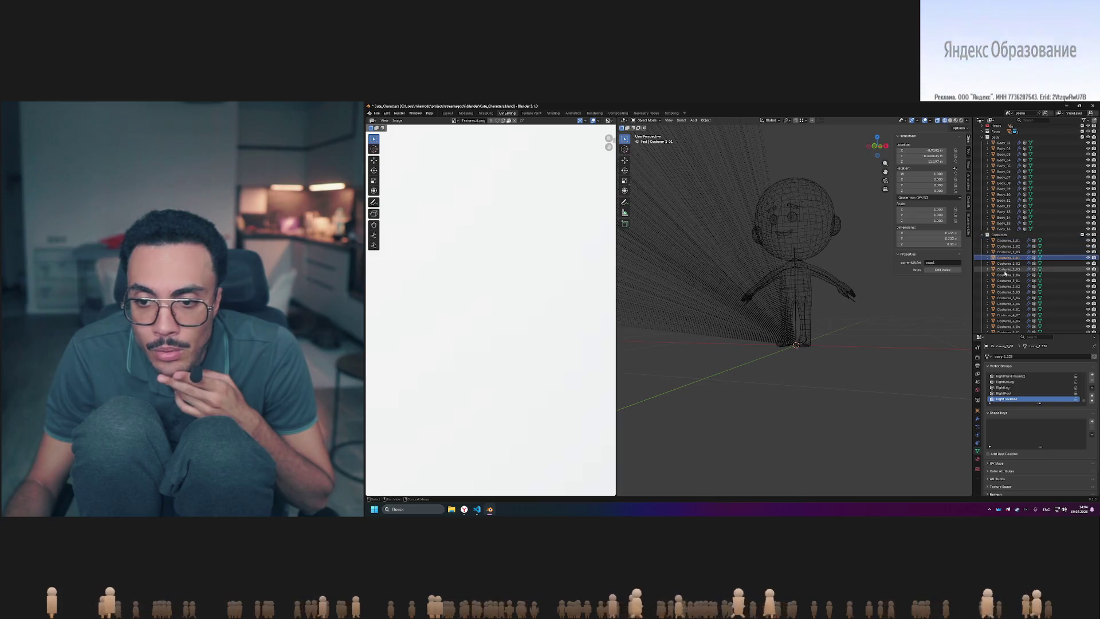
click(1006, 275)
click(978, 410)
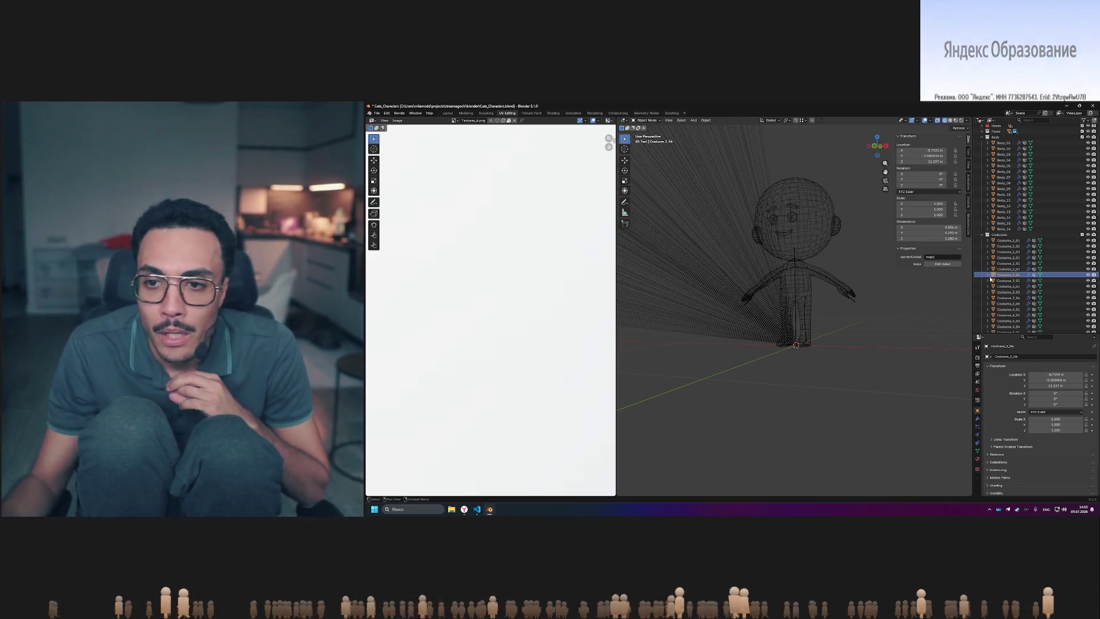
- Copy Costume_1_01, paste it into the scene, deselect everything and locate the costume in the Outliner
click(1009, 240)
key(ctrl+c)
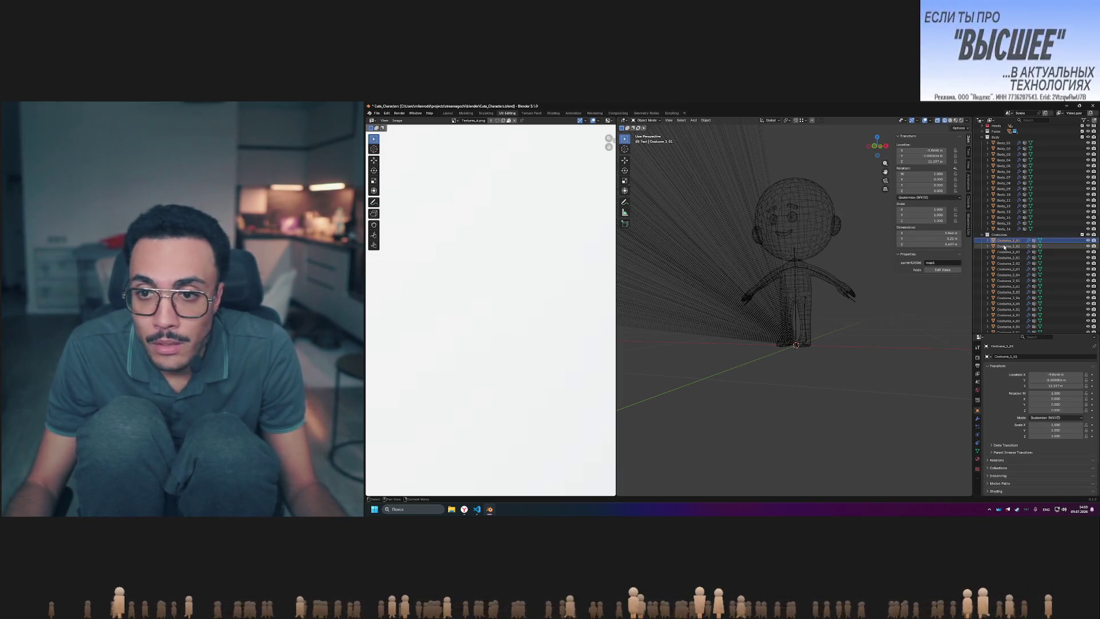
click(982, 234)
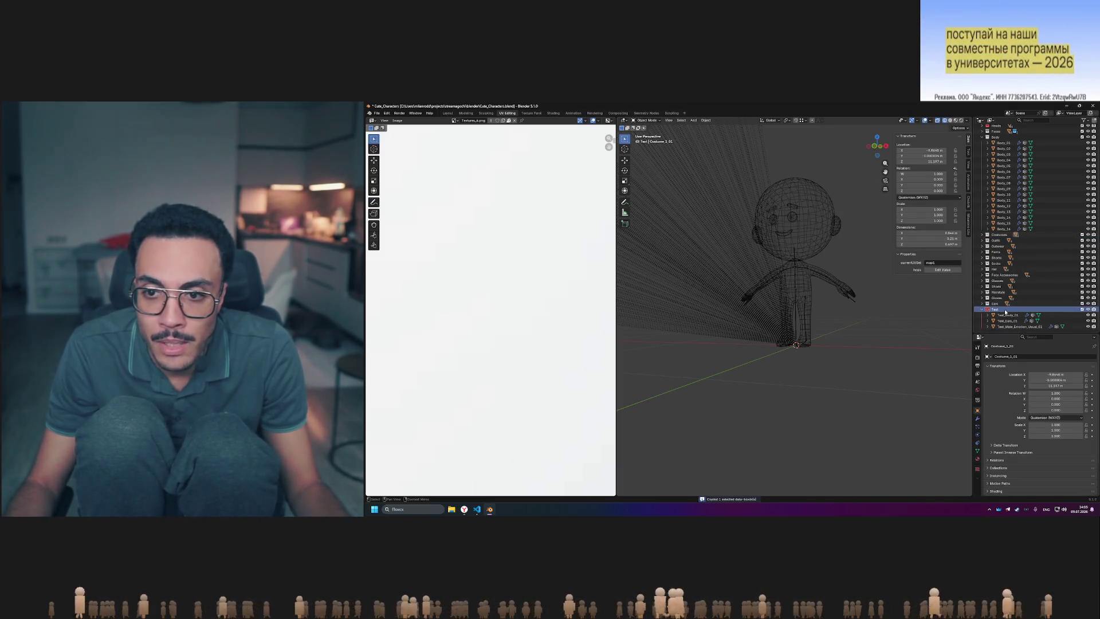
key(ctrl+v)
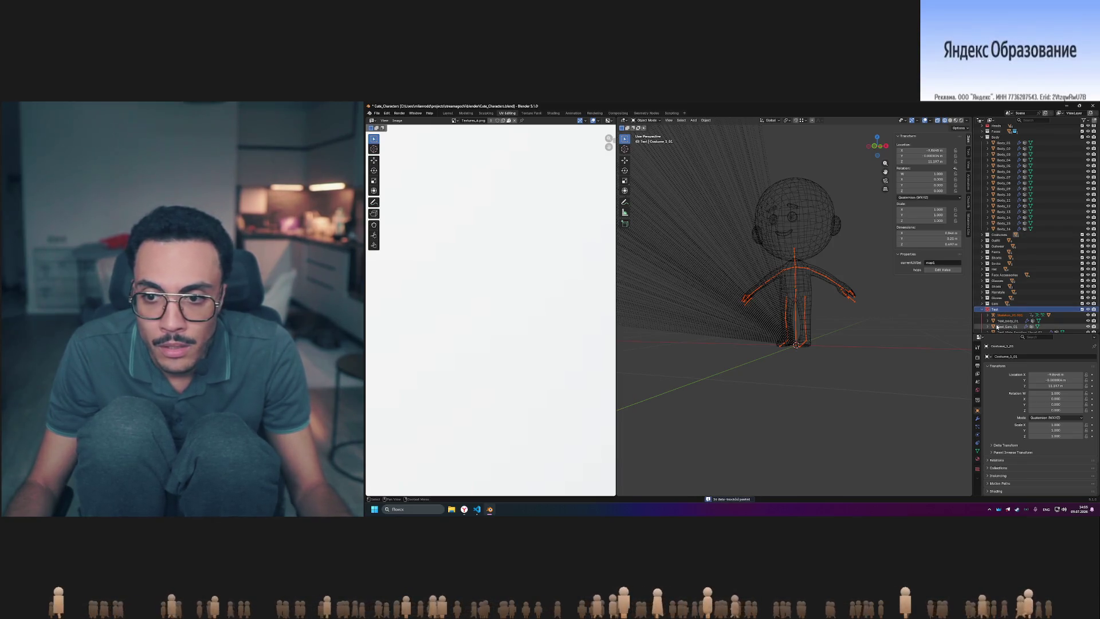
key(alt+a)
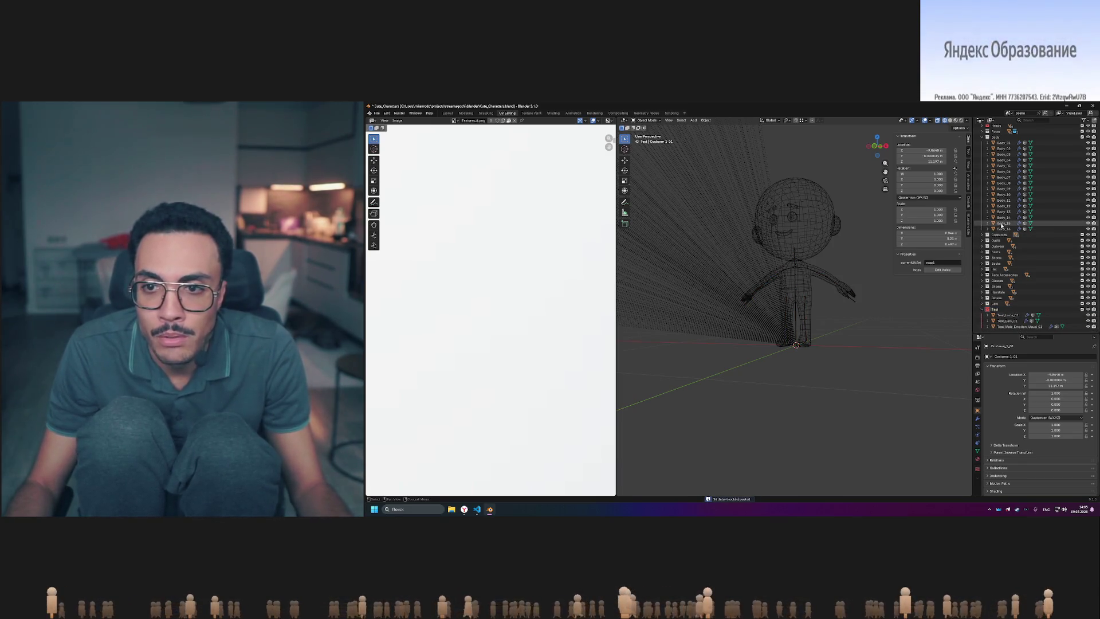
scroll(1008, 228, up, 2)
key(period)
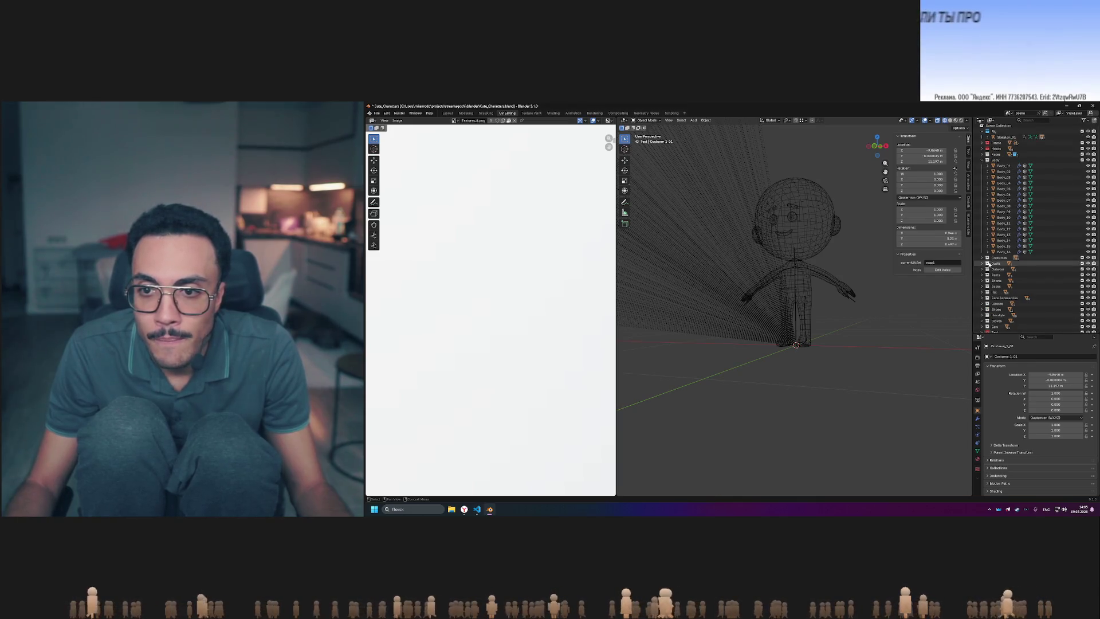
- Copy Costume_1_01 via its Outliner context menu and collapse the Costumes collection
right_click(1009, 266)
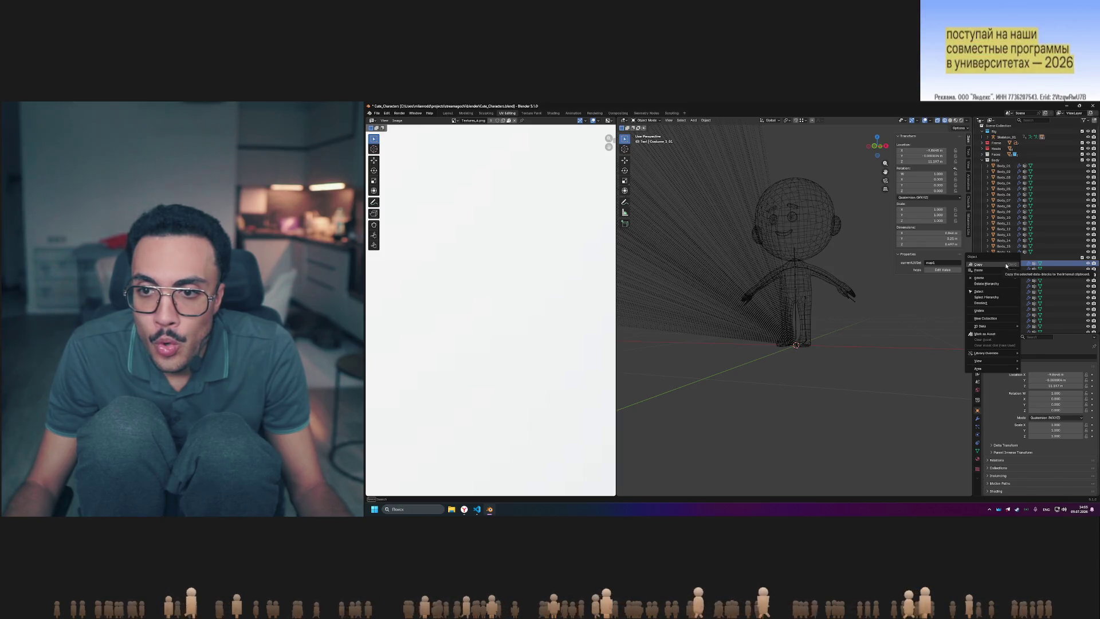
click(1006, 266)
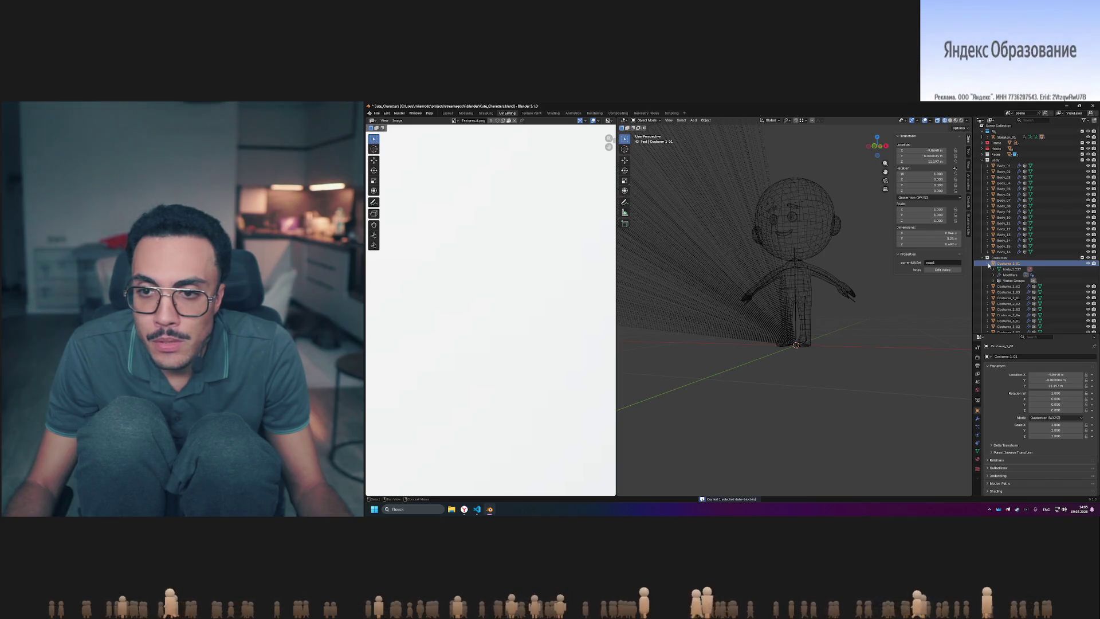
click(987, 258)
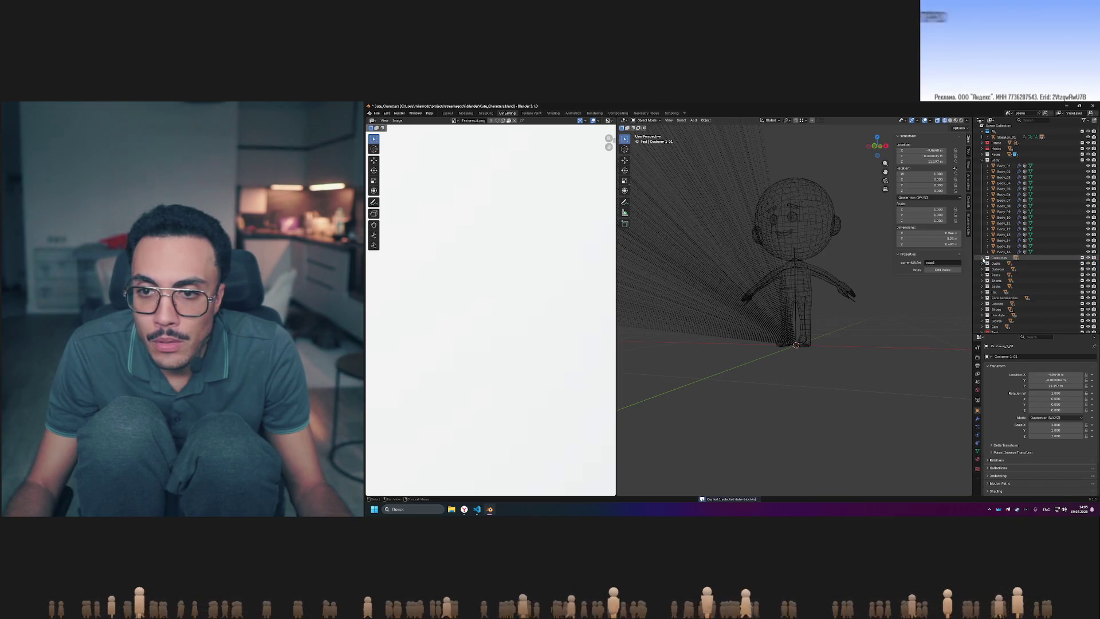
scroll(1000, 298, down, 2)
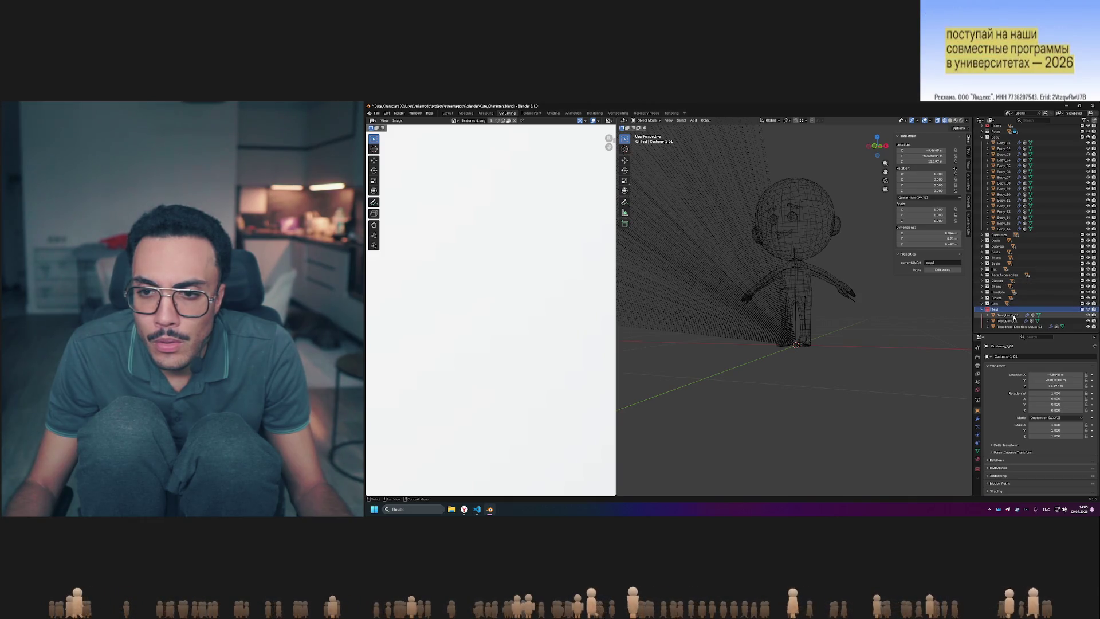
- Paste the costume with Test_body_01 active, undo the paste, and open the Test collection's menu
click(1014, 317)
key(ctrl+v)
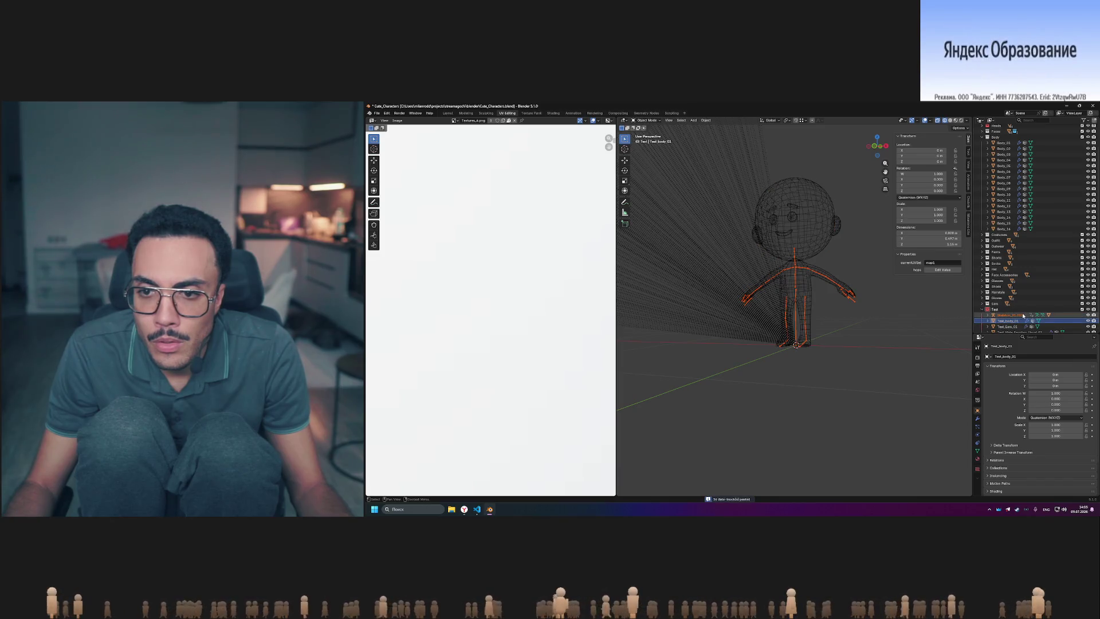
key(ctrl+z)
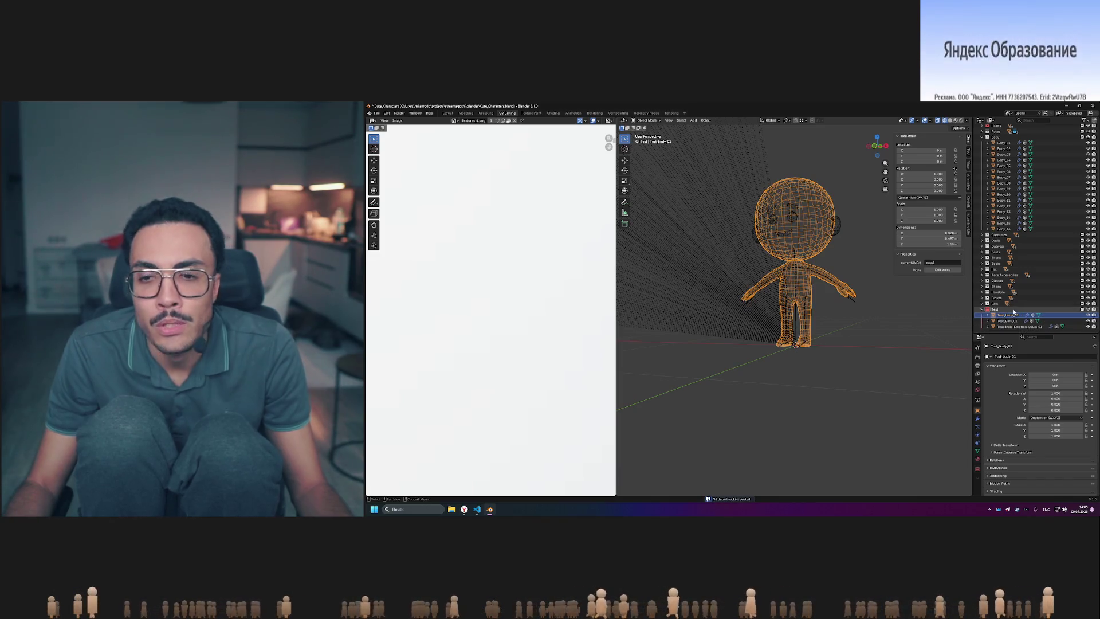
right_click(1009, 310)
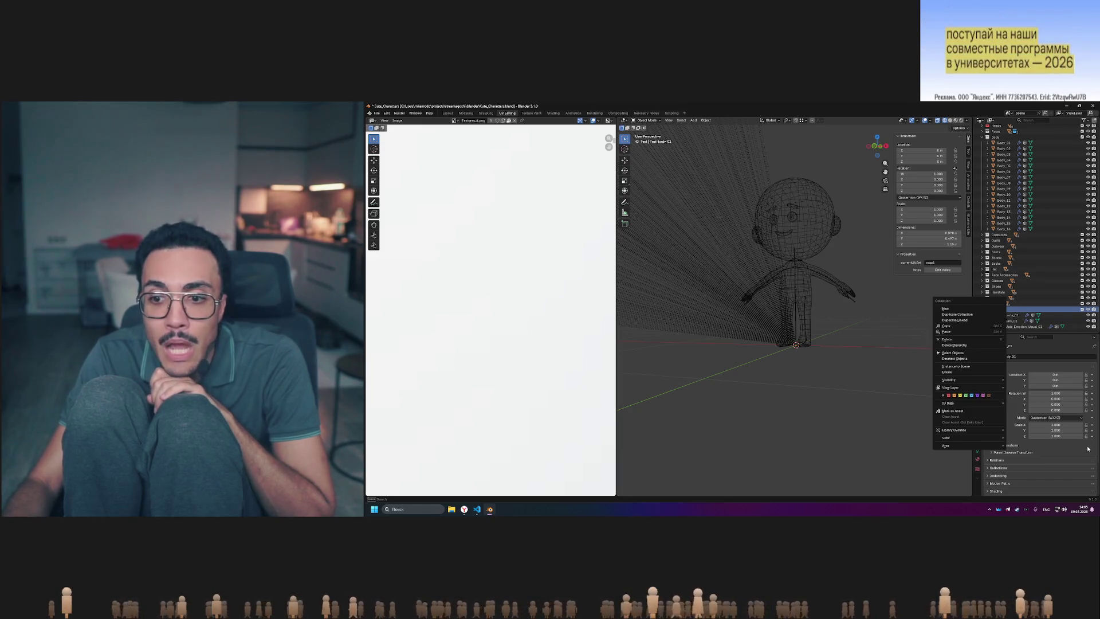
- Close the menu, show Test_body_01's Armature and Auto Smooth modifiers, and switch to Yandex Browser
click(1053, 449)
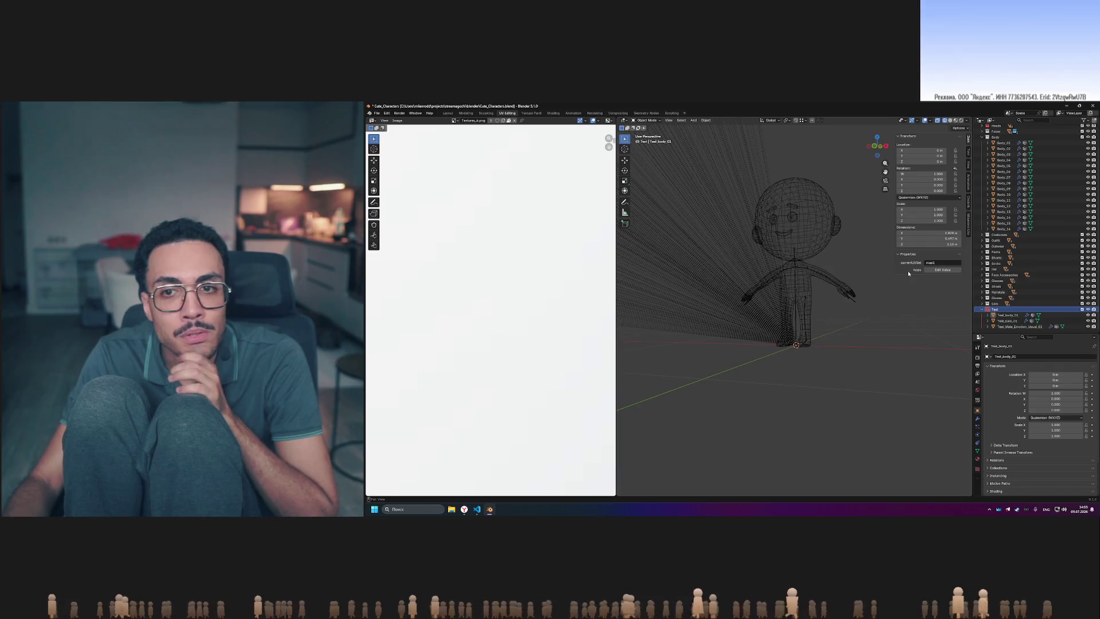
click(978, 420)
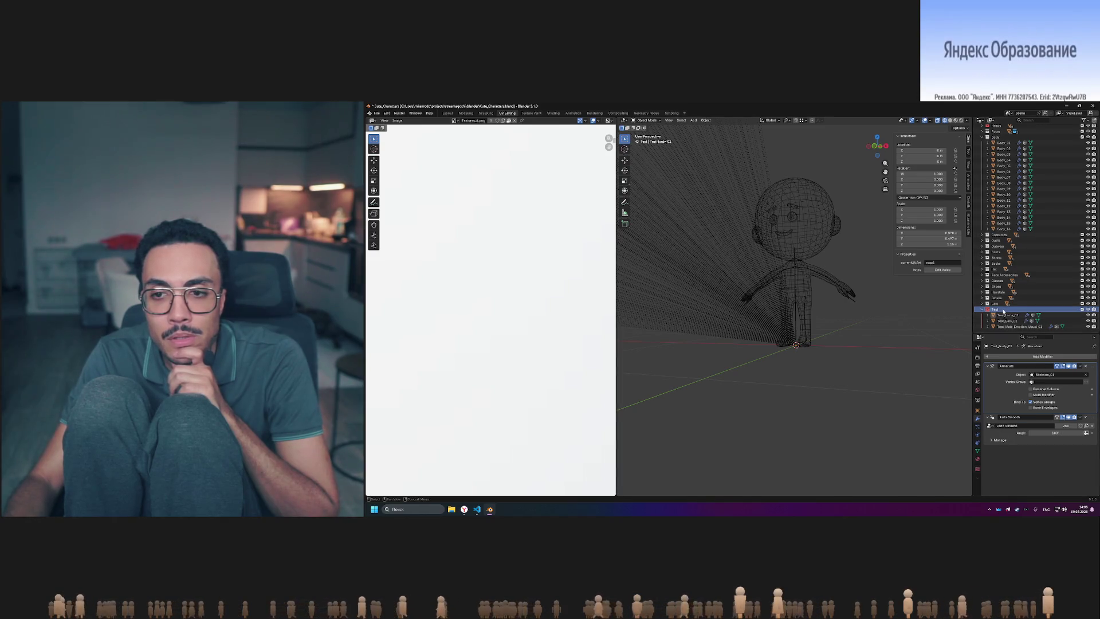
mouse_move(464, 513)
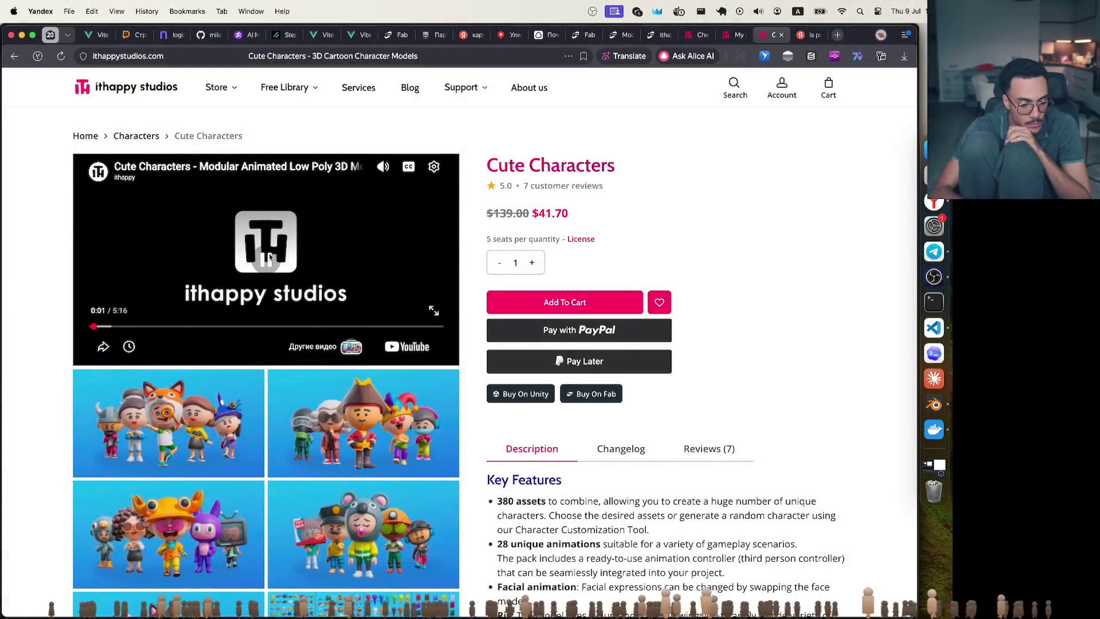
- Jump the Cute Characters trailer to about 3:12 and play it fullscreen
click(303, 326)
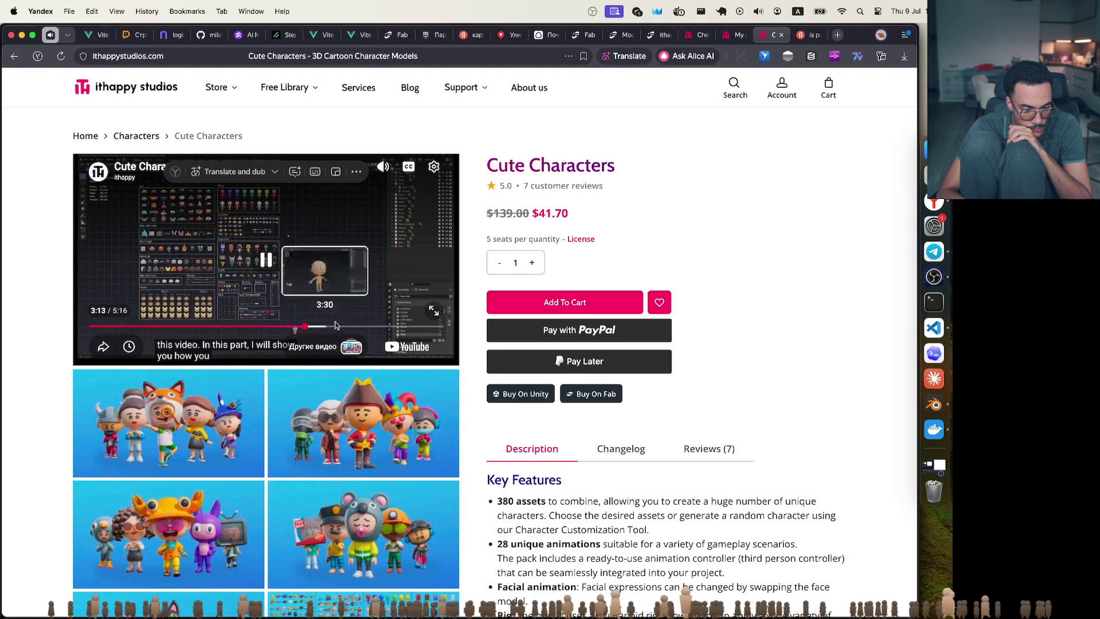
click(434, 310)
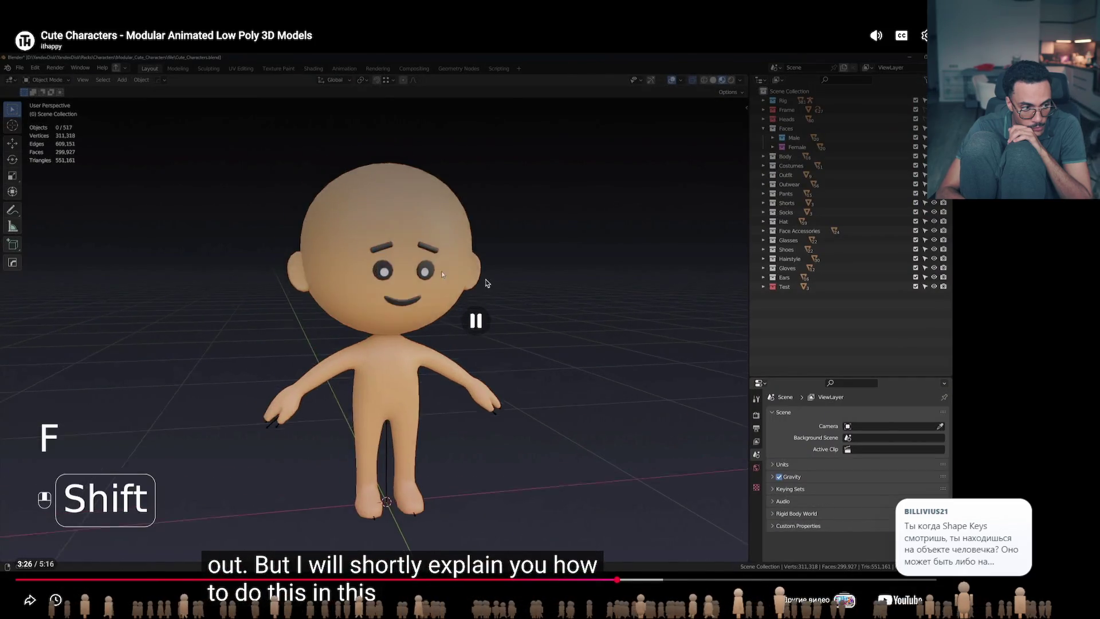
- Pause the trailer at 3:26 on the bare base character
click(487, 282)
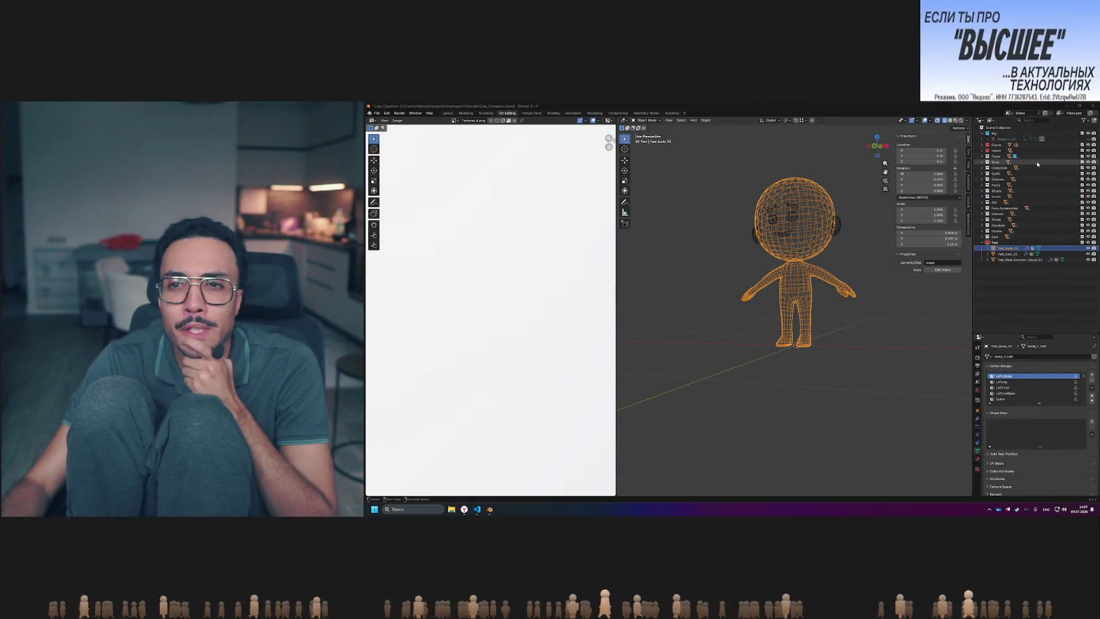
- Select and unhide Skeleton_01, then zoom onto the Outfit, Pants, Shorts and Socks overview sheets
click(1000, 139)
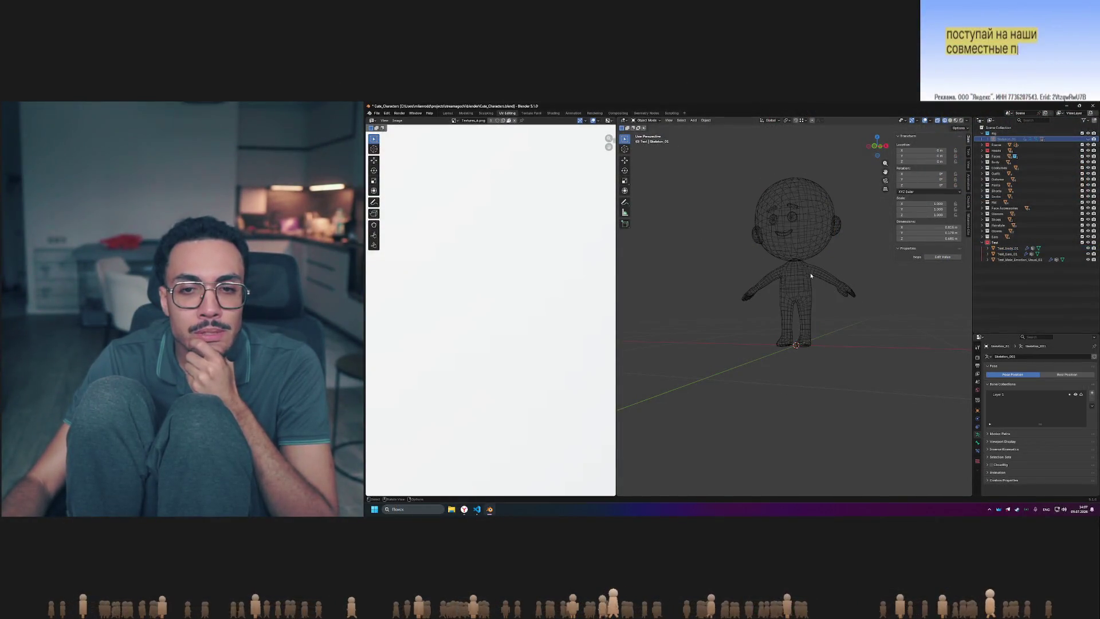
click(1088, 139)
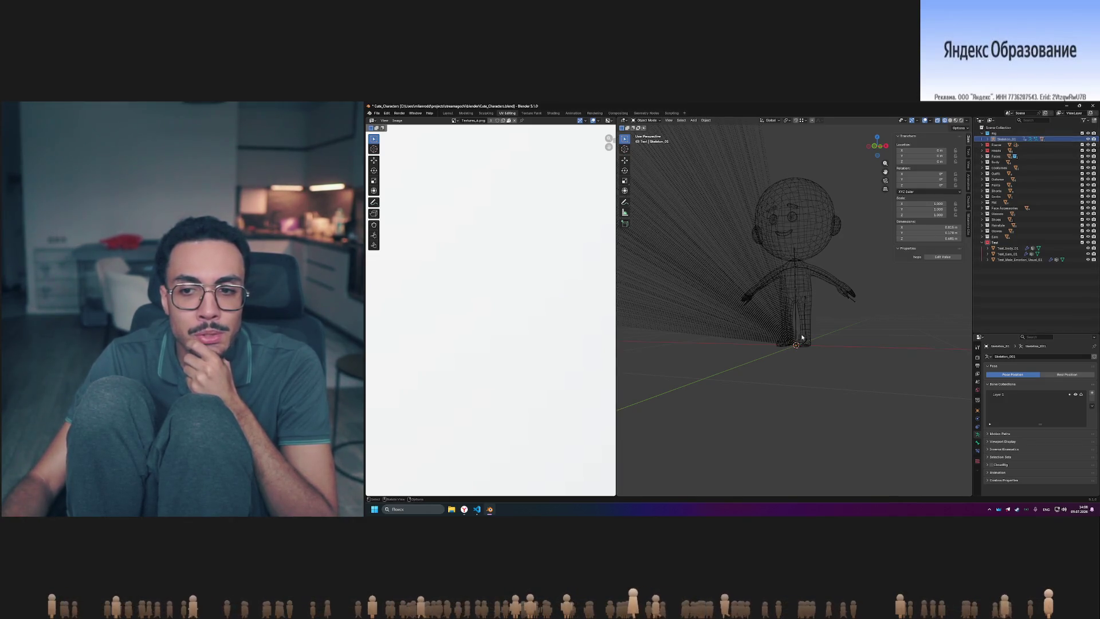
middle_drag(802, 338, 805, 419)
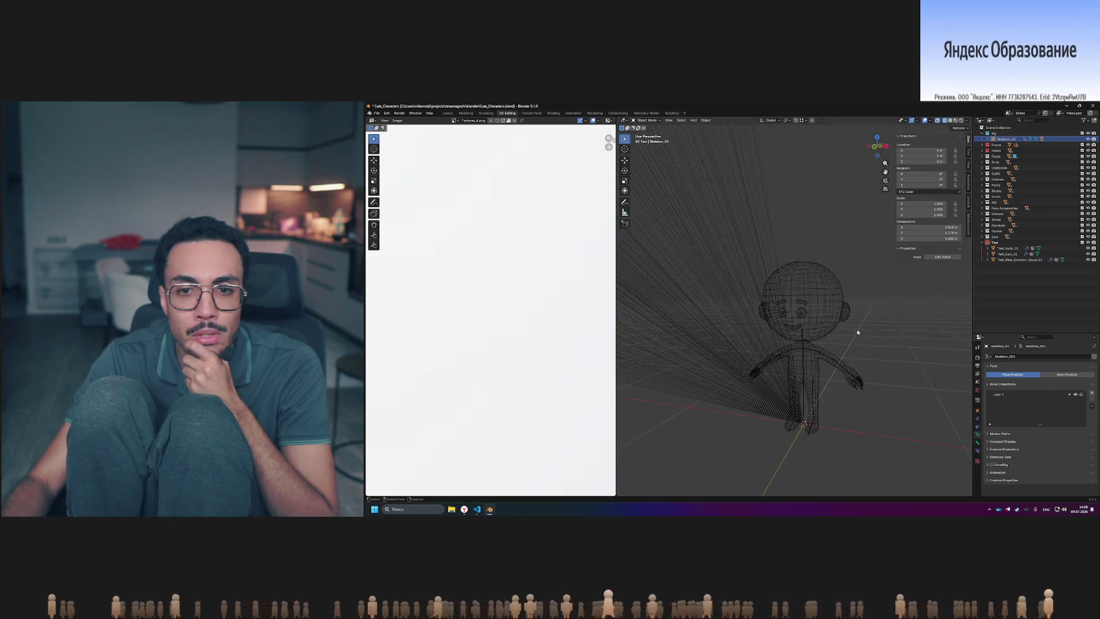
click(804, 419)
scroll(825, 410, down, 10)
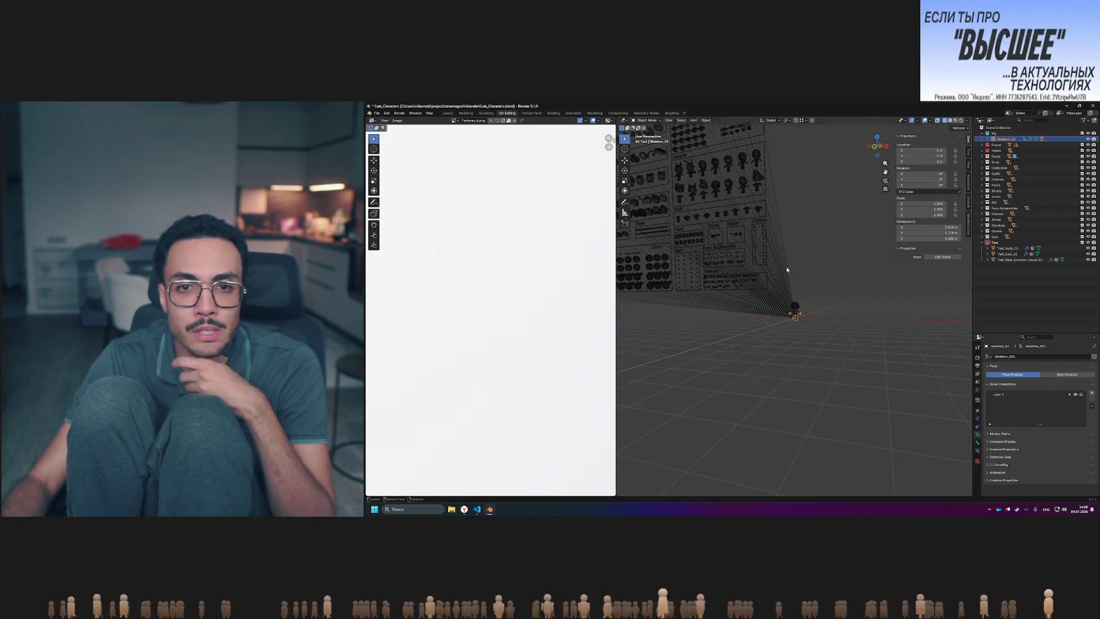
scroll(802, 277, up, 6)
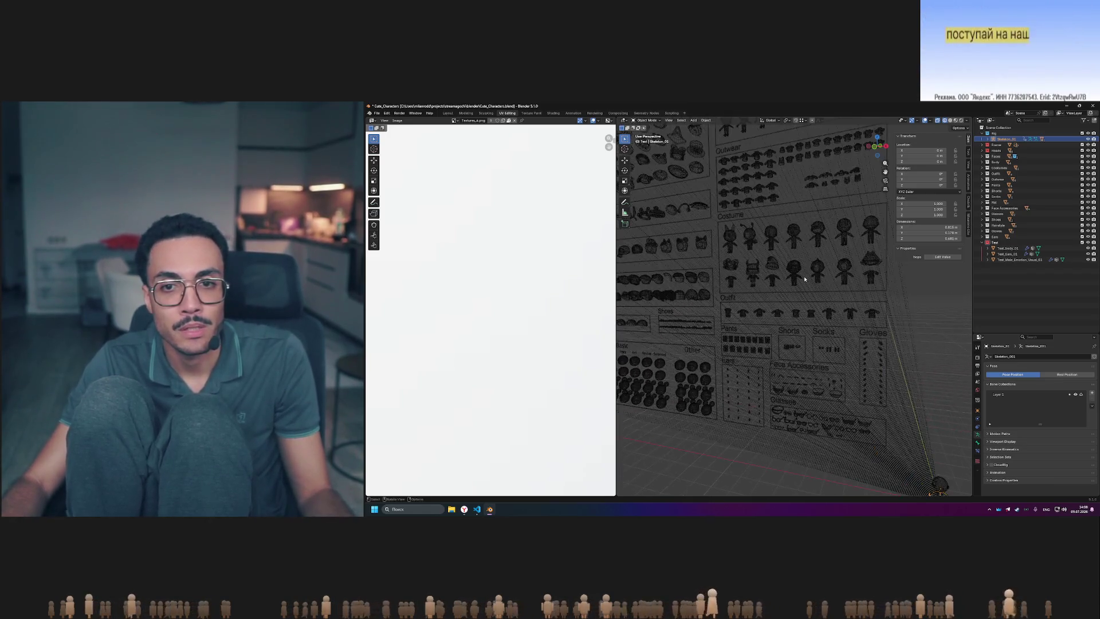
scroll(805, 279, up, 3)
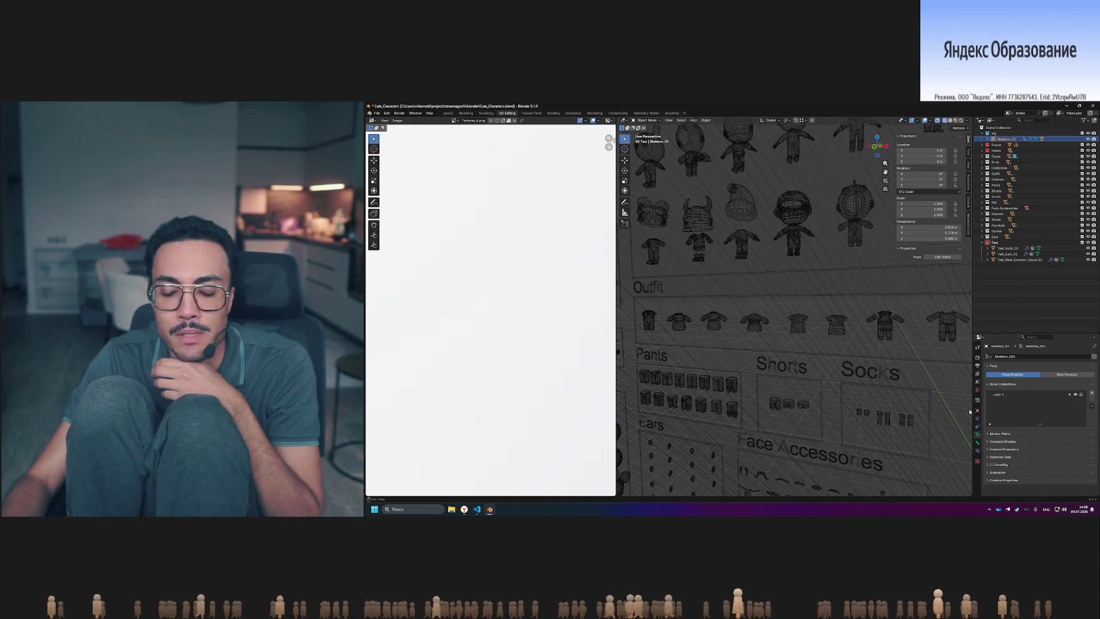
- Select the helmet, torso, head and pants costume pieces in the asset overview
click(803, 214)
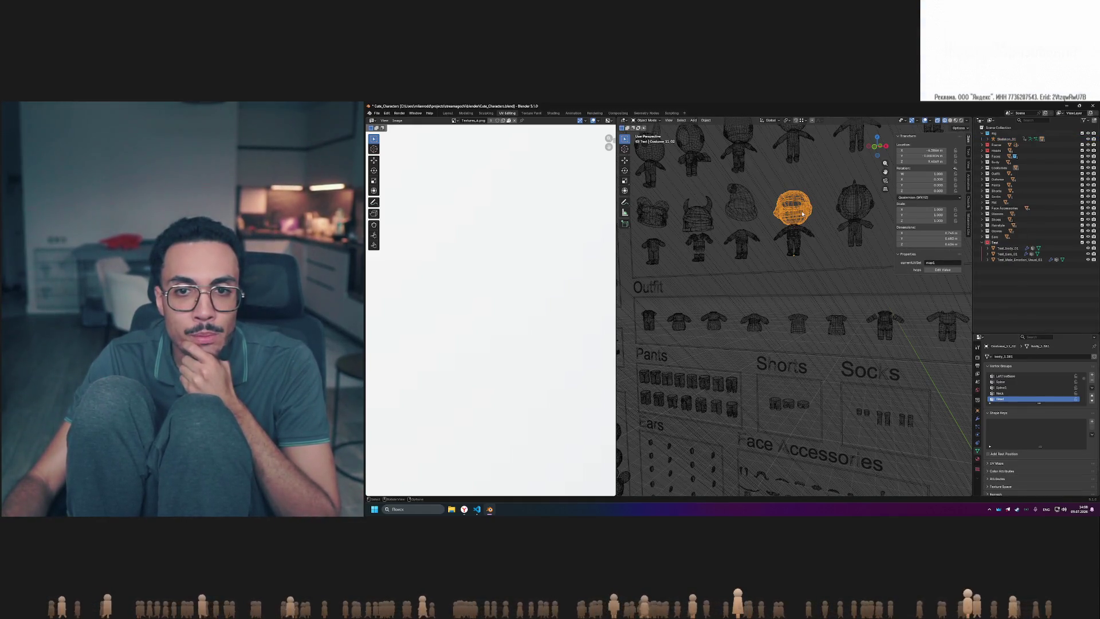
click(793, 234)
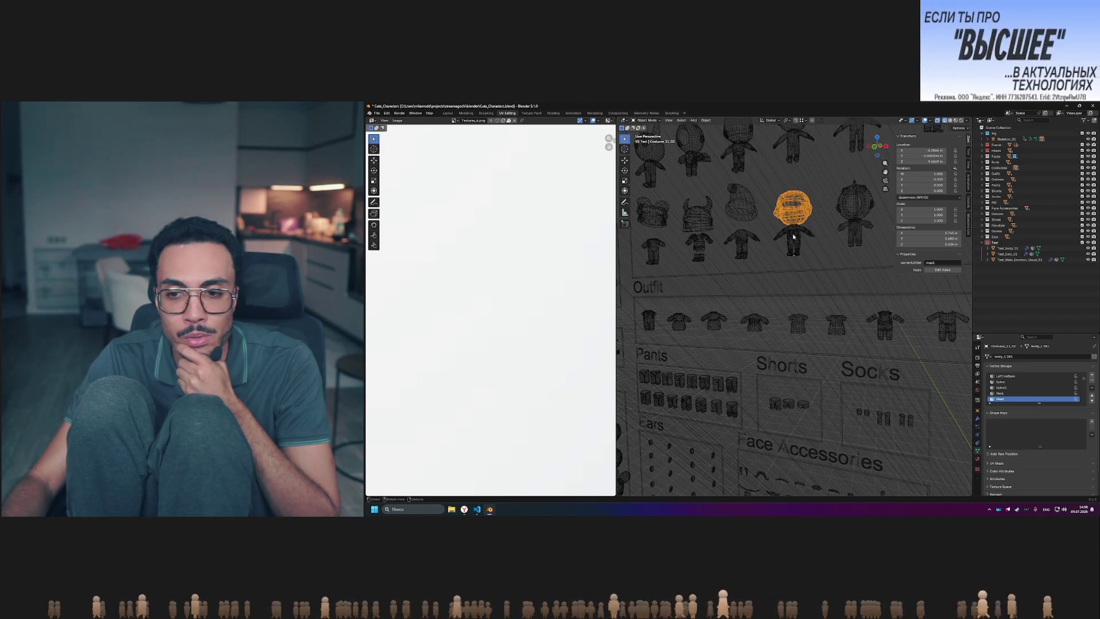
click(796, 214)
click(797, 245)
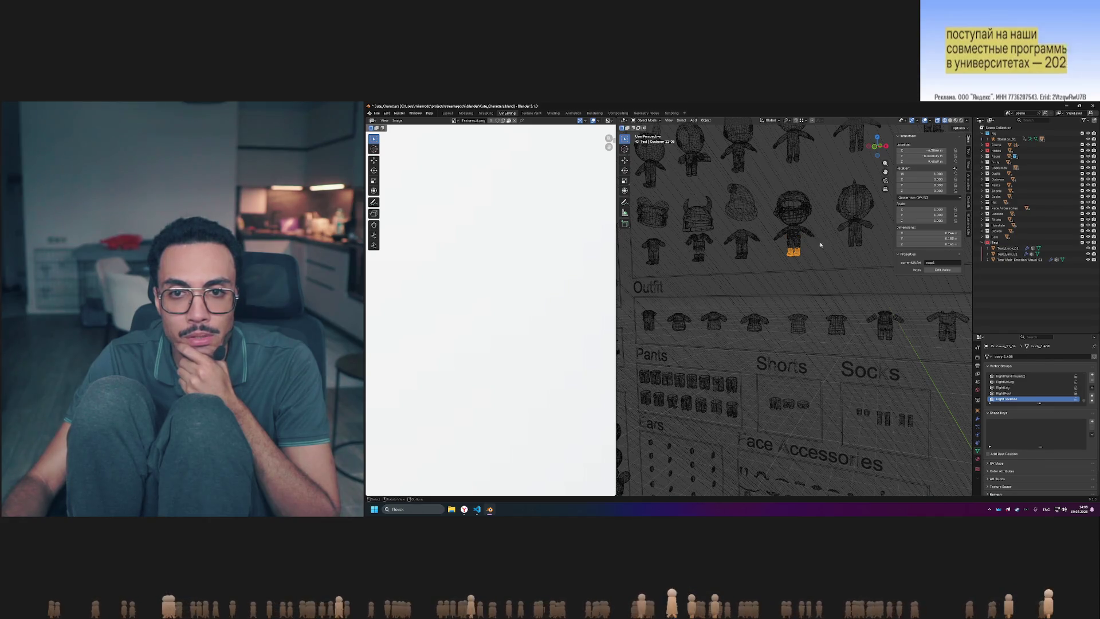
scroll(821, 245, down, 3)
shift+middle_drag(821, 244, 850, 247)
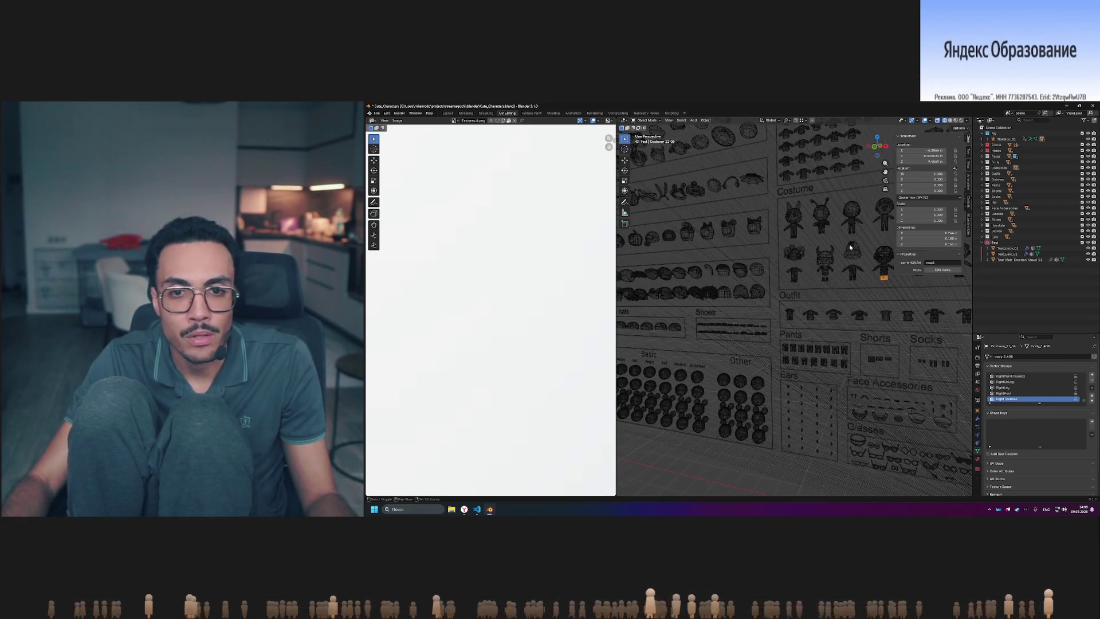
- Clear a hairstyle's Armature modifier target, then undo so it stays Skeleton_01
click(757, 292)
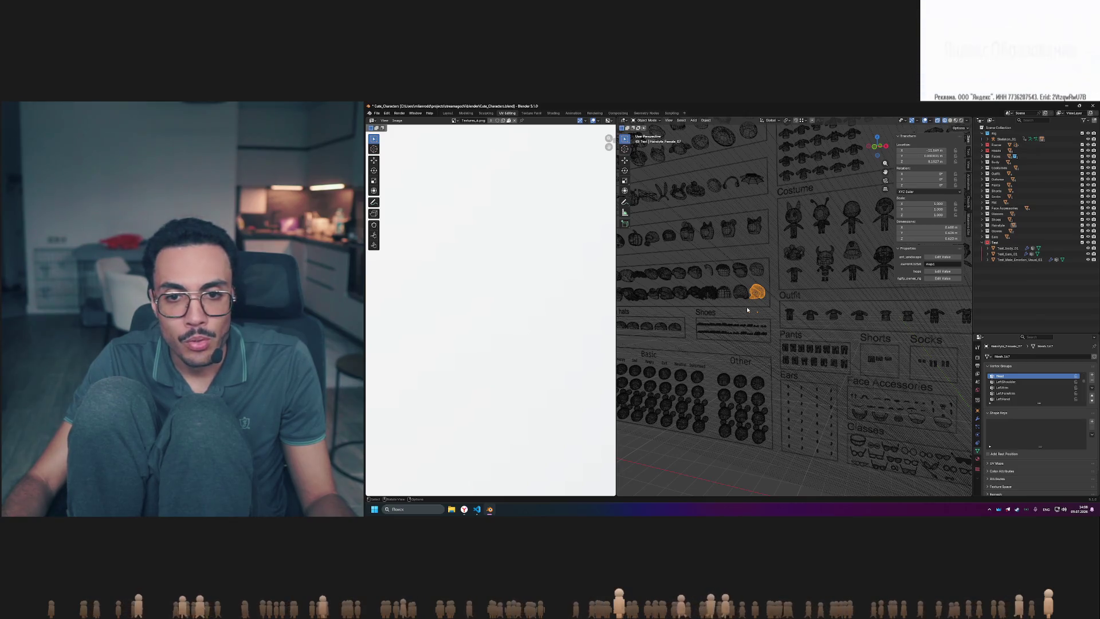
scroll(747, 308, up, 2)
shift+middle_drag(745, 303, 808, 306)
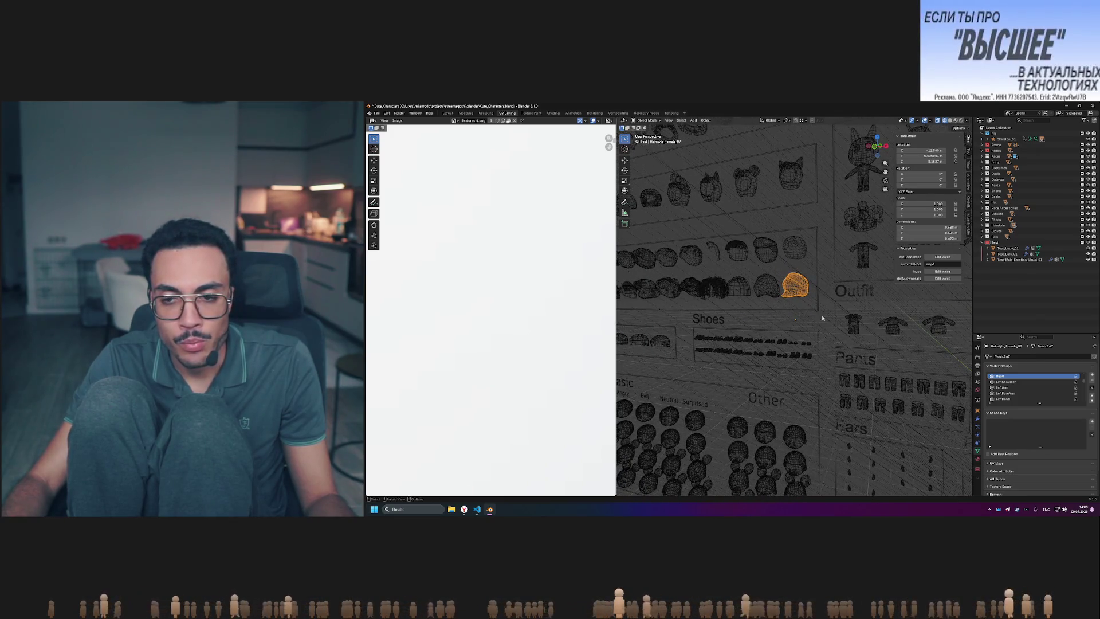
click(977, 418)
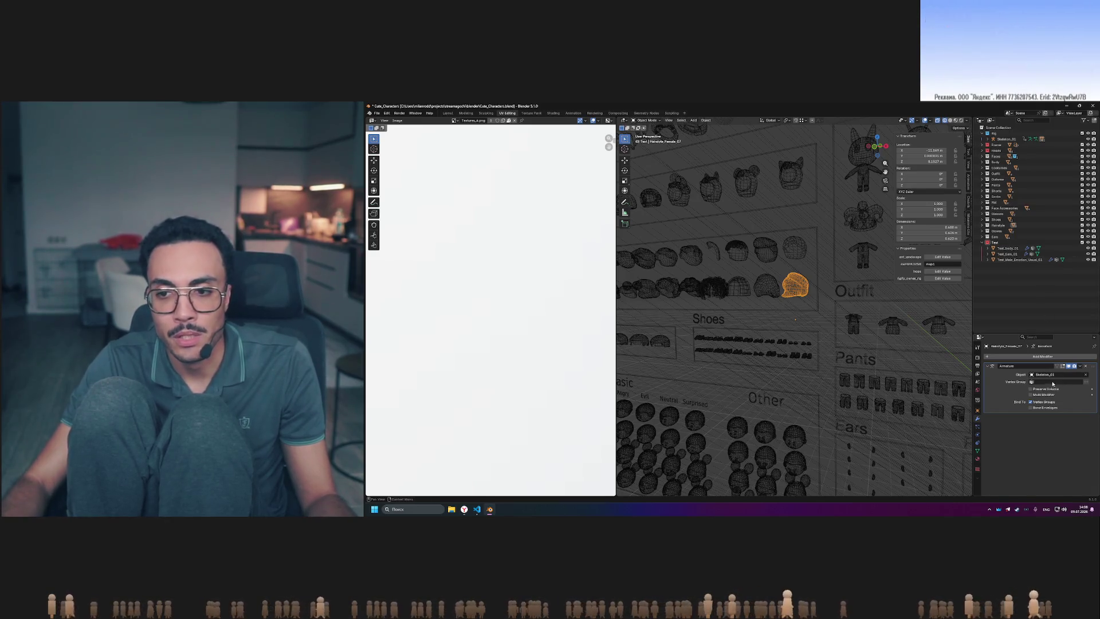
click(1086, 376)
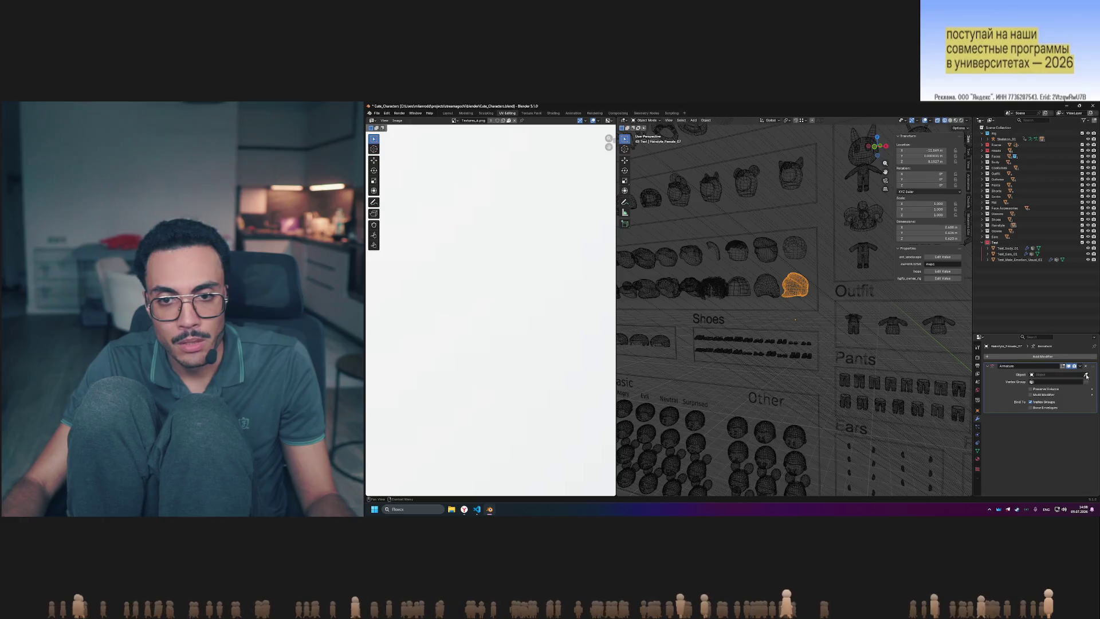
key(ctrl+z)
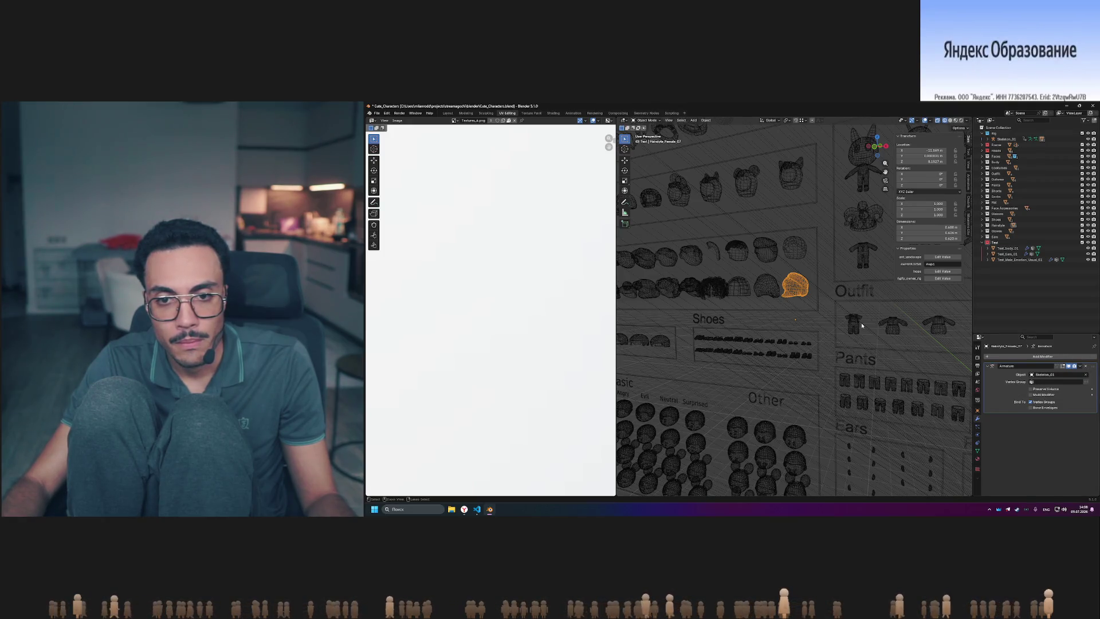
- Deselect the hairstyle, save Cute_Characters.blend, and select Skeleton_01
click(824, 290)
key(ctrl+s)
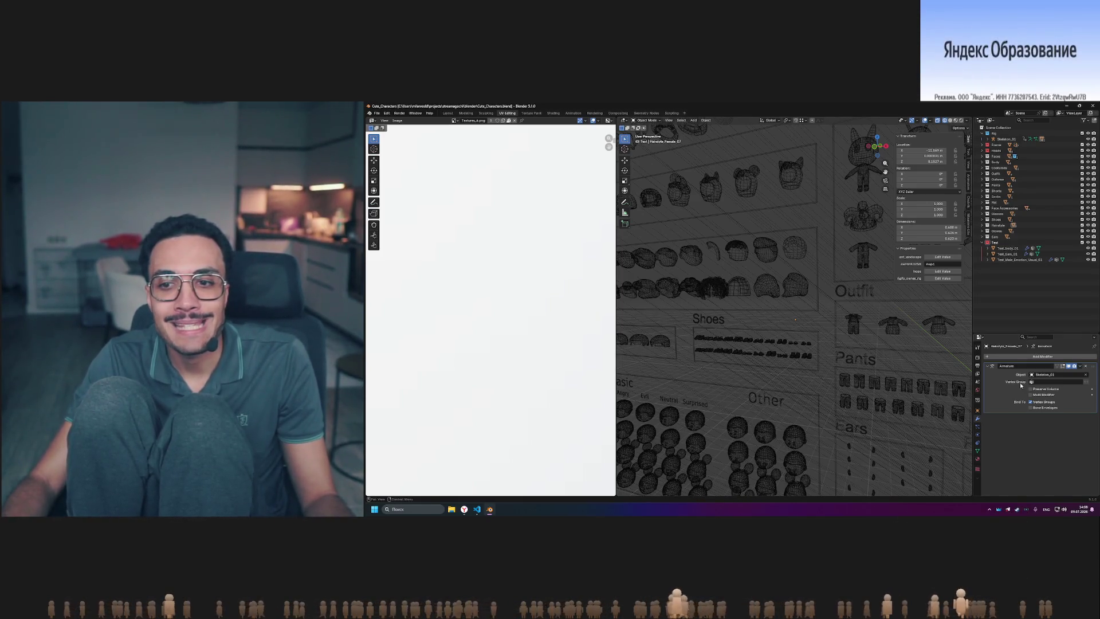
click(1006, 138)
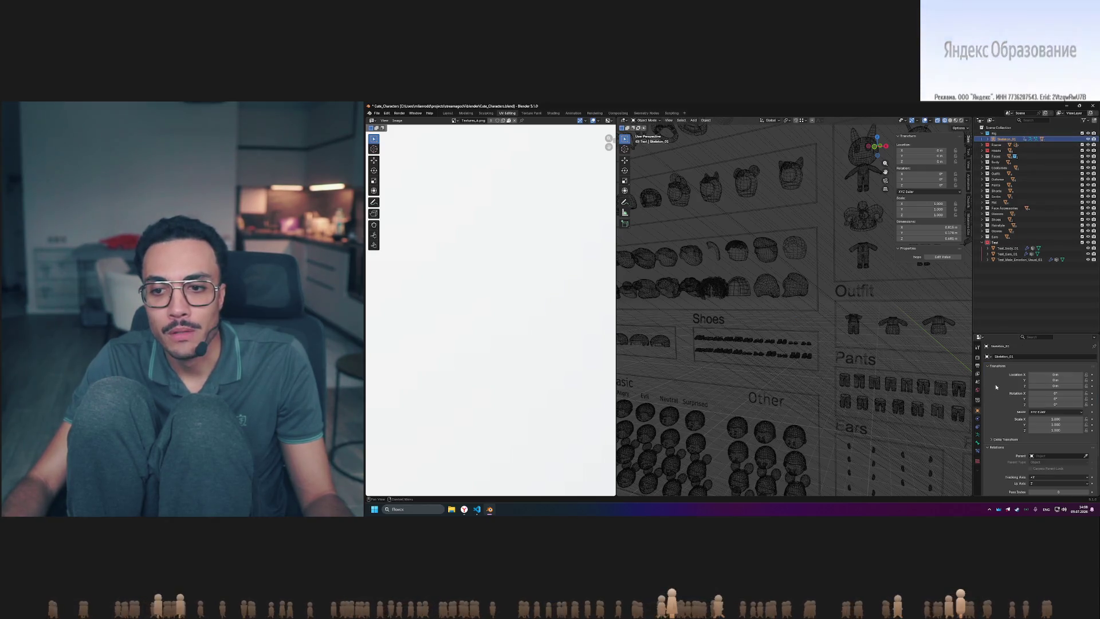
- Inspect the LeftArm bone's relations, then switch the skeleton's armature to Rest Position
click(979, 443)
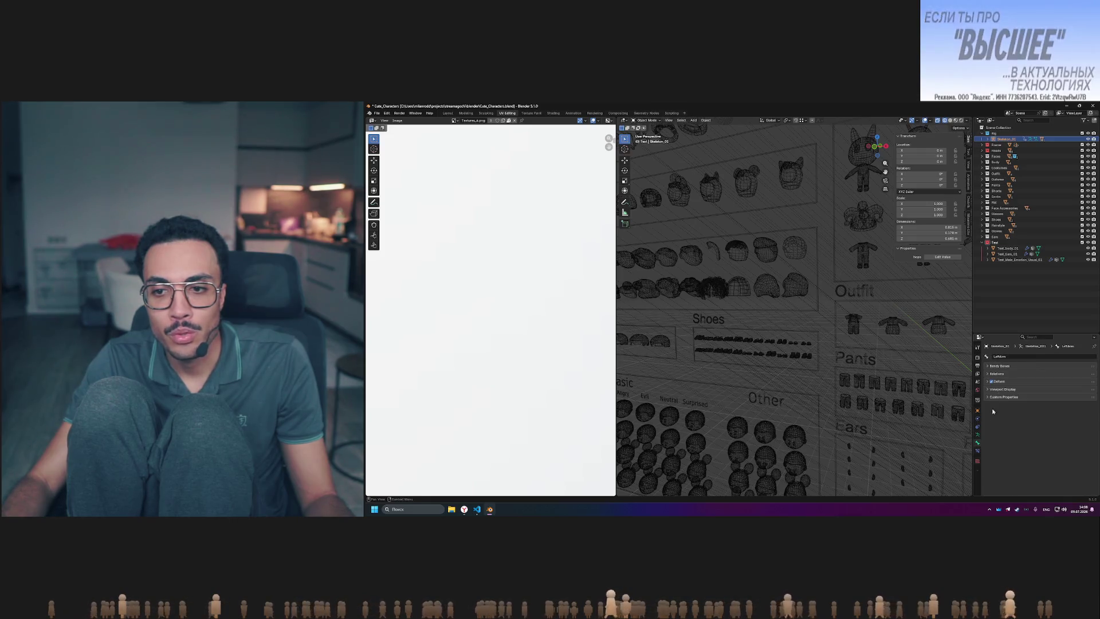
click(987, 374)
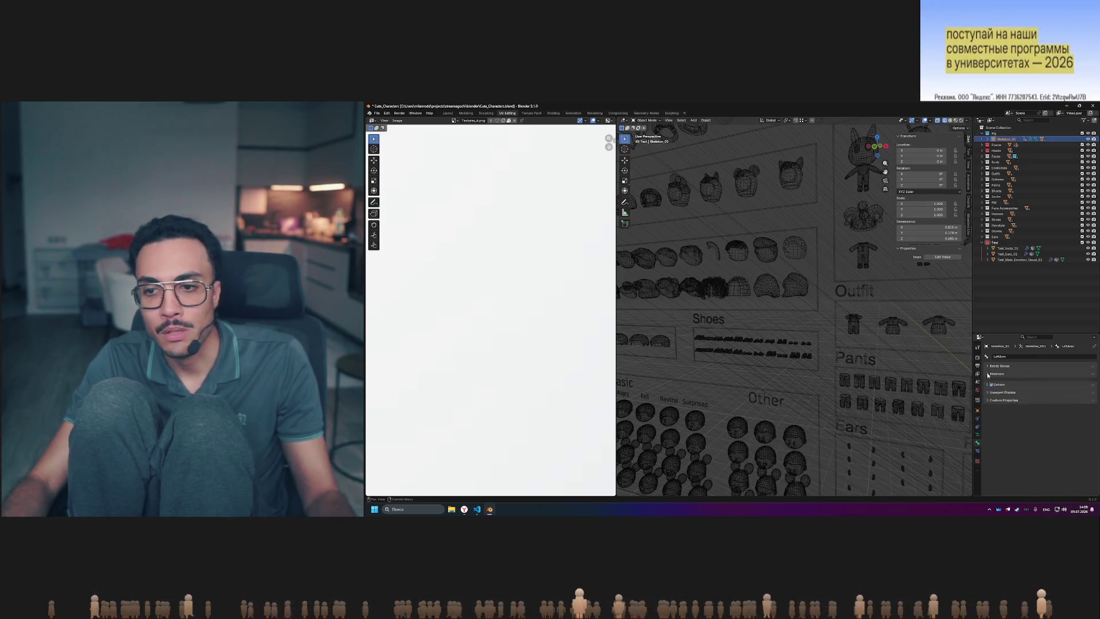
click(979, 435)
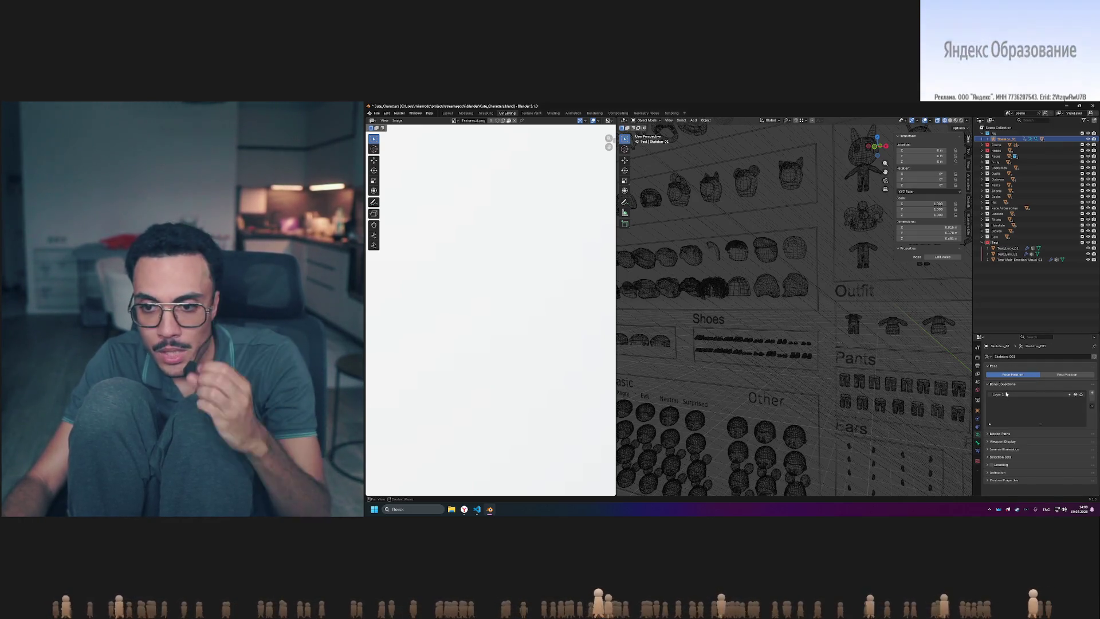
click(1056, 375)
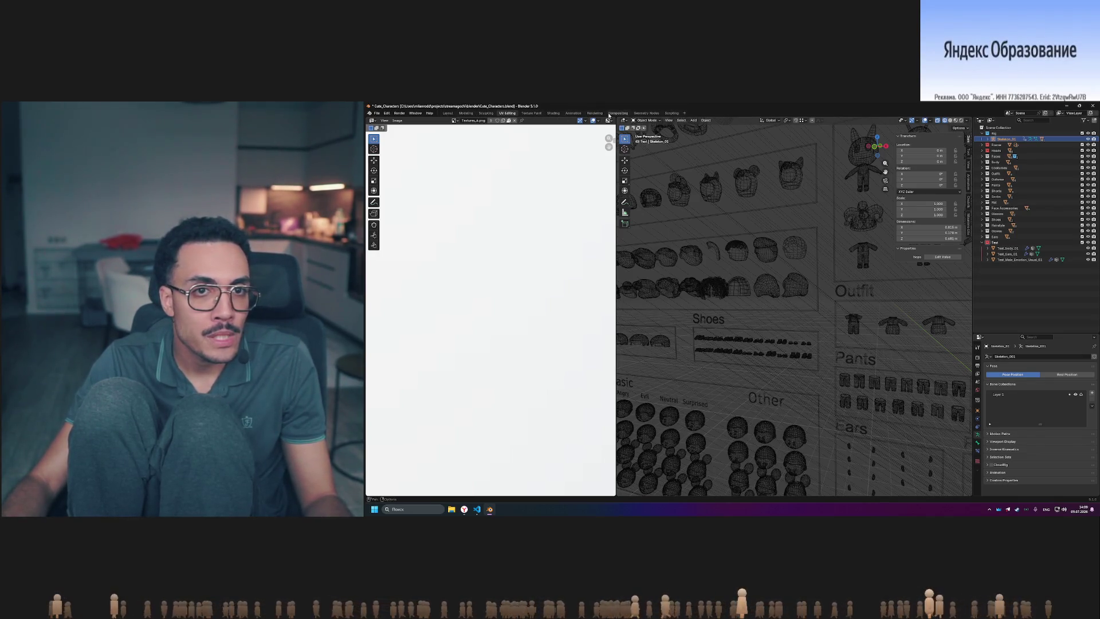
click(571, 113)
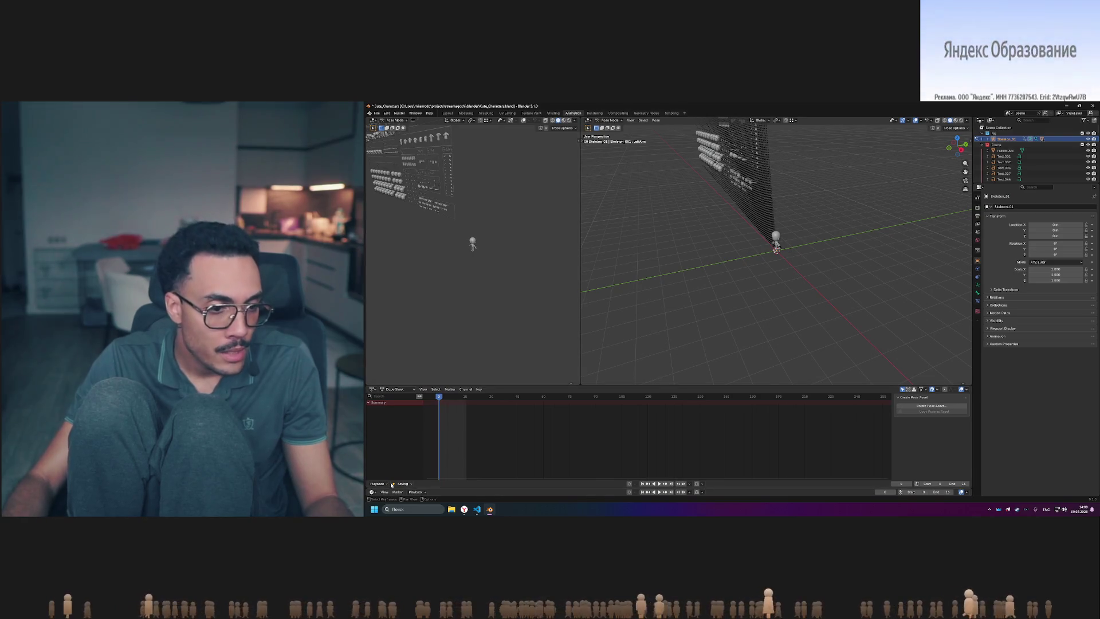
- Switch the Dope Sheet to the Action Editor and assign the A-Pose action
click(393, 390)
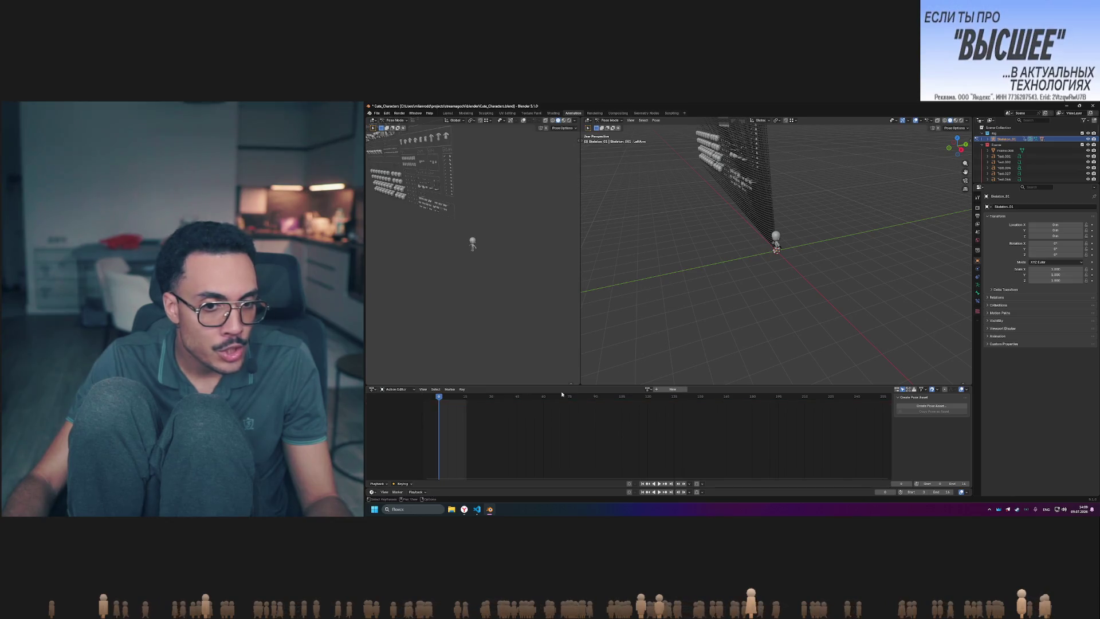
click(648, 389)
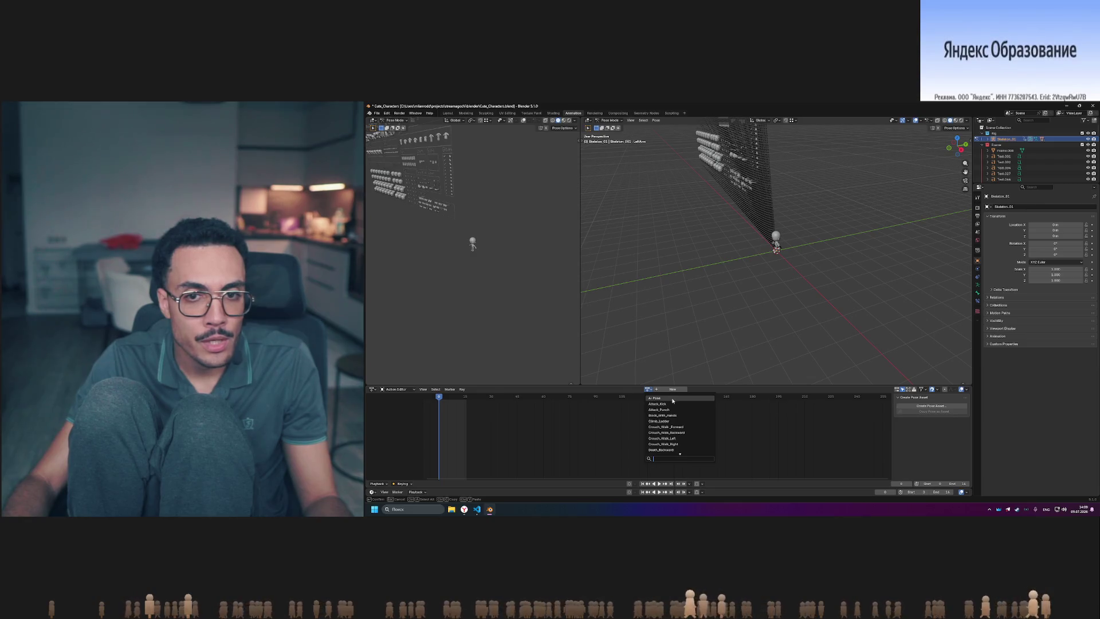
click(673, 401)
- Turn the view to face the character from the front and play the A-Pose animation
scroll(731, 290, up, 3)
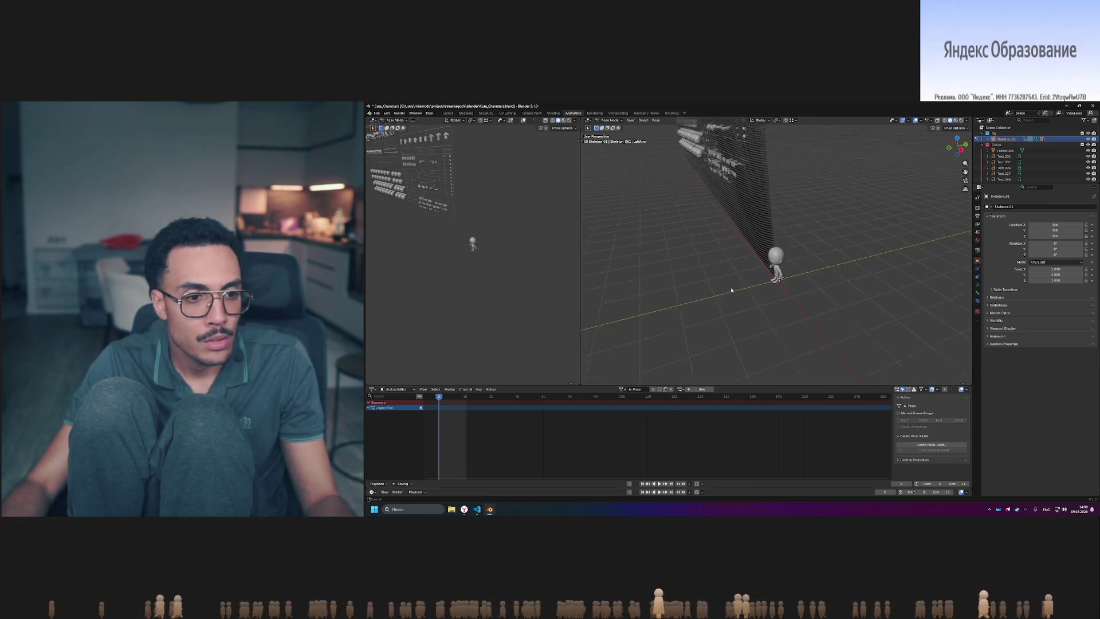
middle_drag(731, 291, 802, 275)
scroll(810, 264, up, 3)
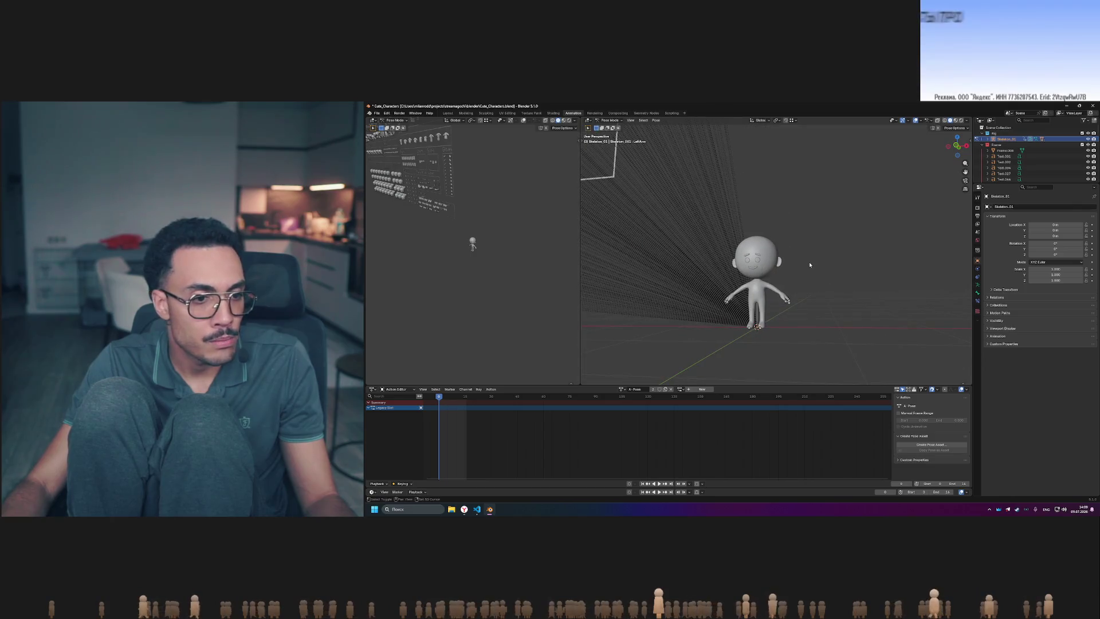
key(space)
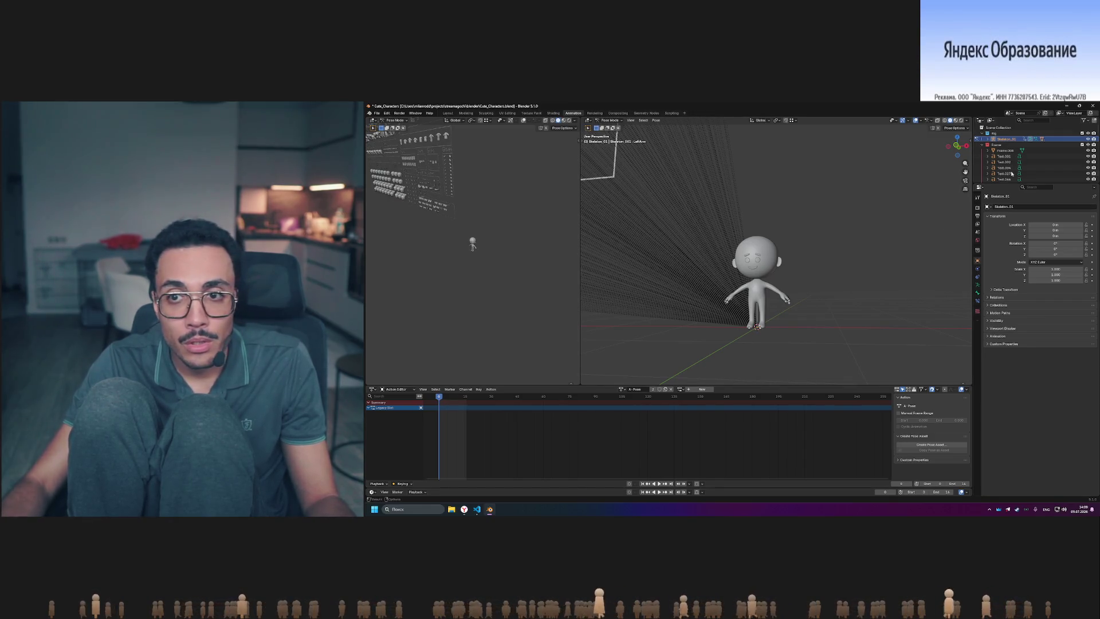
click(621, 390)
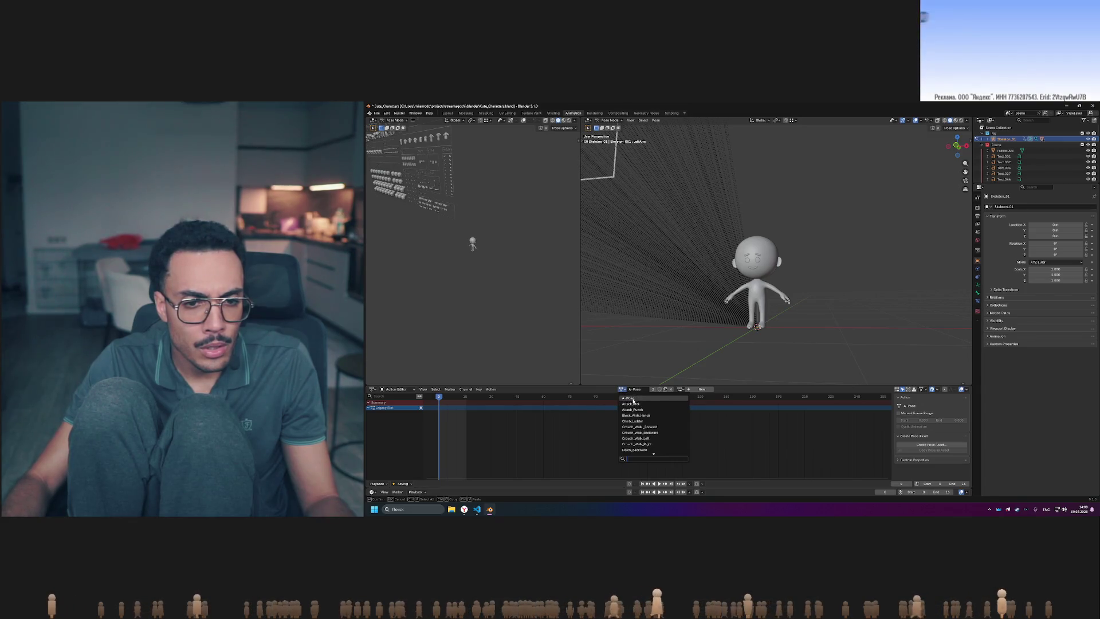
click(637, 399)
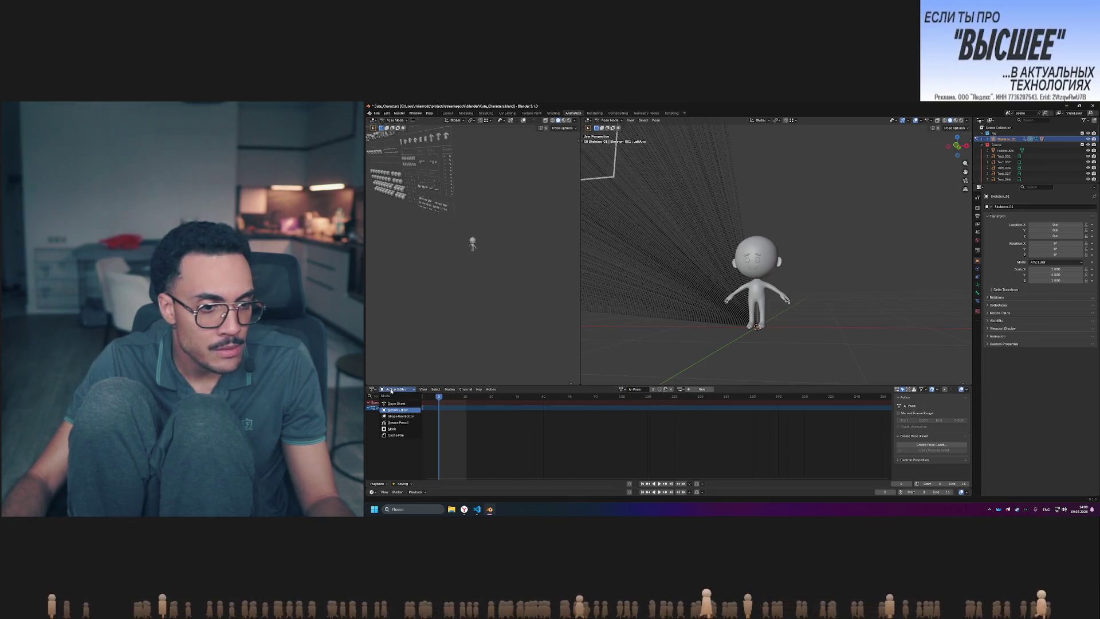
- Turn the lower editor into Nonlinear Animation and select the Death_Forward and A-Pose strips
click(373, 389)
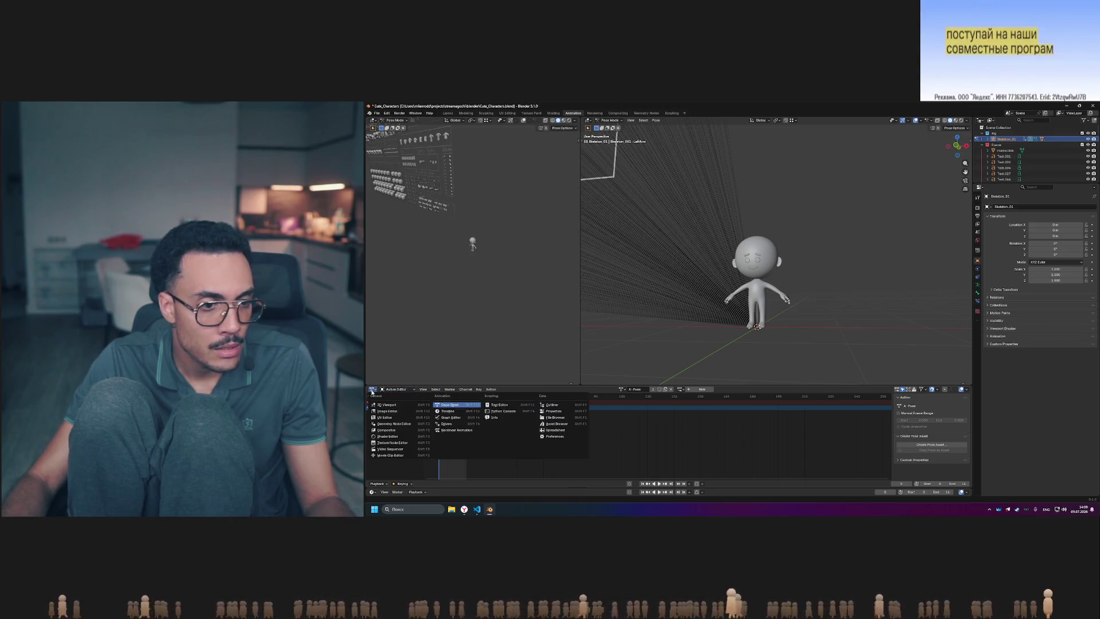
click(468, 430)
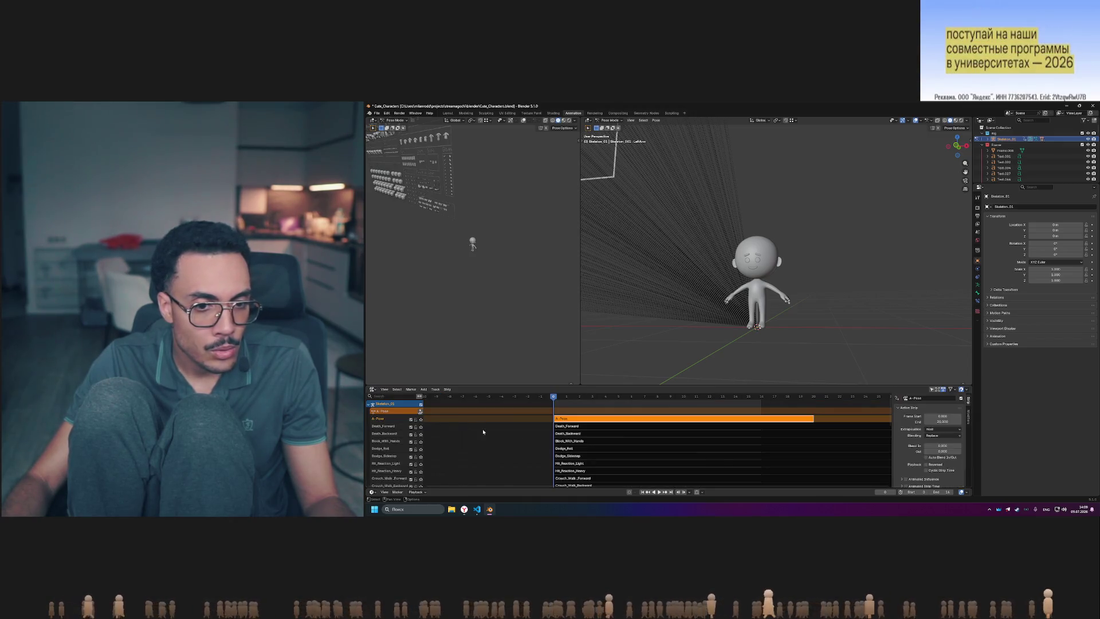
click(579, 427)
click(579, 420)
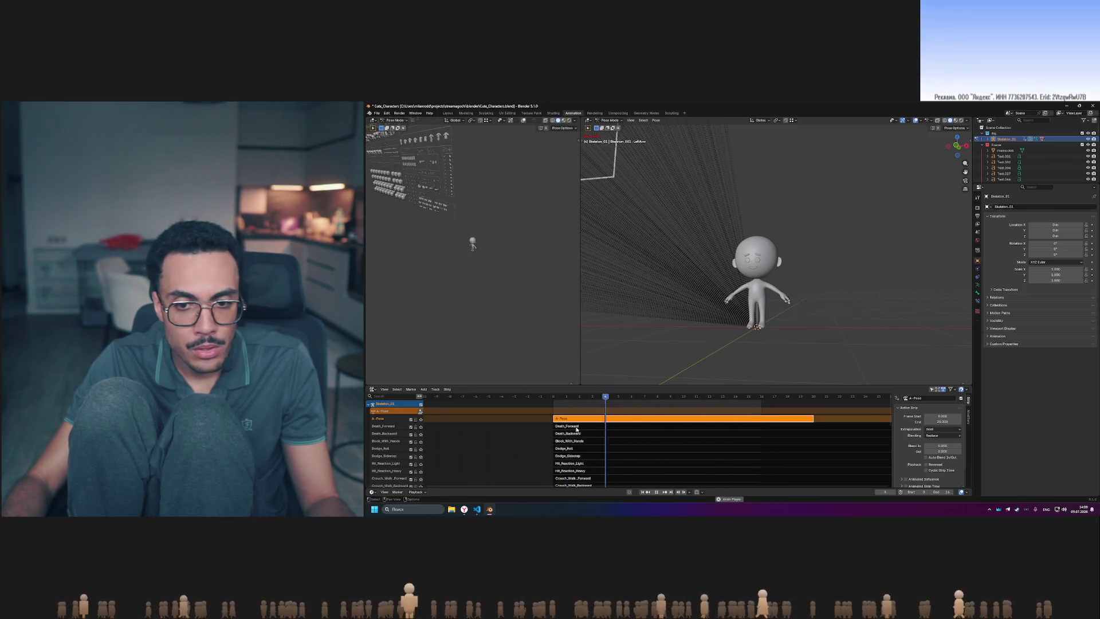
- Browse the animation tracks and activate the Text_body_01 track
scroll(690, 442, down, 4)
scroll(690, 442, down, 6)
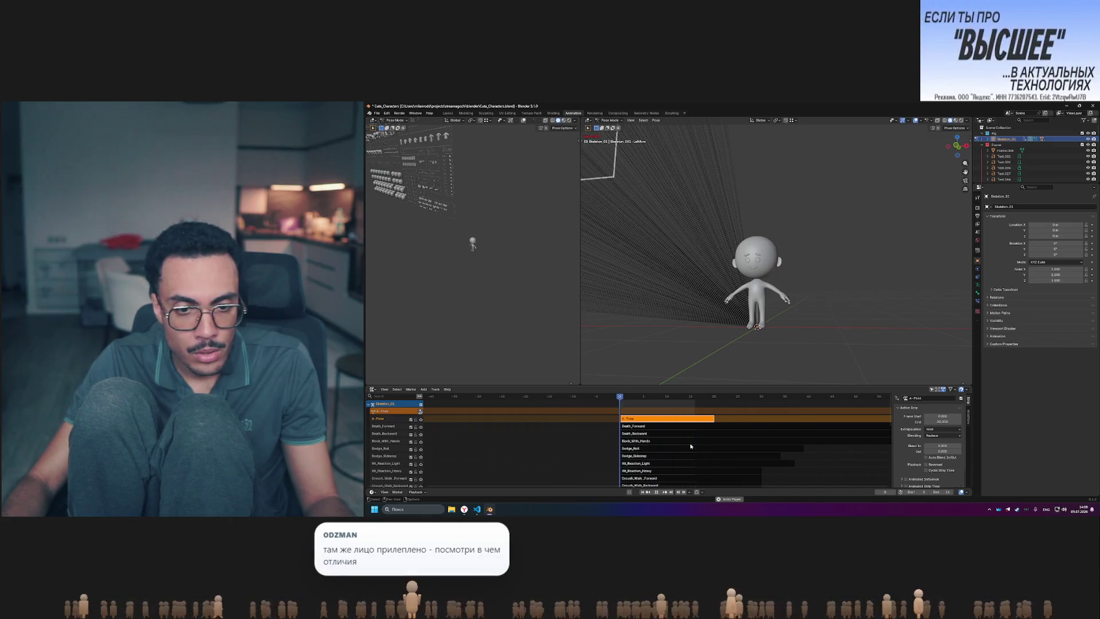
shift+scroll(672, 455, down, 10)
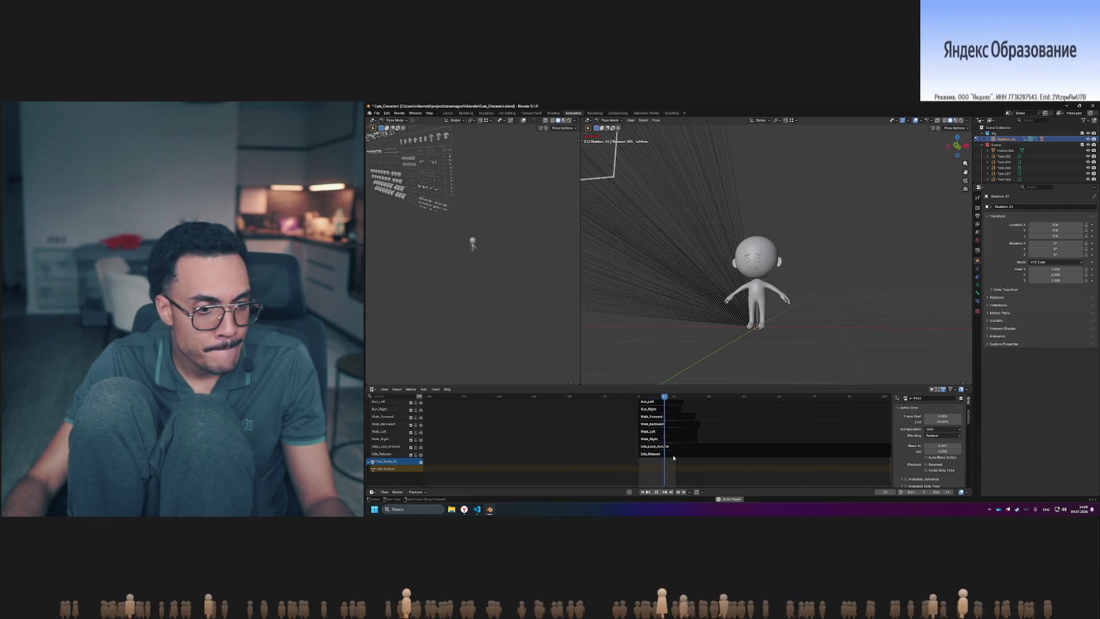
scroll(489, 440, up, 3)
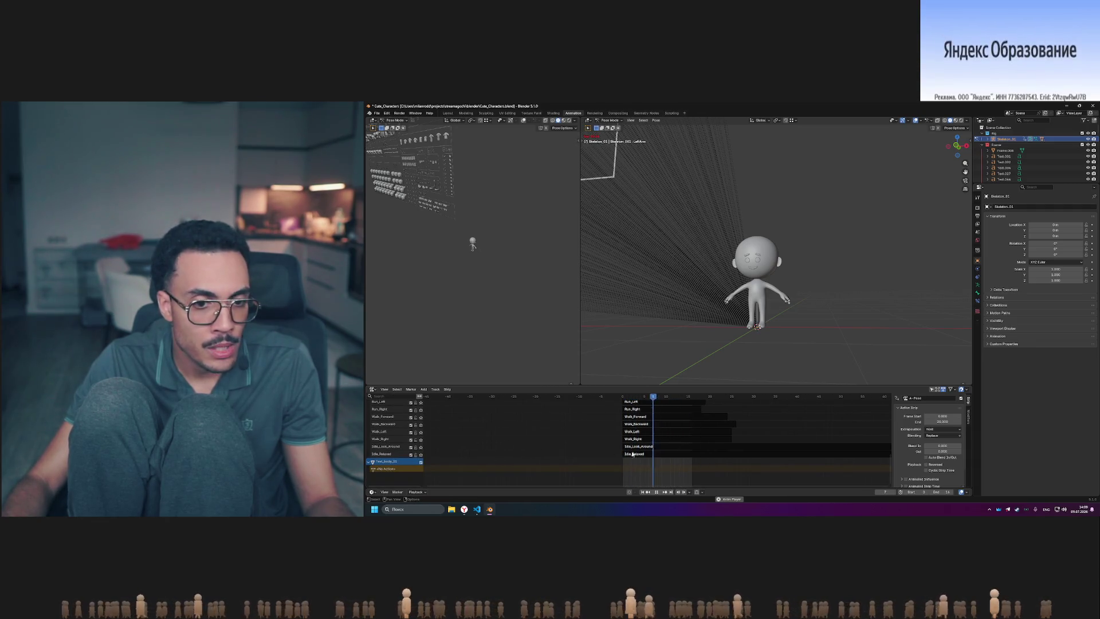
shift+scroll(632, 453, up, 10)
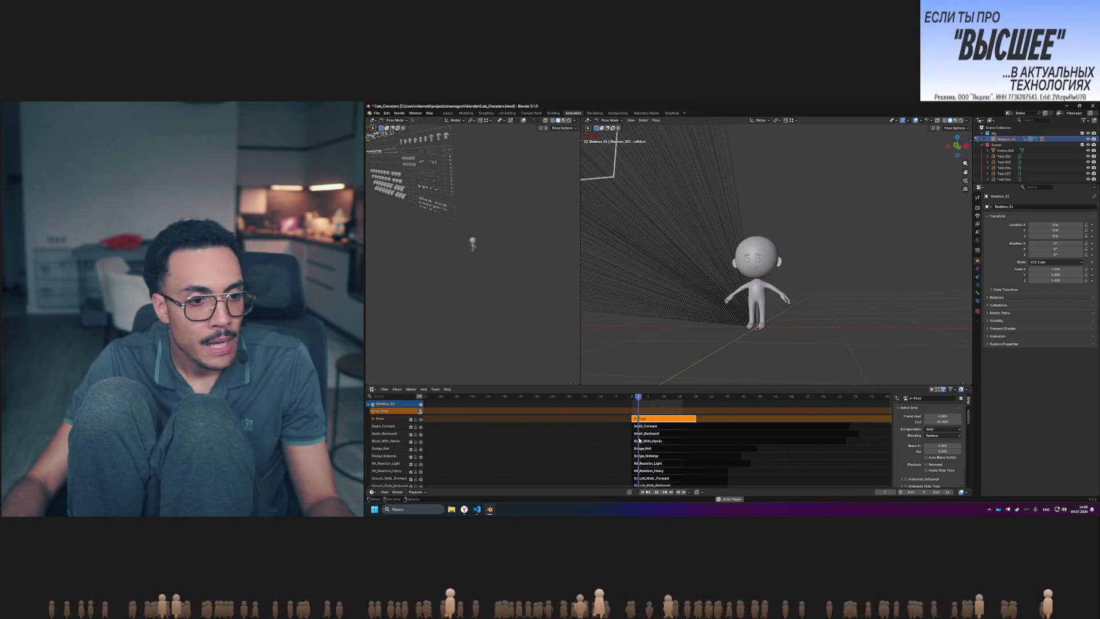
scroll(550, 453, down, 2)
scroll(412, 480, down, 10)
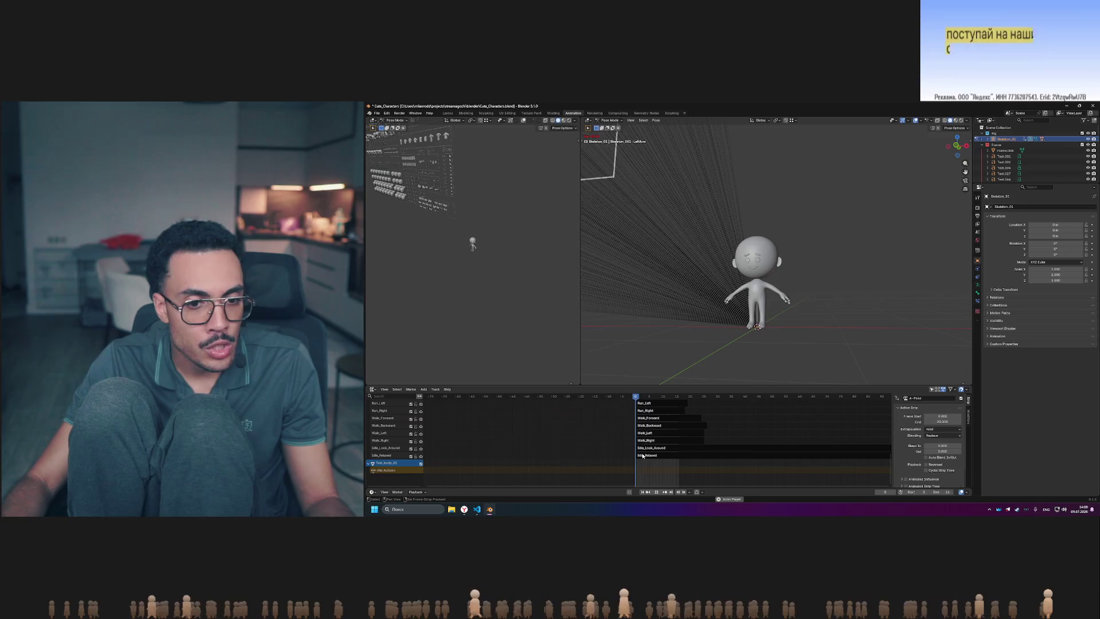
click(394, 469)
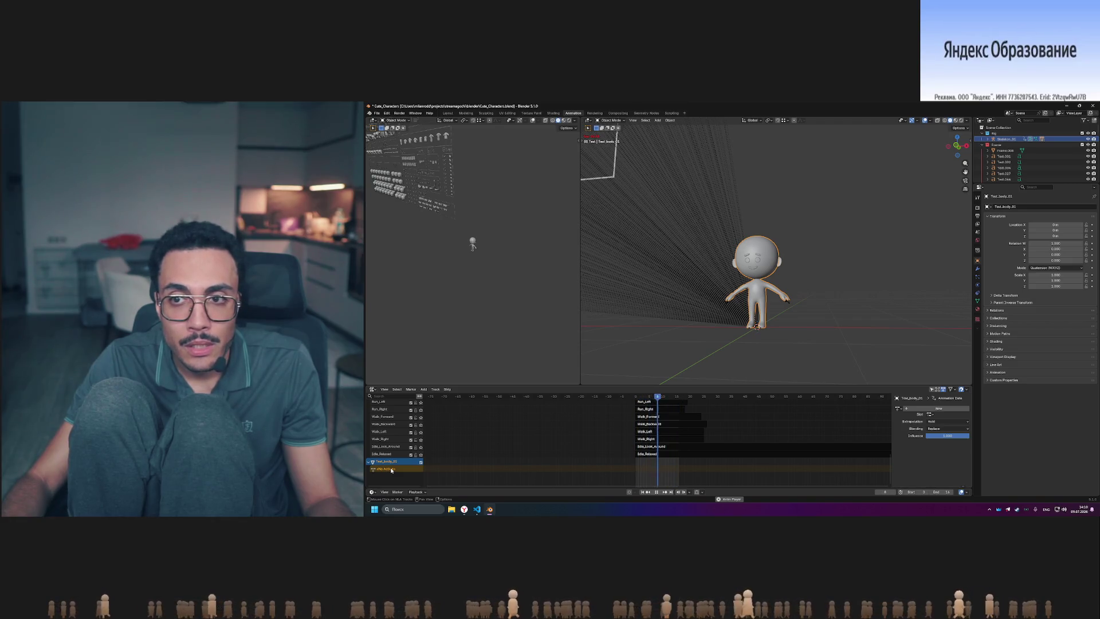
- Enlarge the Outliner to browse more objects and stop playback at frame 13
scroll(1034, 169, down, 10)
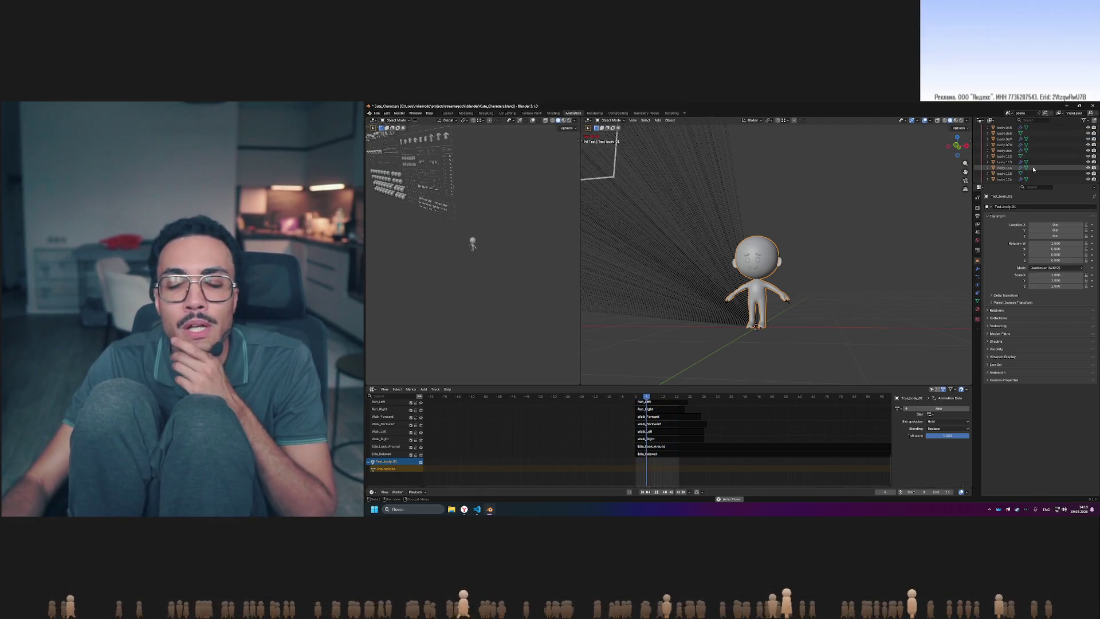
scroll(1034, 169, down, 10)
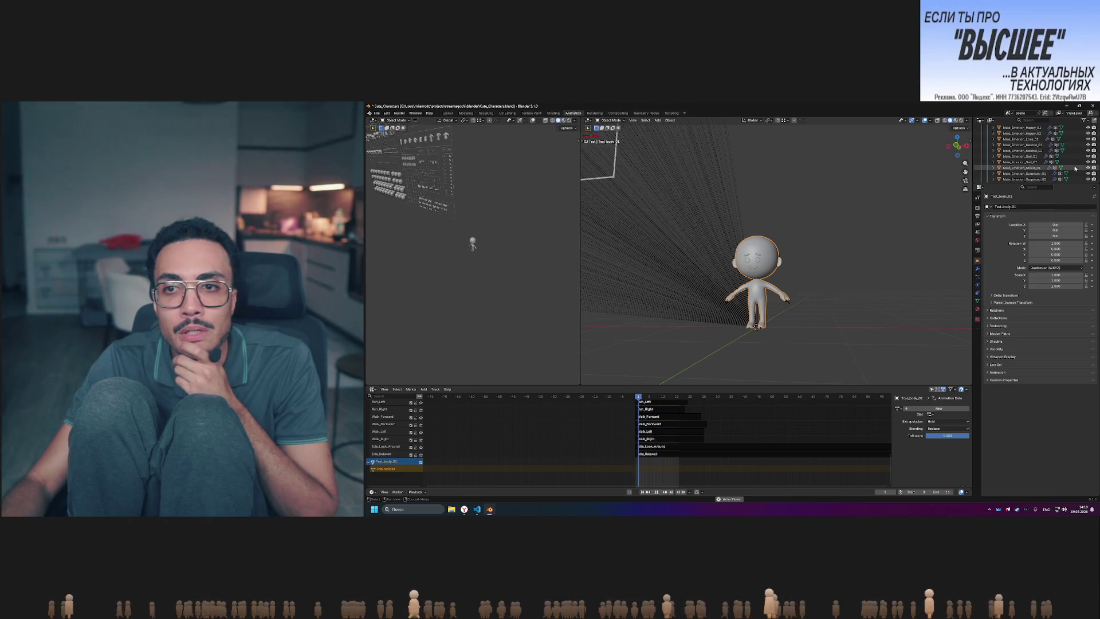
scroll(1071, 168, down, 10)
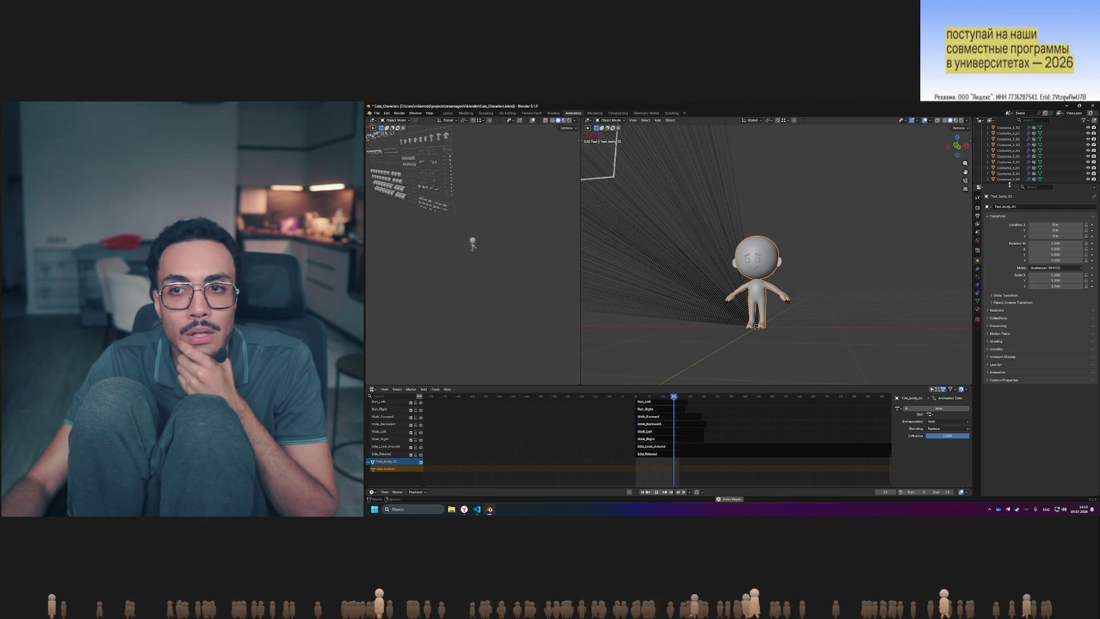
drag(1010, 185, 1009, 281)
scroll(1008, 245, down, 10)
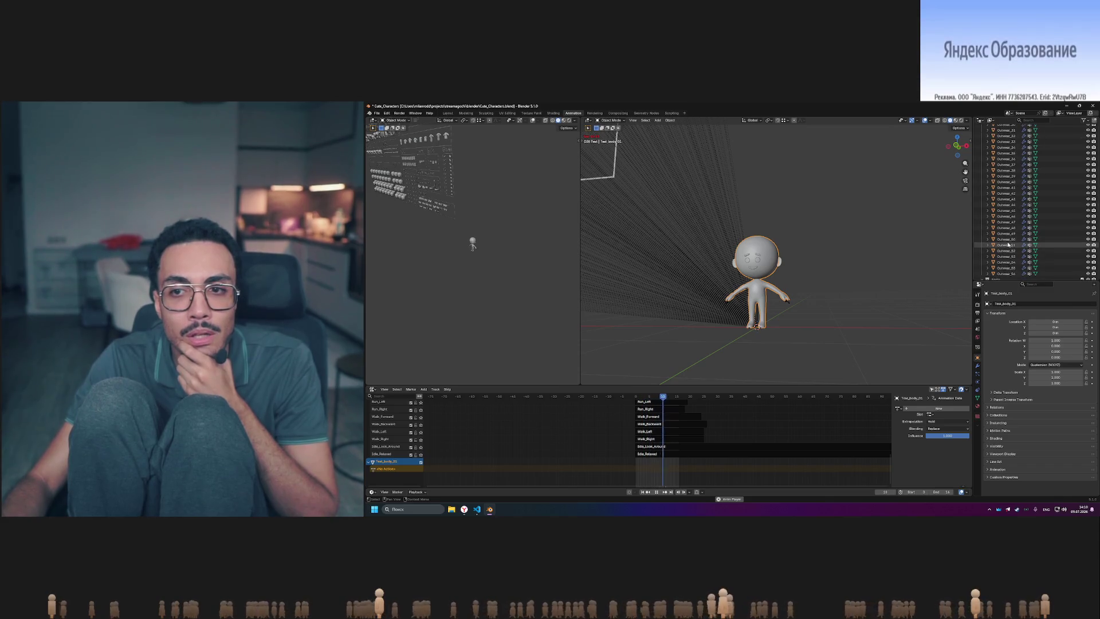
key(space)
scroll(1034, 266, down, 10)
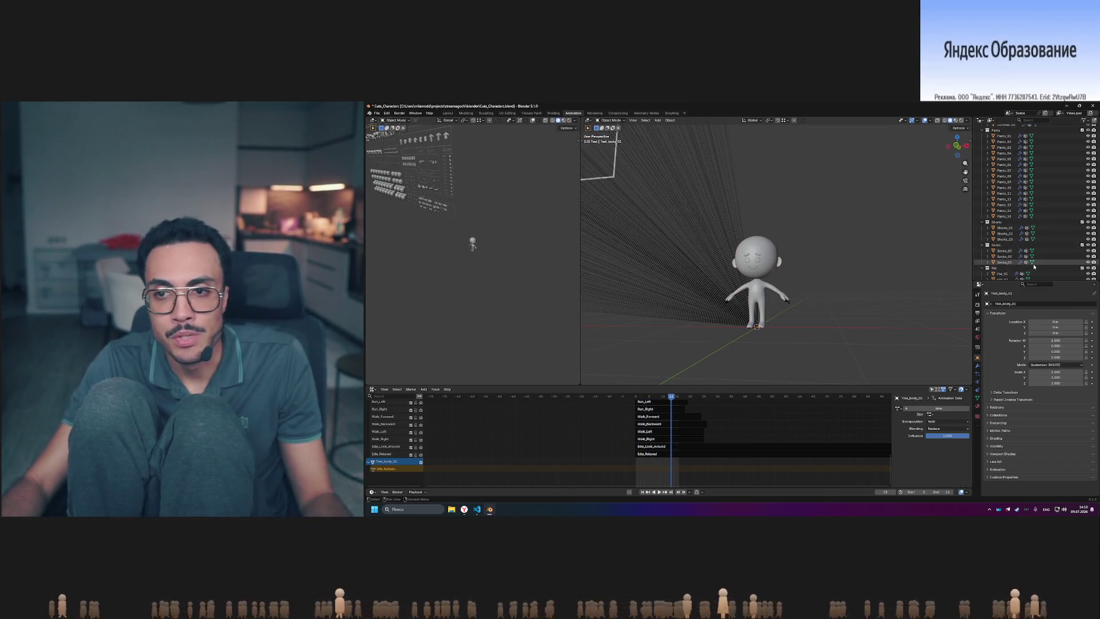
scroll(1034, 265, down, 10)
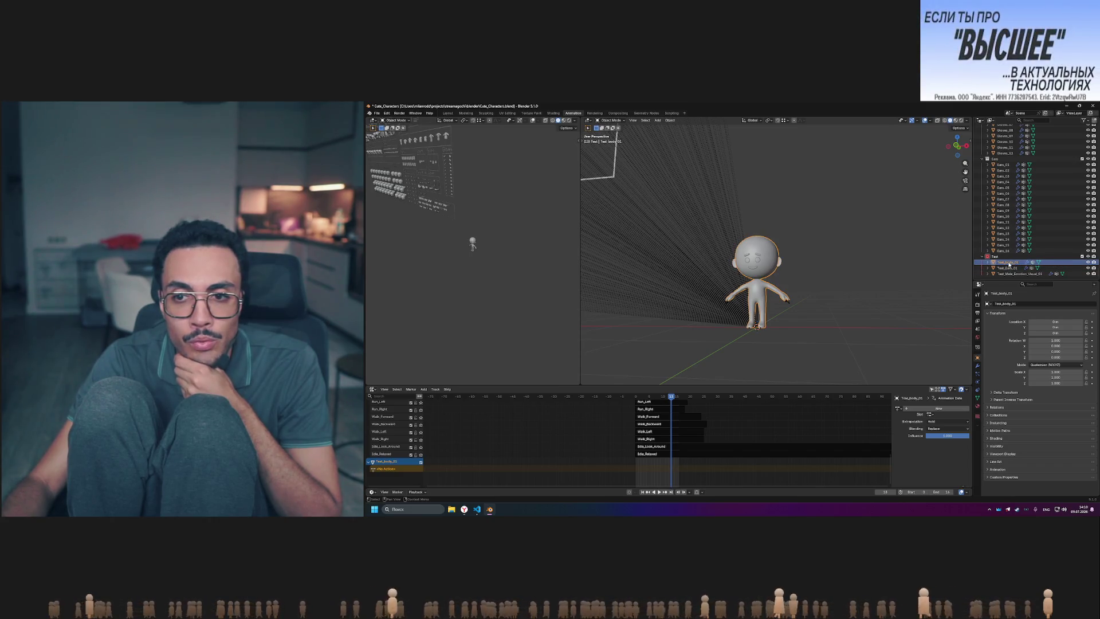
click(970, 141)
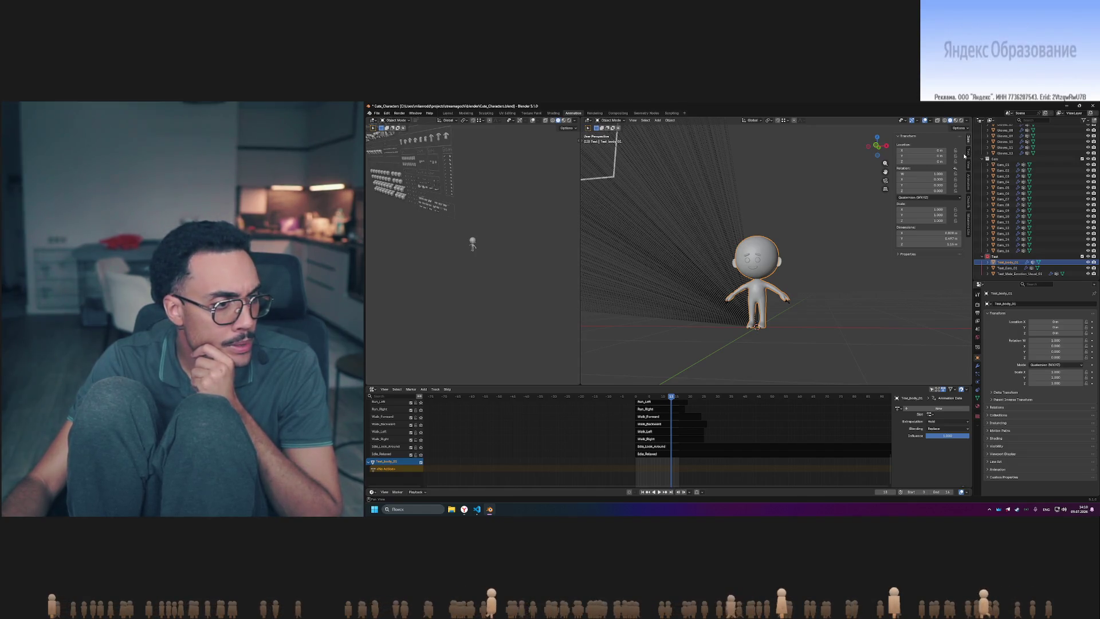
- Check the mesh's vertex groups, browse the sidebar's Tool and View Collections settings, then collapse the sidebar
click(978, 393)
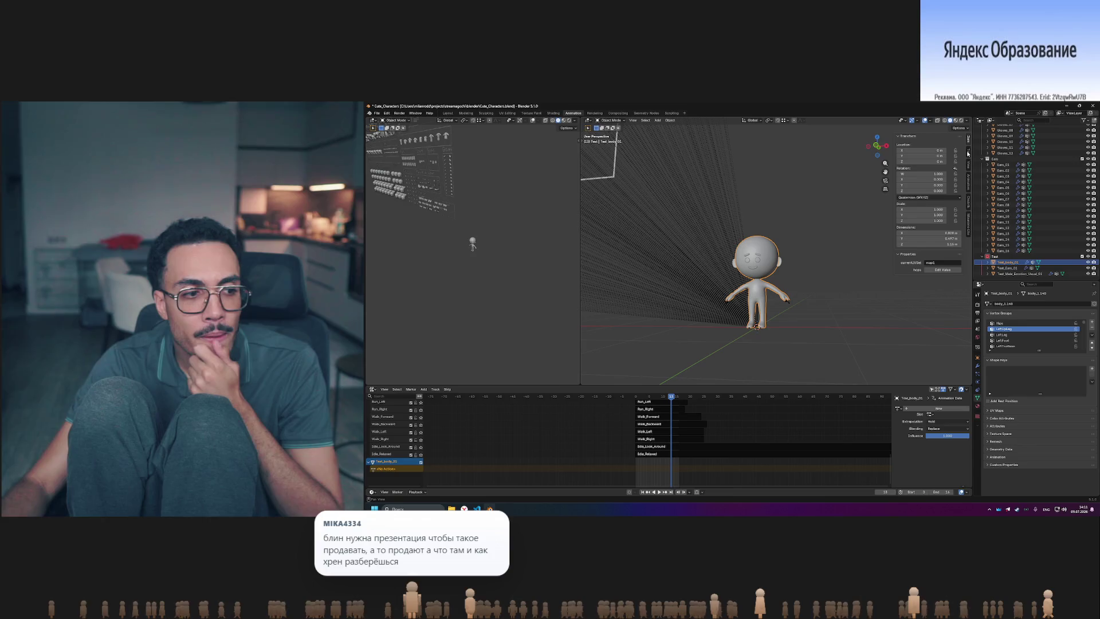
click(968, 153)
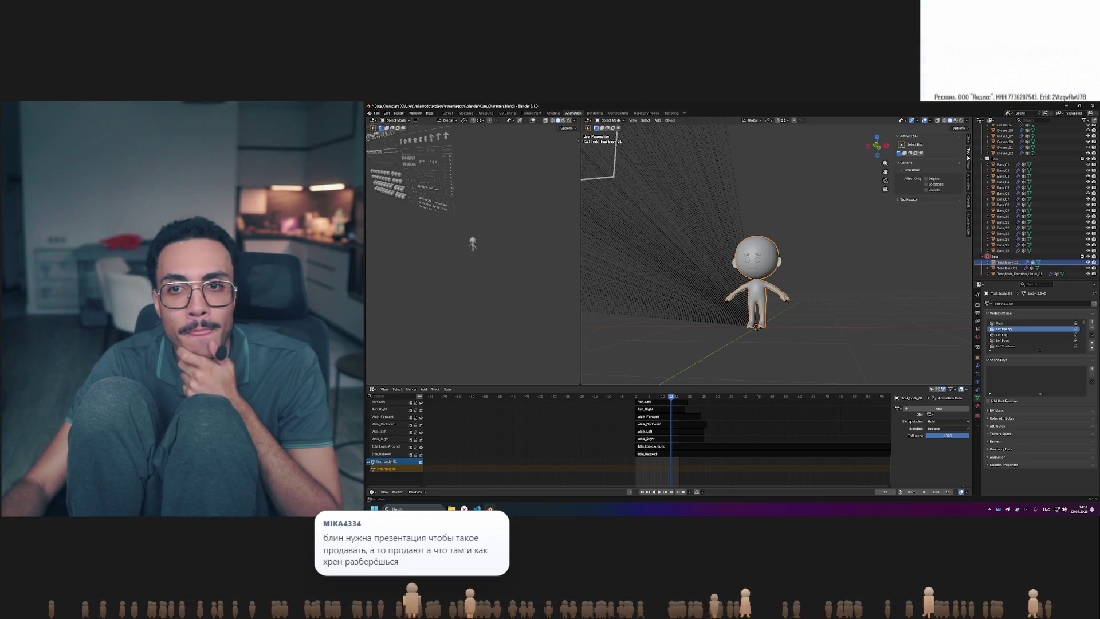
click(901, 199)
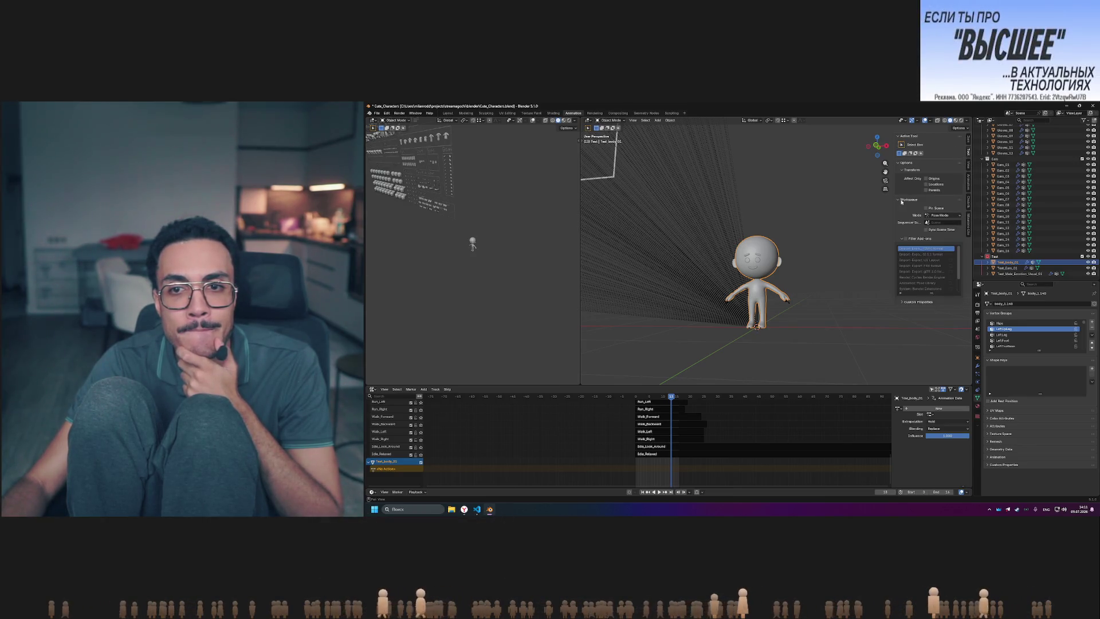
click(968, 166)
click(913, 303)
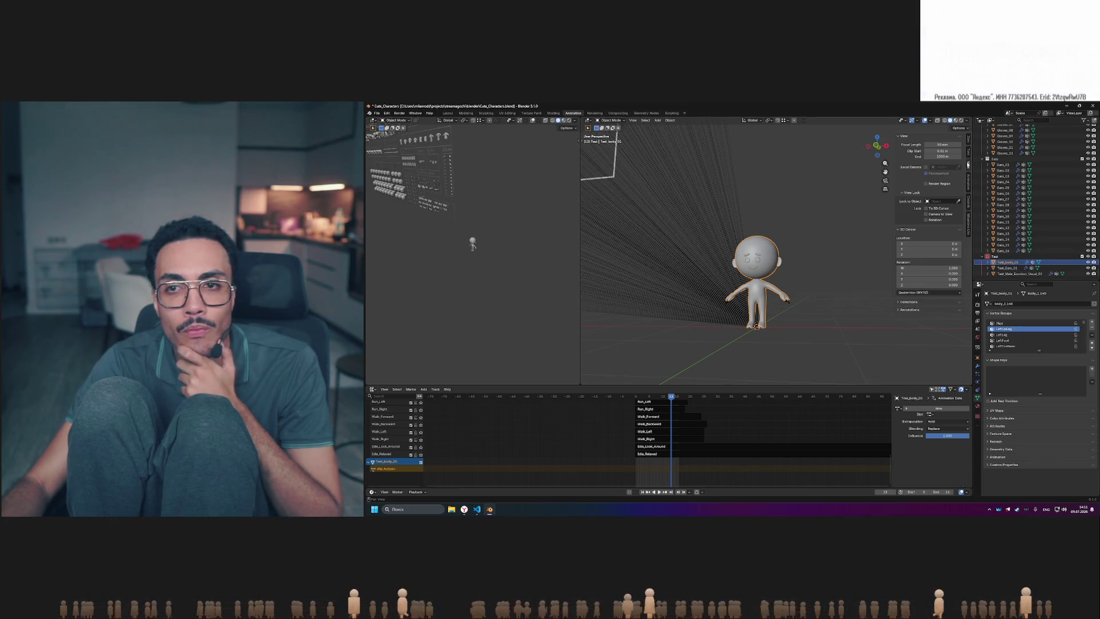
drag(896, 164, 966, 163)
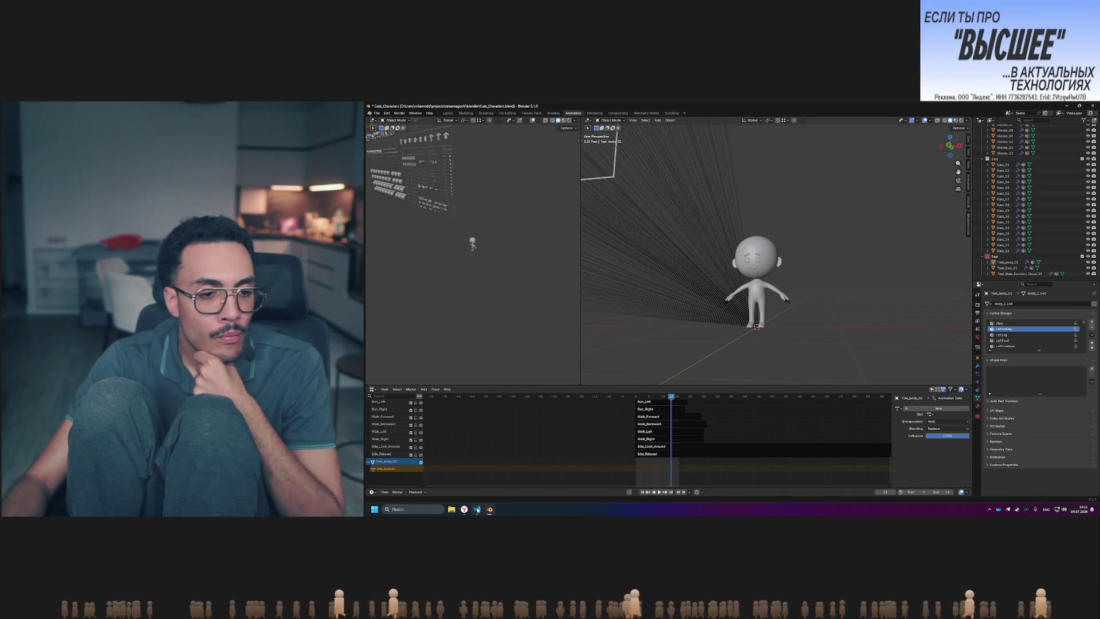
click(478, 509)
- Discard the blender folder's uncommitted changes and quit Blender, discarding the blend file's edits
click(373, 138)
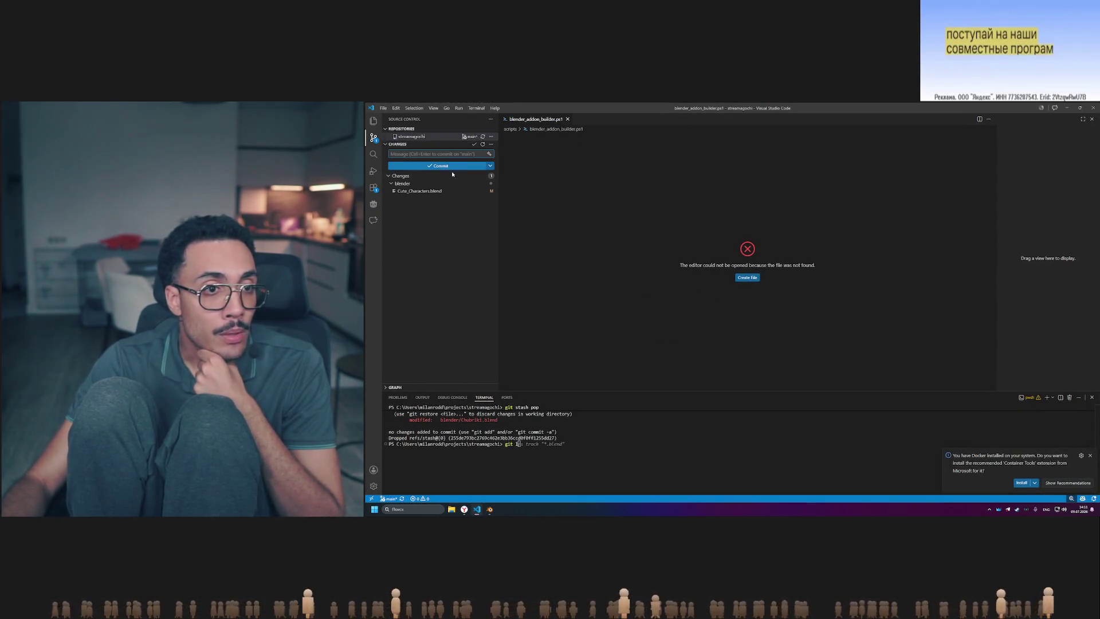
click(477, 184)
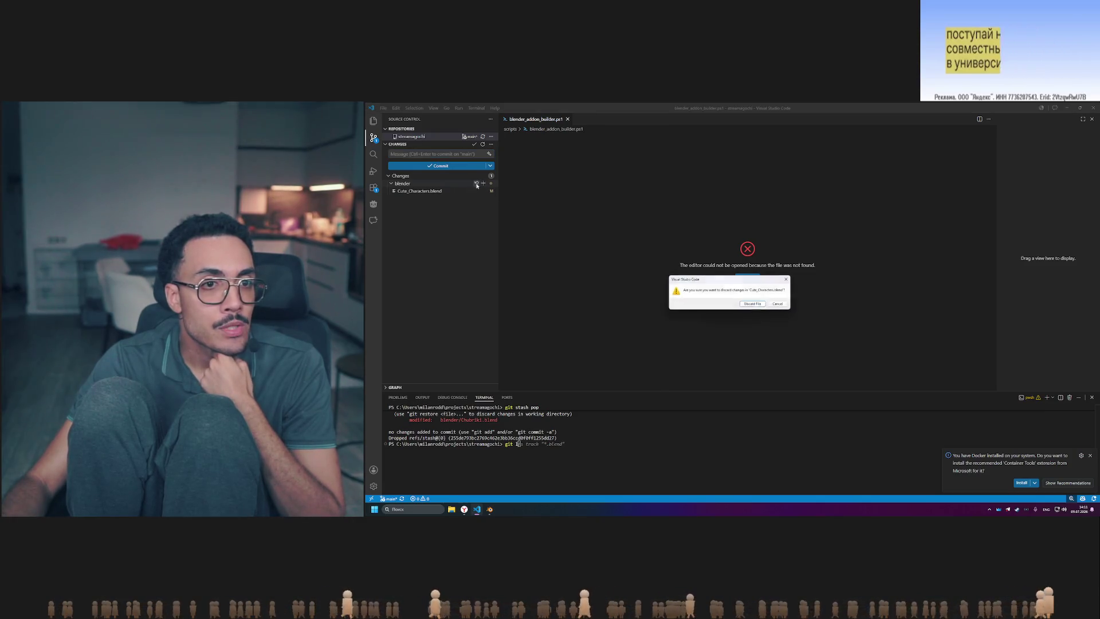
key(alt+Tab)
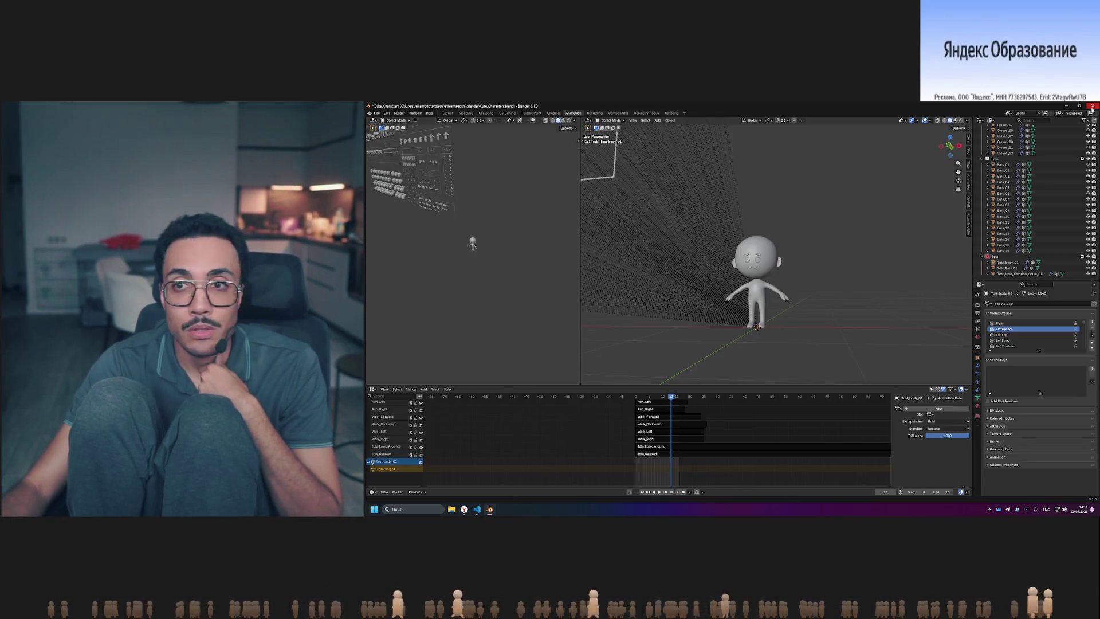
click(1093, 106)
click(740, 316)
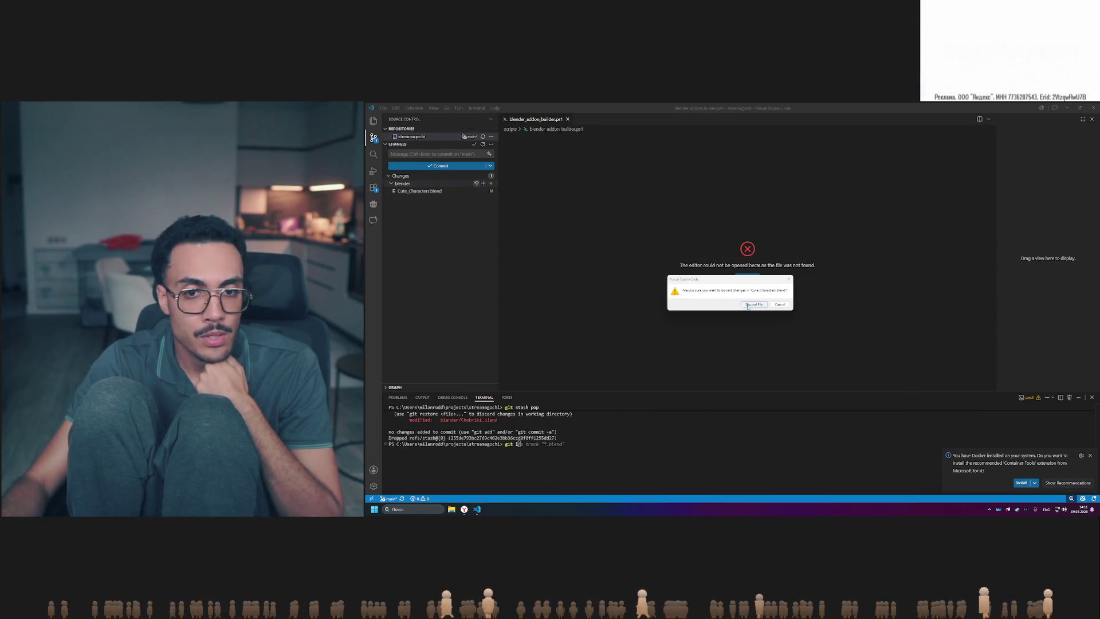
click(748, 305)
click(373, 122)
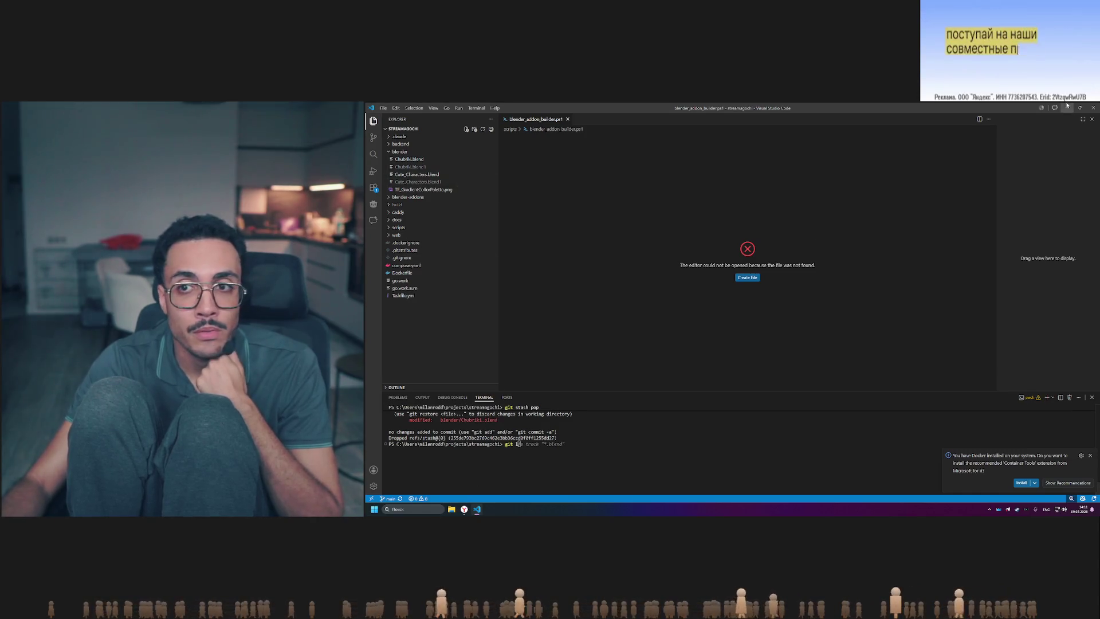
key(super+d)
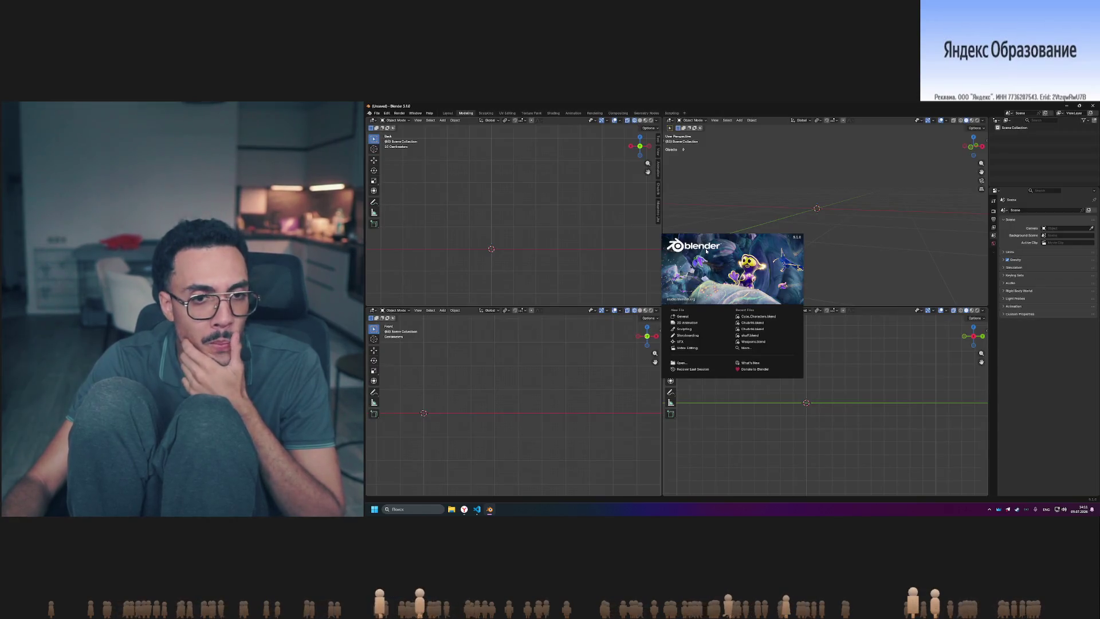
- Reopen Cute_Characters.blend from recent files, close the animation editor area, and pan to Hat and Body
click(764, 317)
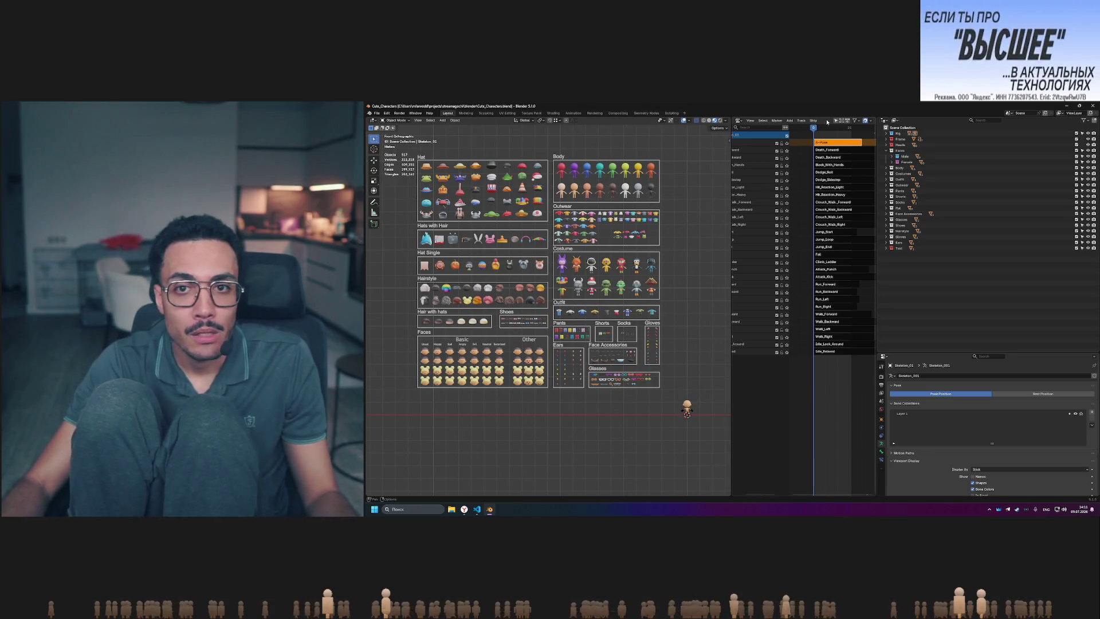
right_click(798, 120)
click(792, 172)
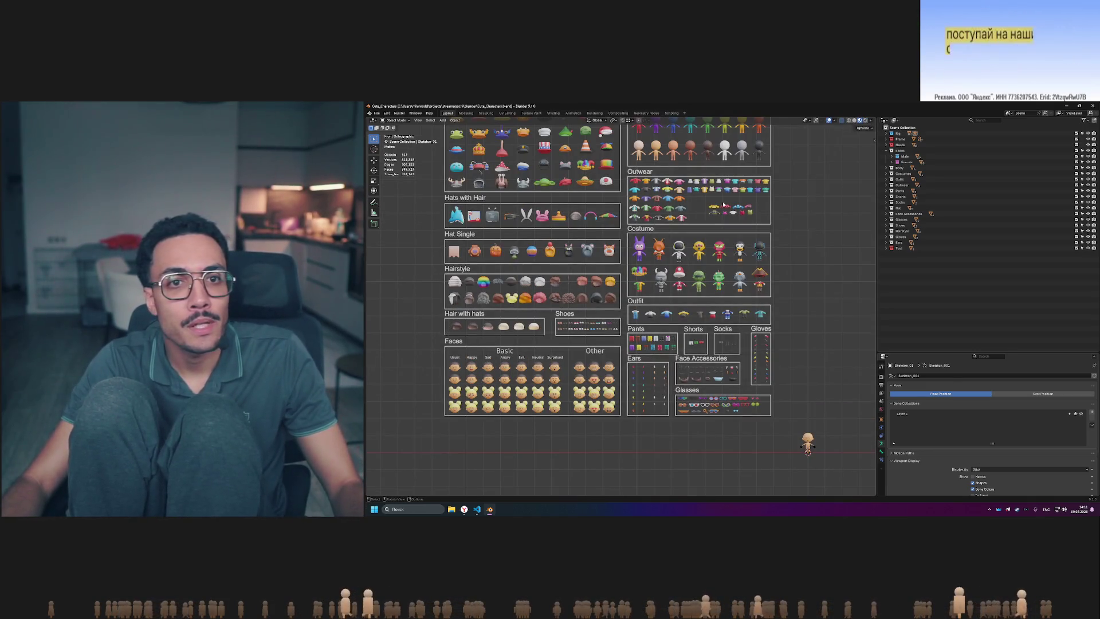
mouse_move(804, 307)
shift+middle_down()
mouse_move(765, 356)
mouse_move(796, 372)
shift+middle_up()
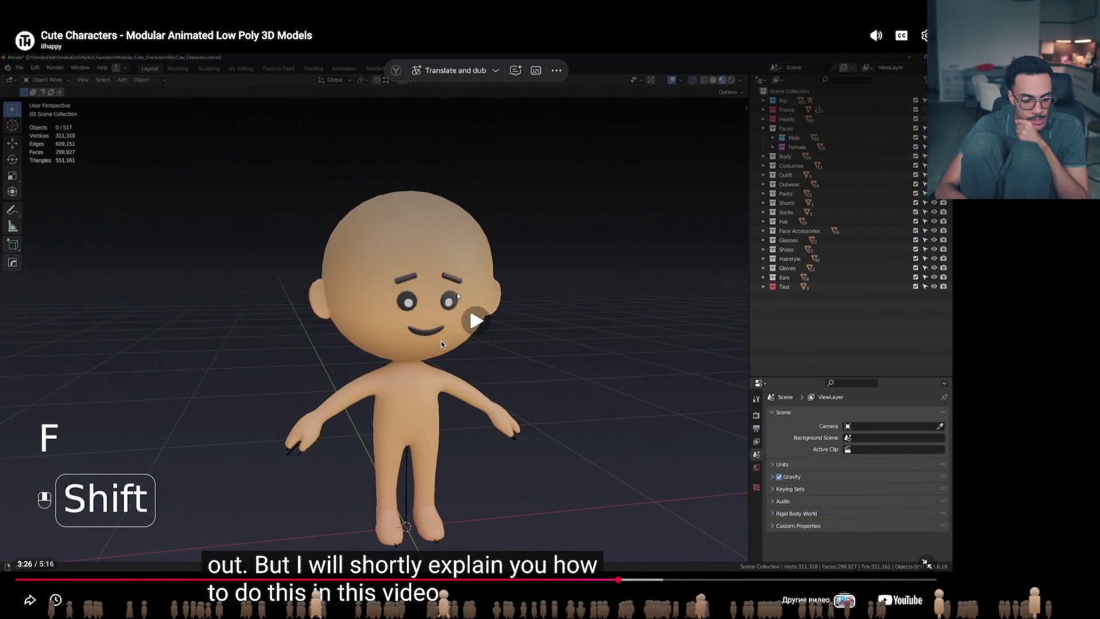
- Play the tutorial to about 3:54, pausing and resuming along the way
click(441, 344)
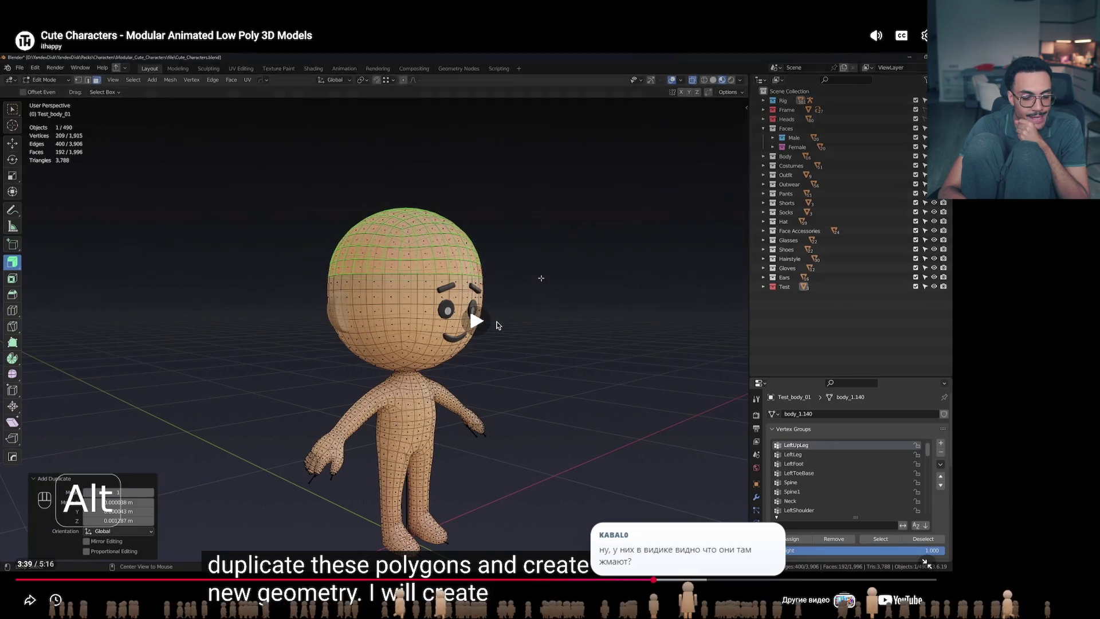
click(924, 563)
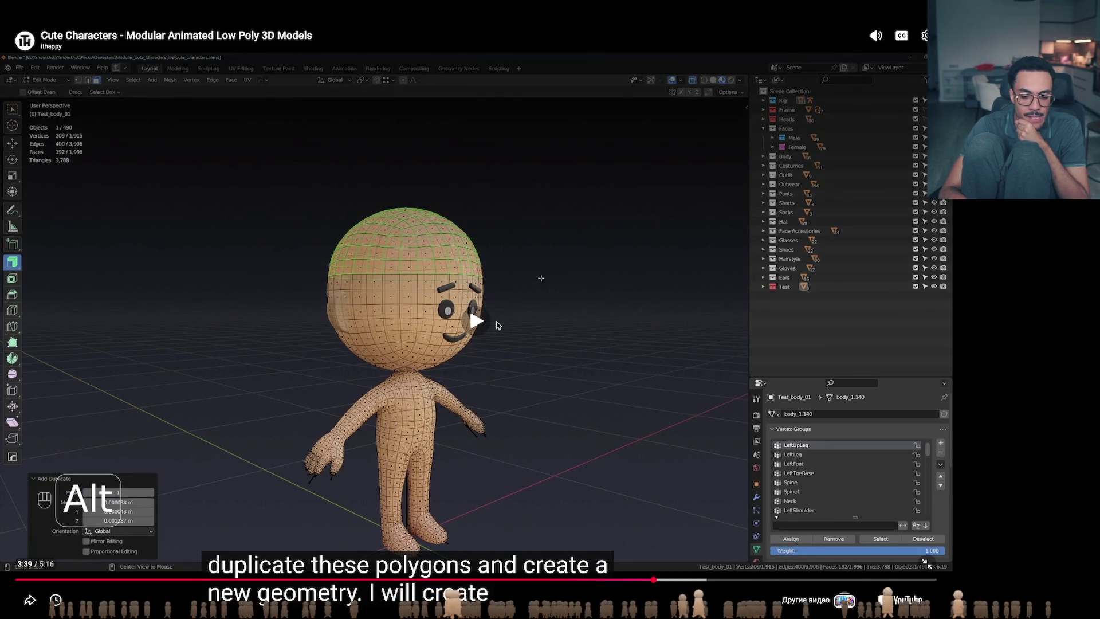
click(496, 324)
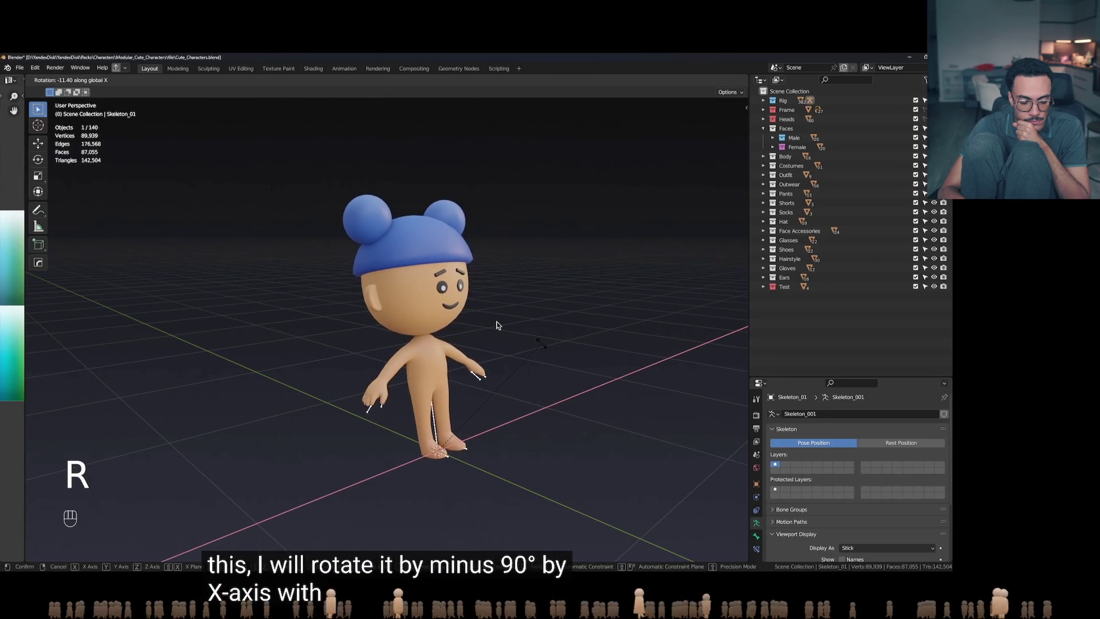
key(ctrl+z)
key(r)
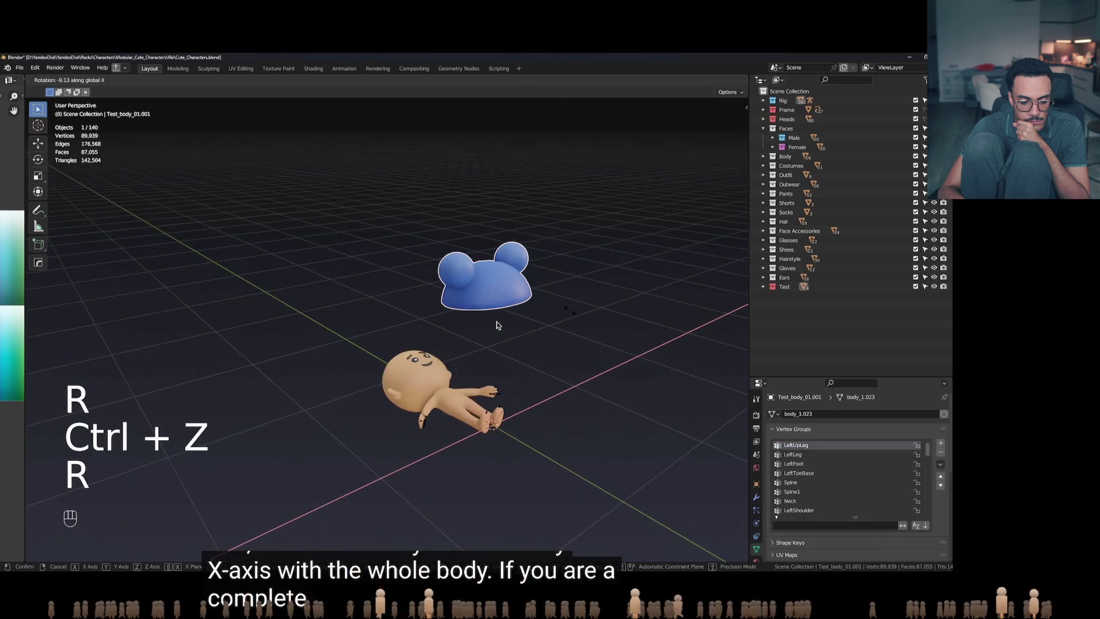
right_click(496, 326)
key(Tab)
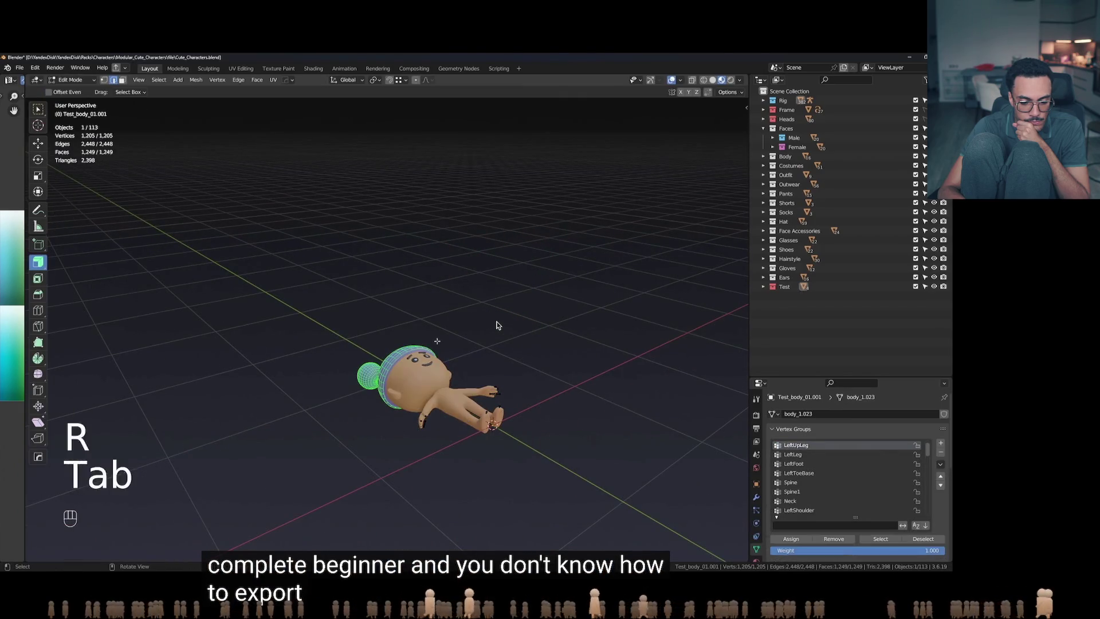
click(450, 318)
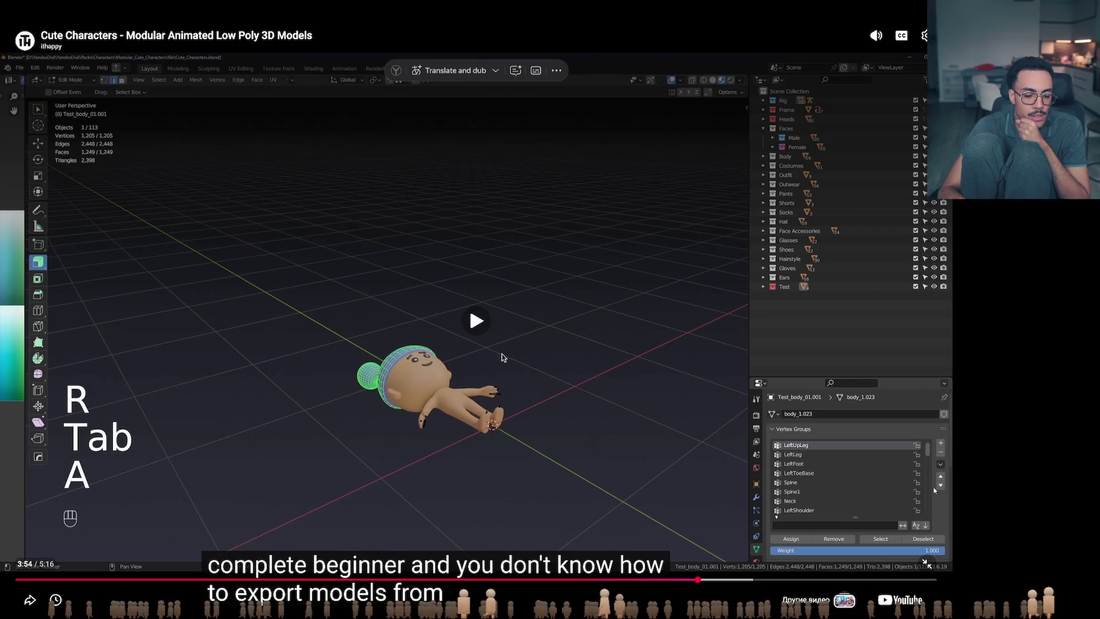
click(549, 383)
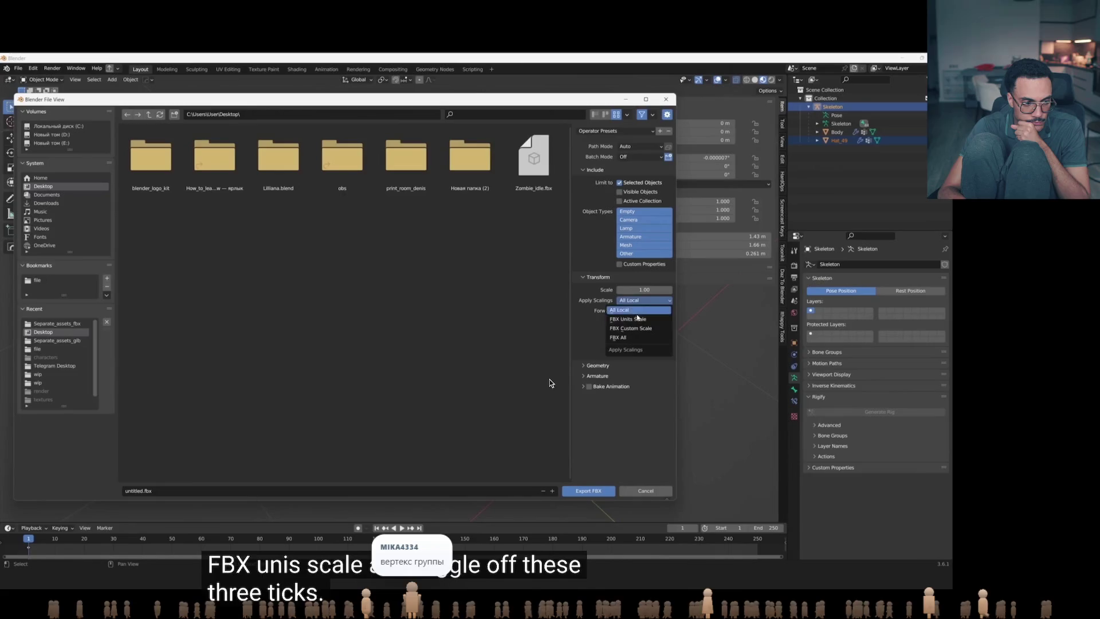
- Pause the tutorial, jump to 4:28, 4:48 and 4:56, then exit fullscreen
click(549, 382)
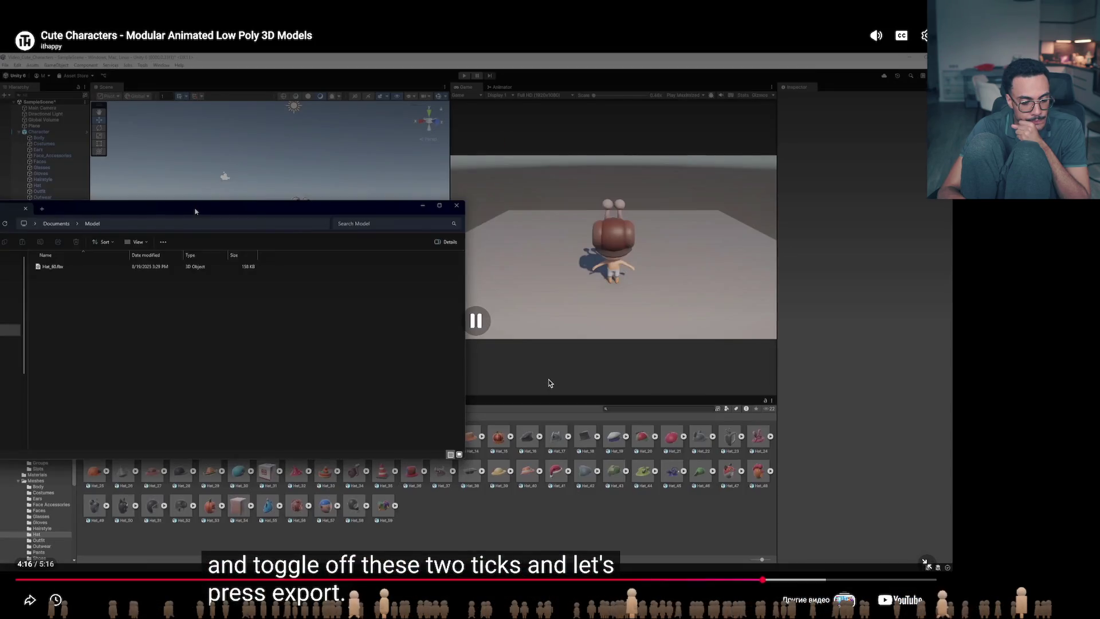
key(space)
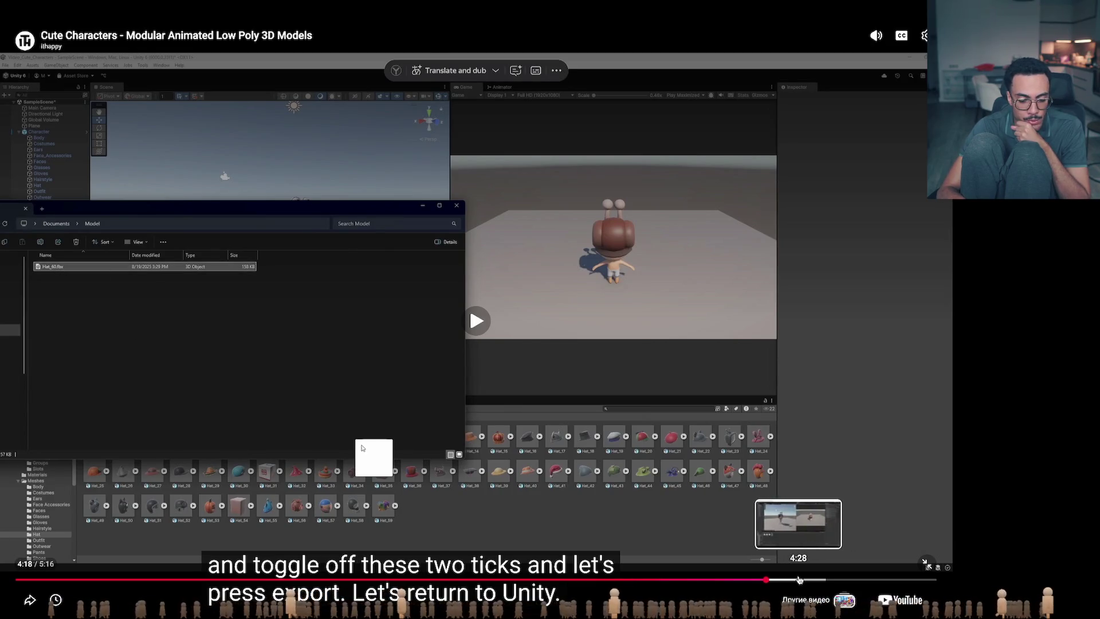
click(797, 580)
click(818, 580)
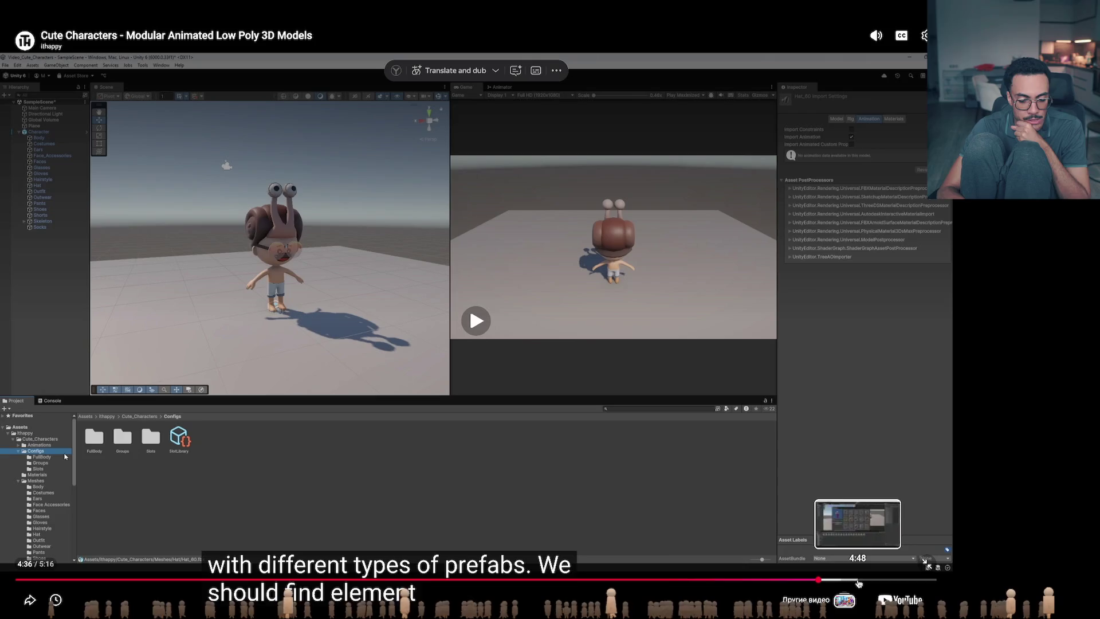
click(854, 580)
click(880, 580)
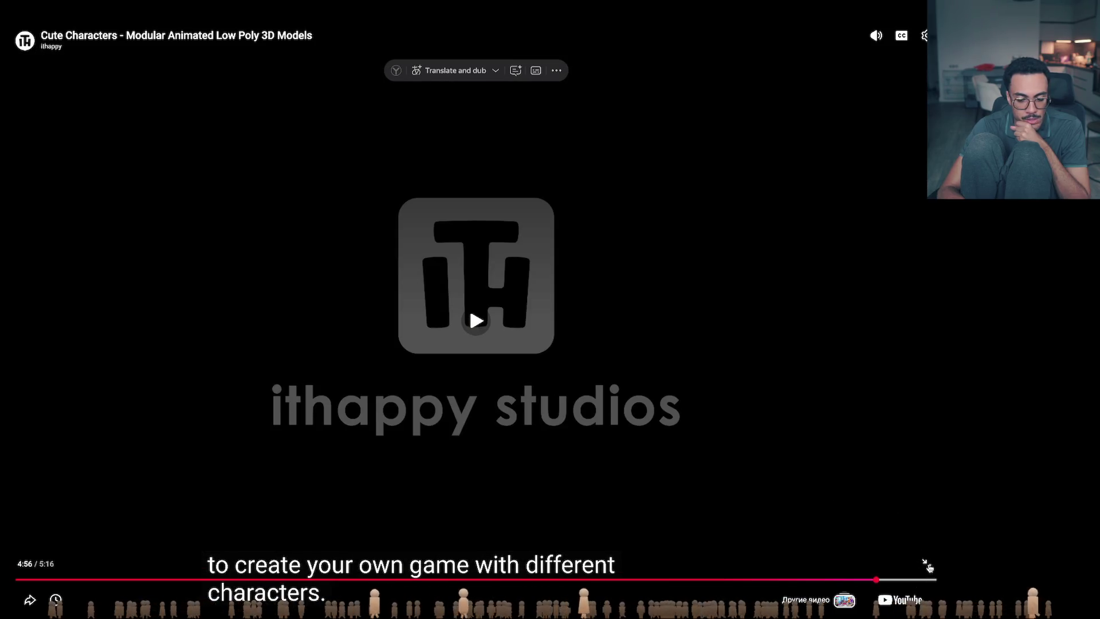
click(927, 564)
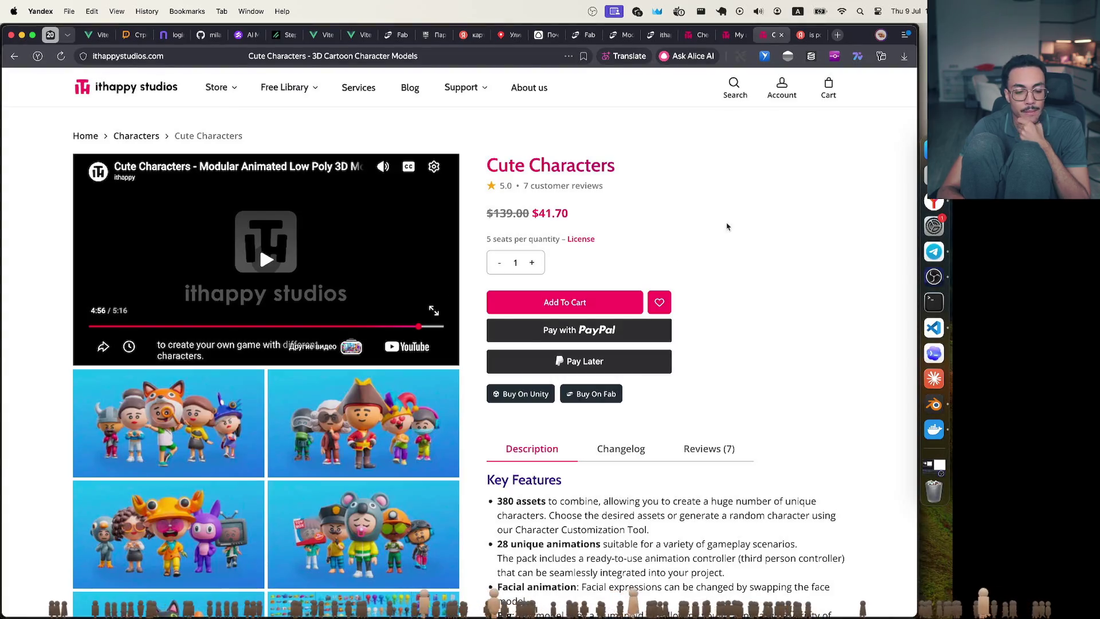
- Read the Cute Characters customer reviews about UV map recolouring and extra accessory packs
scroll(639, 289, down, 2)
scroll(639, 288, down, 5)
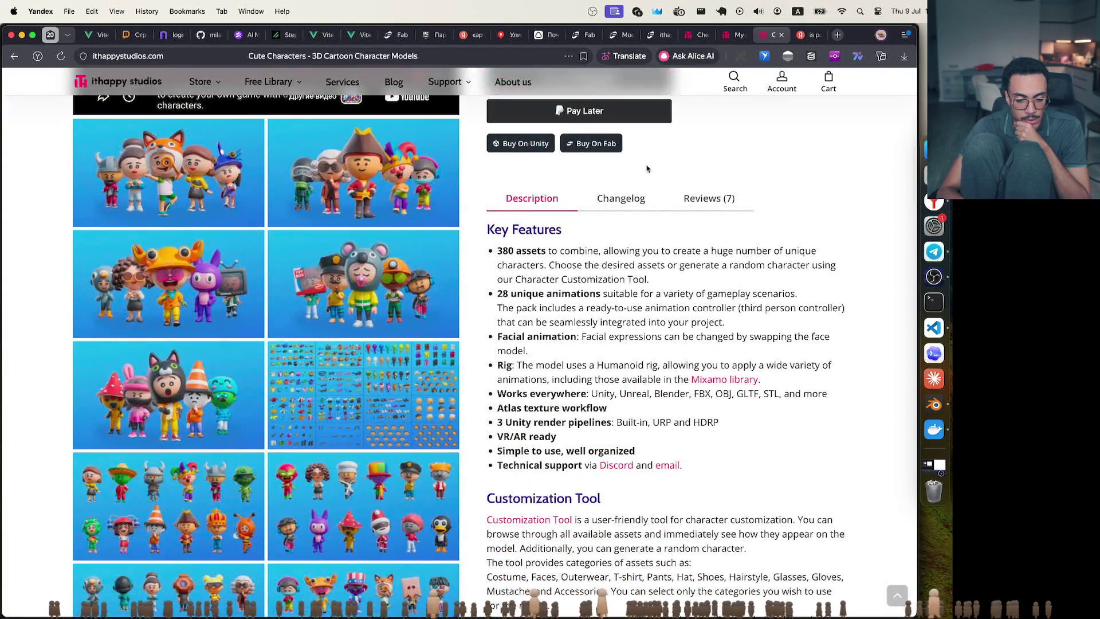
scroll(580, 443, down, 10)
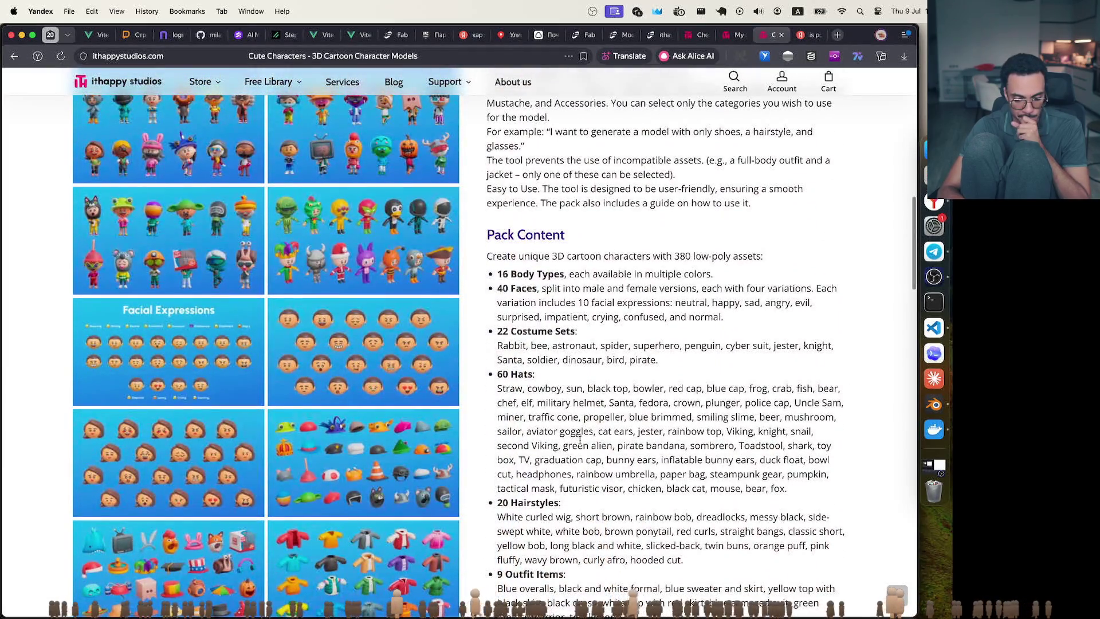
scroll(580, 440, down, 15)
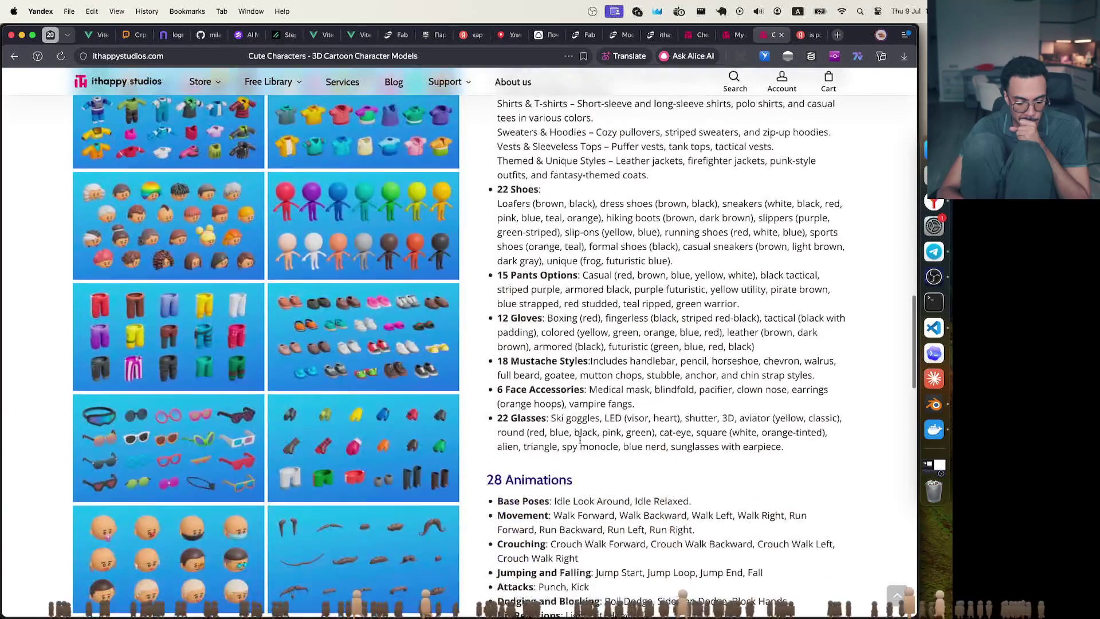
scroll(580, 440, down, 5)
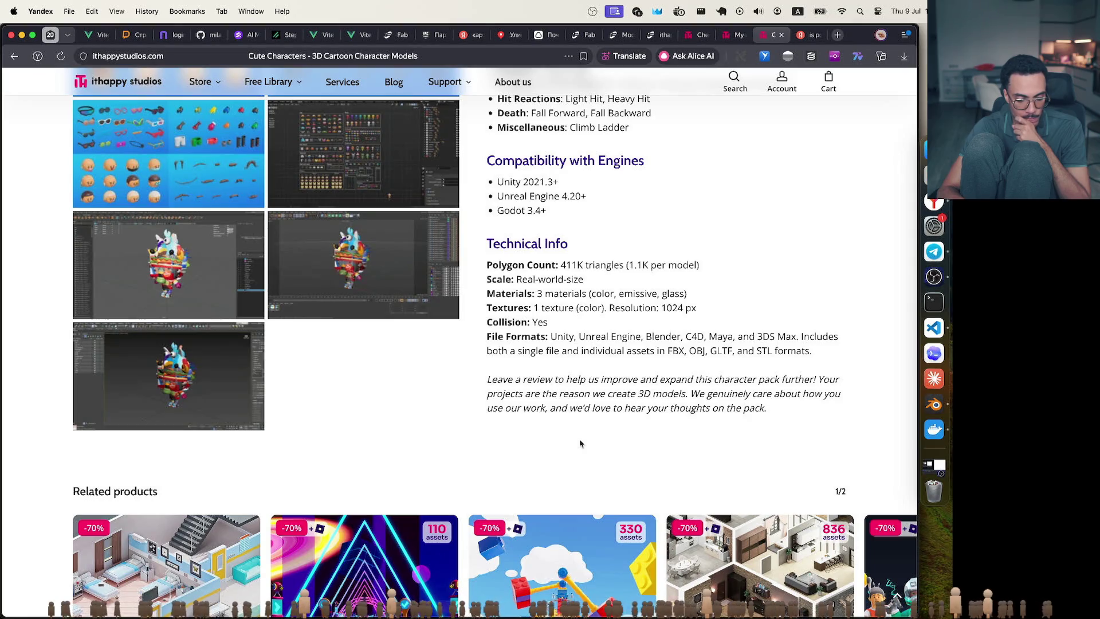
scroll(581, 443, down, 9)
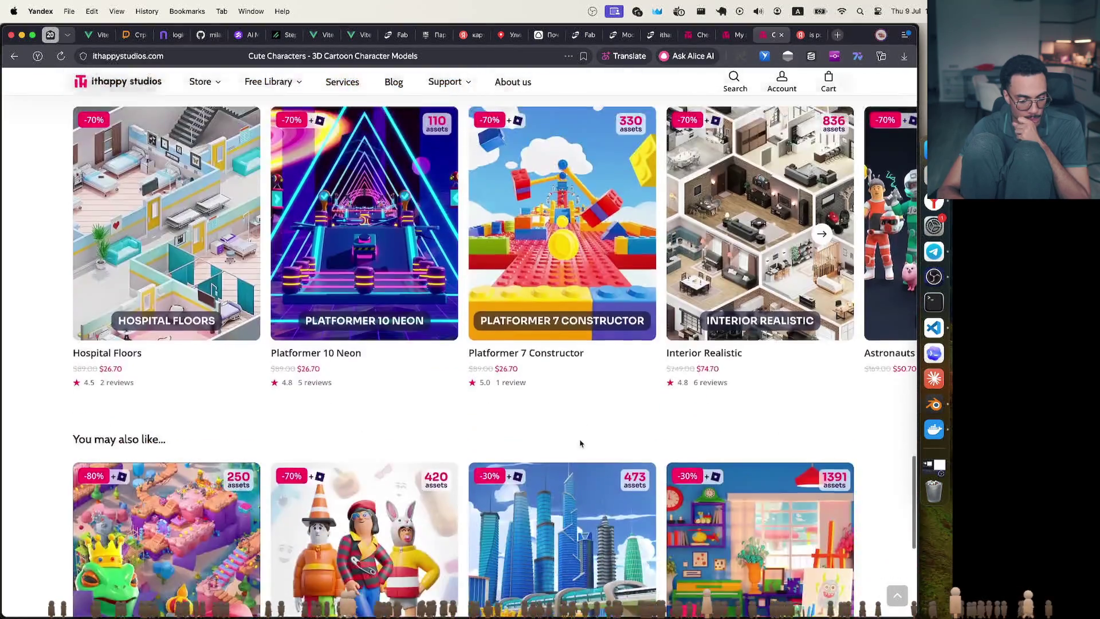
scroll(580, 441, down, 8)
scroll(580, 439, up, 20)
scroll(579, 440, up, 15)
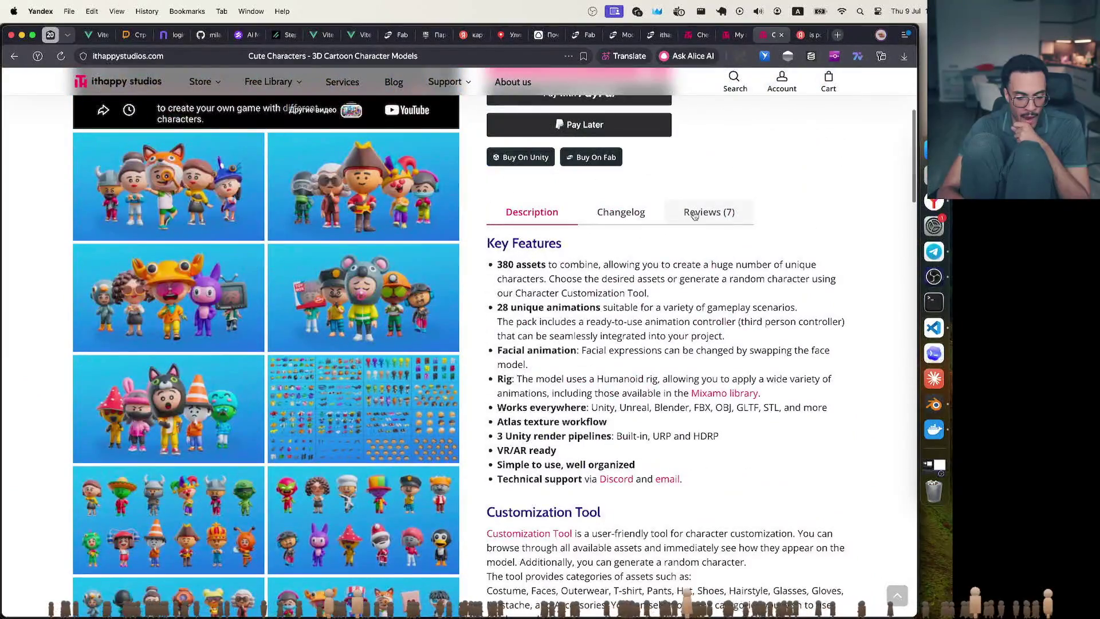
click(696, 214)
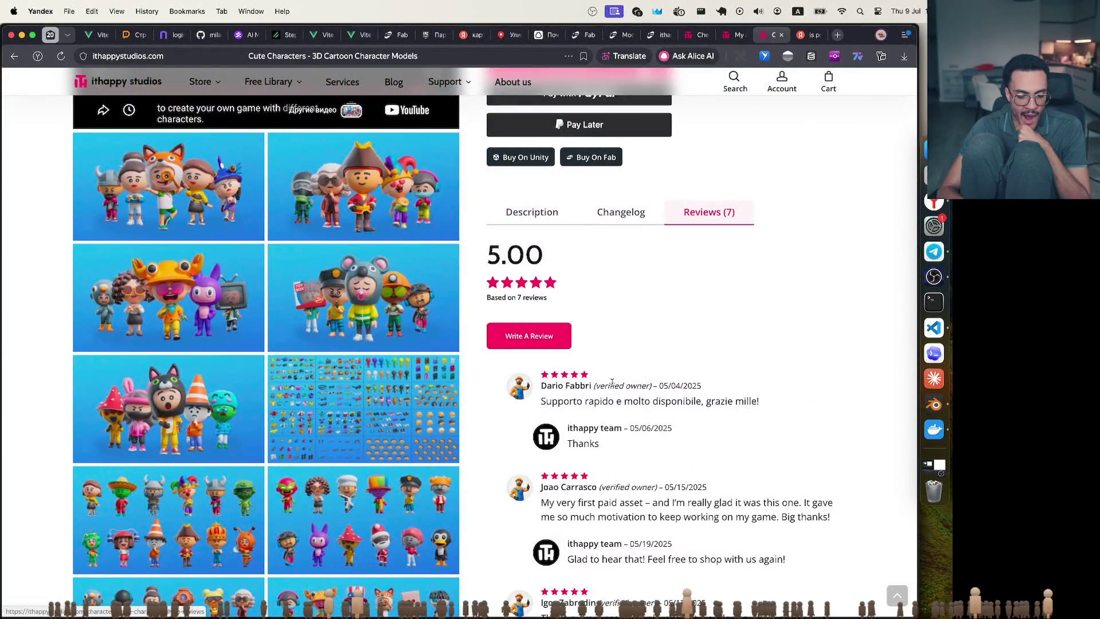
scroll(635, 383, down, 4)
scroll(635, 382, down, 4)
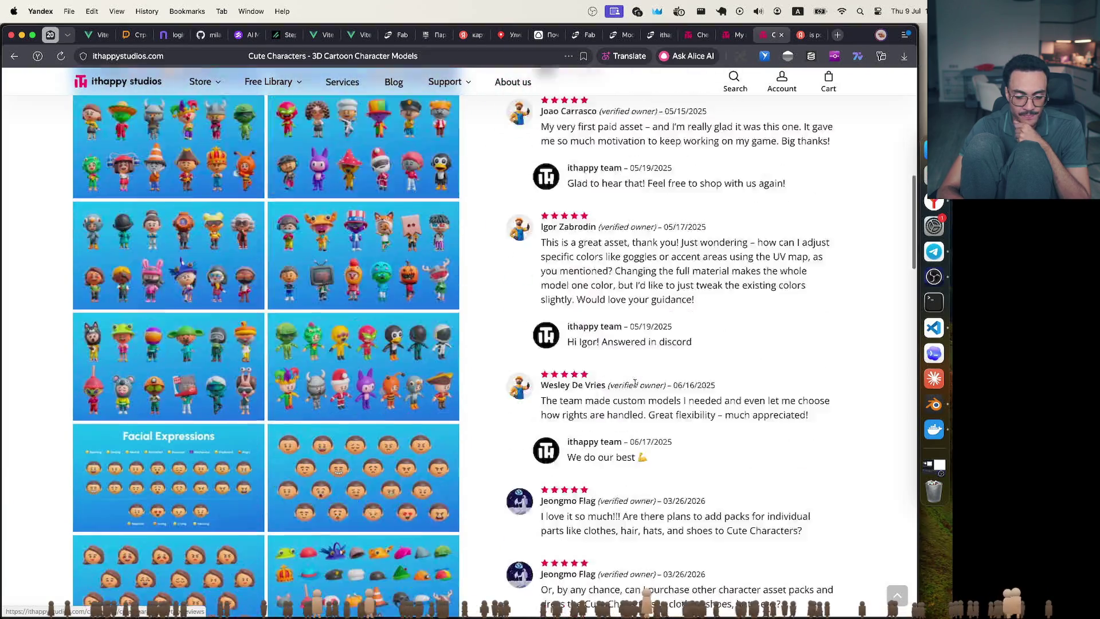
scroll(634, 382, down, 4)
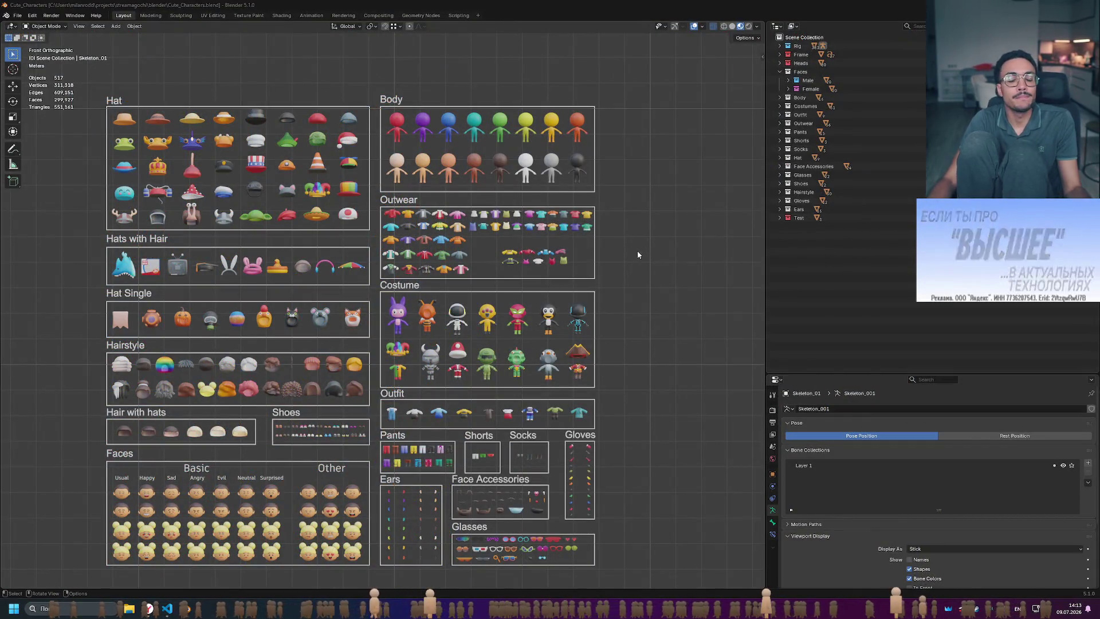
- Frame the overview sheet's Hat section, select the drinking-helmet hat Hat_13, and enter UV Editing
shift+middle_drag(440, 171, 511, 210)
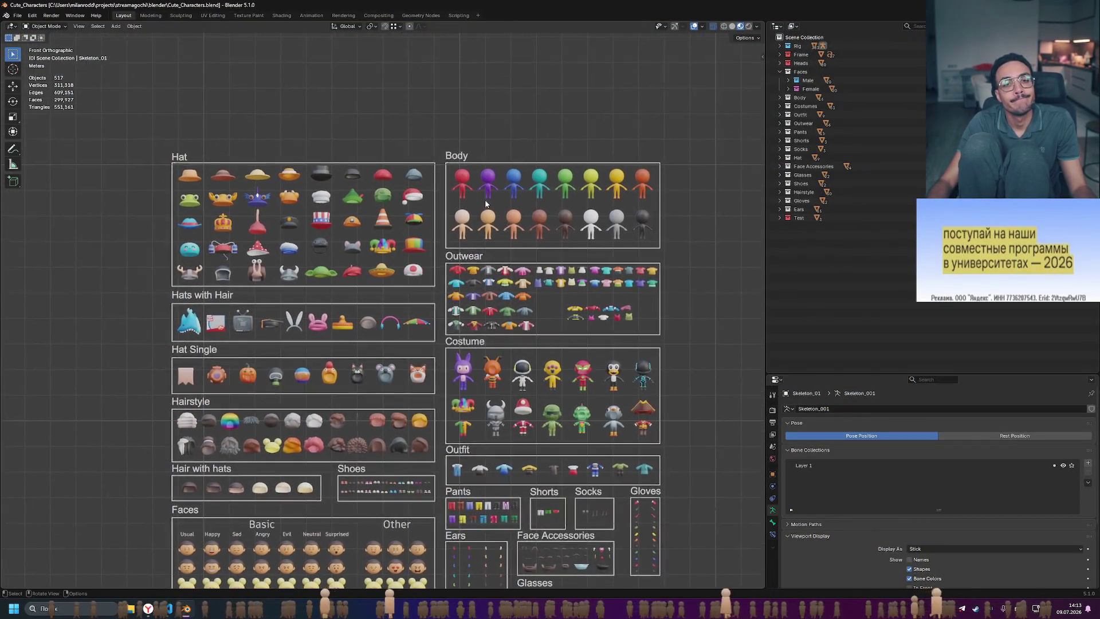
scroll(423, 254, up, 3)
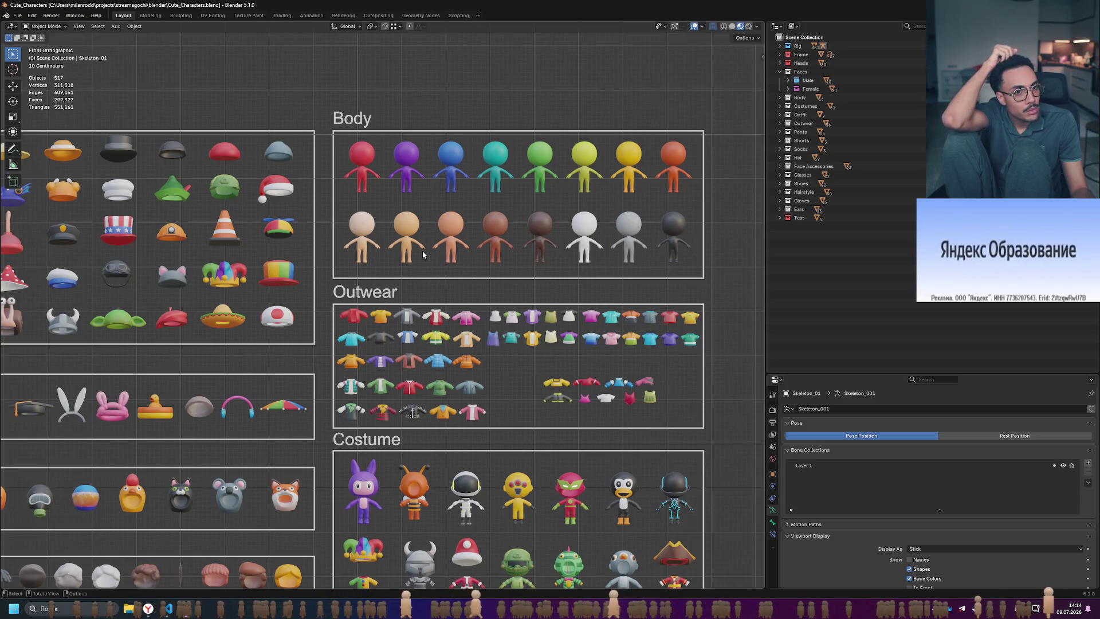
scroll(423, 254, down, 4)
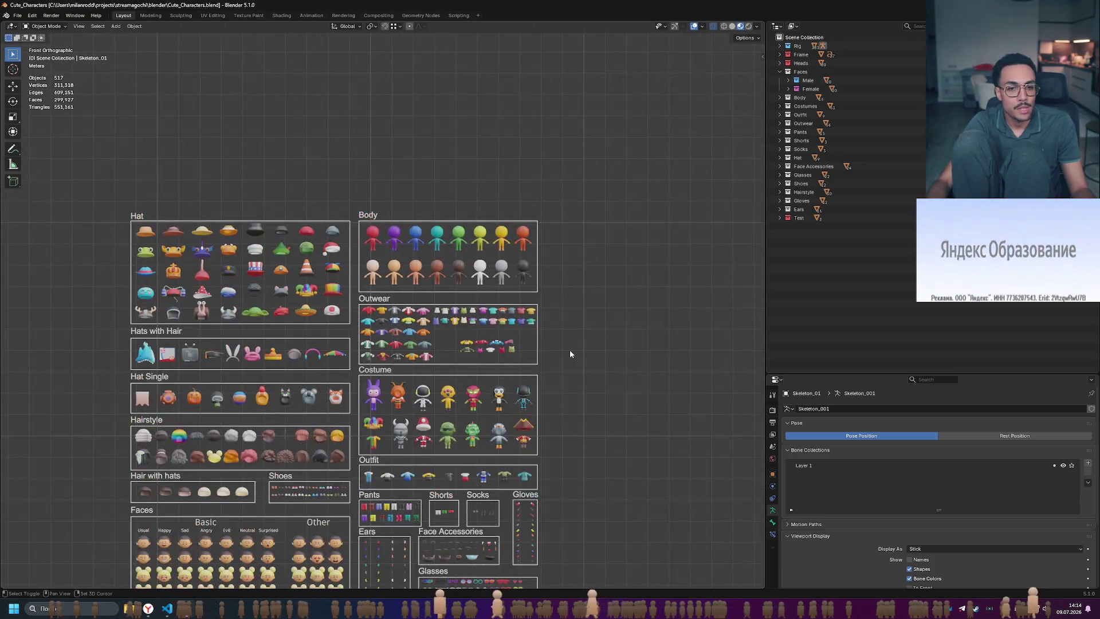
shift+middle_drag(569, 350, 594, 264)
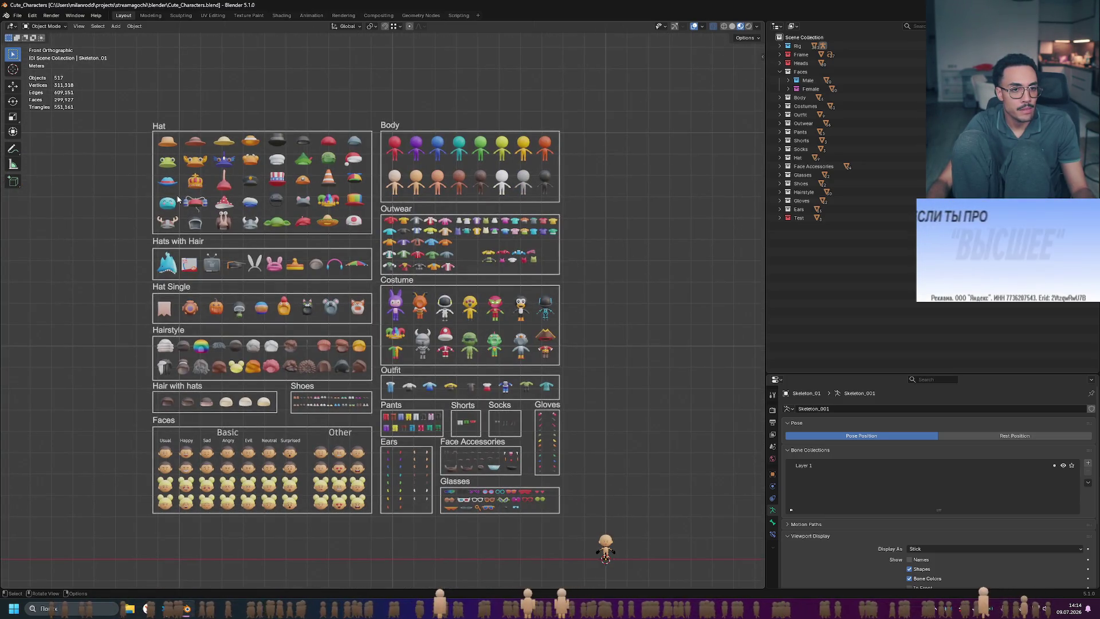
scroll(502, 323, up, 4)
shift+middle_drag(476, 318, 501, 324)
scroll(501, 323, up, 3)
mouse_move(258, 188)
shift+middle_down()
mouse_move(467, 320)
mouse_move(367, 344)
shift+middle_up()
click(318, 353)
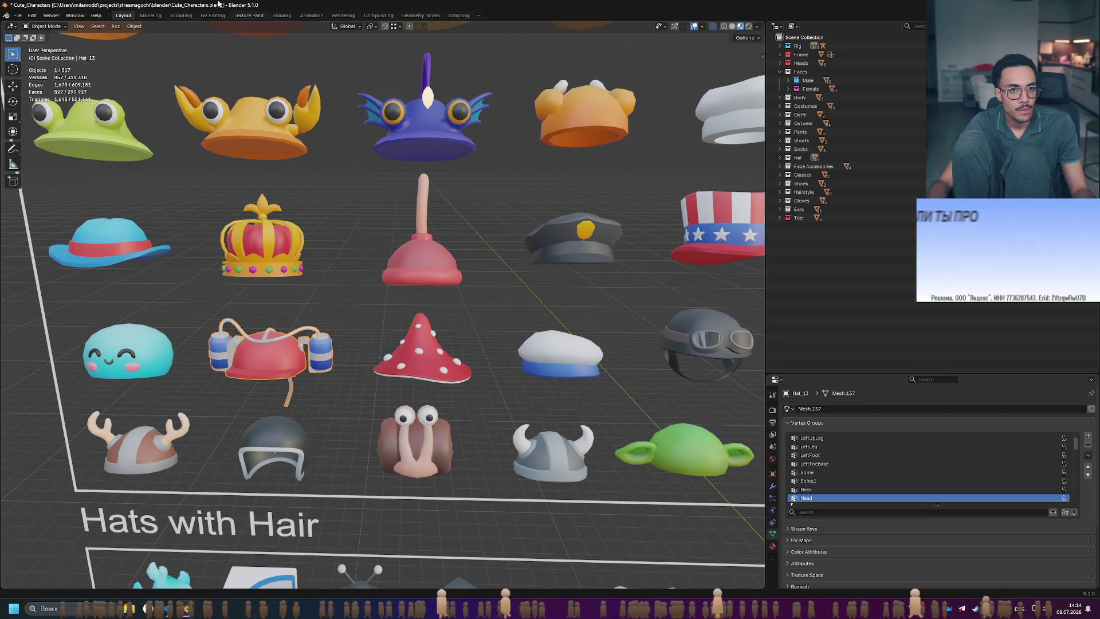
click(213, 15)
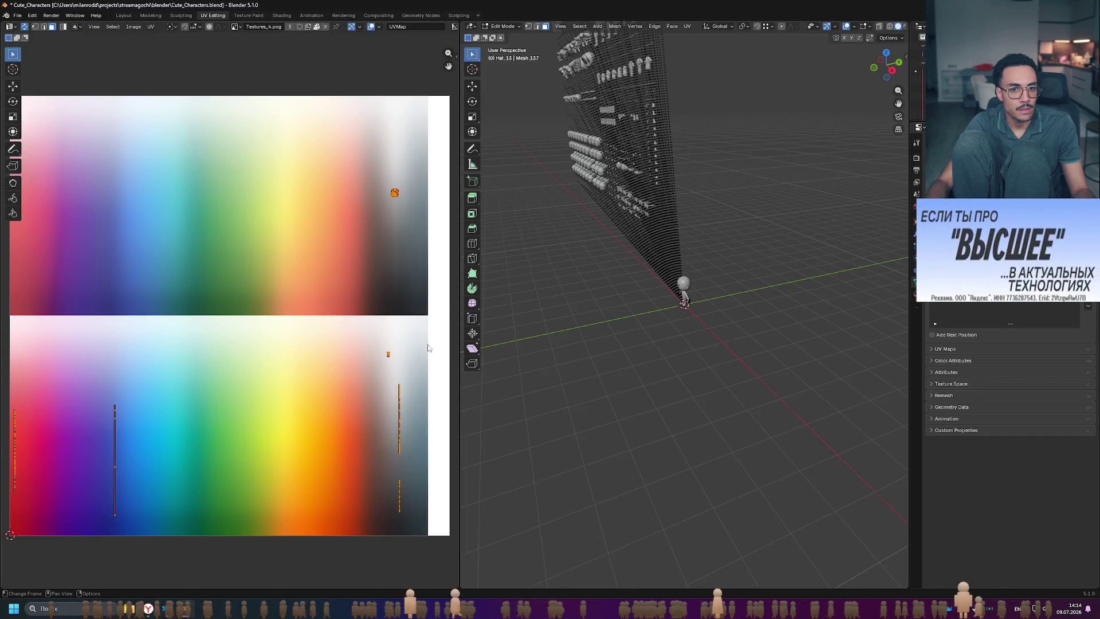
- Orbit and zoom the 3D view onto the drinking-helmet hat and widen it beside the UV palette
middle_drag(711, 275, 778, 273)
scroll(767, 292, up, 4)
middle_drag(211, 240, 279, 251)
middle_drag(644, 261, 685, 247)
scroll(659, 244, down, 8)
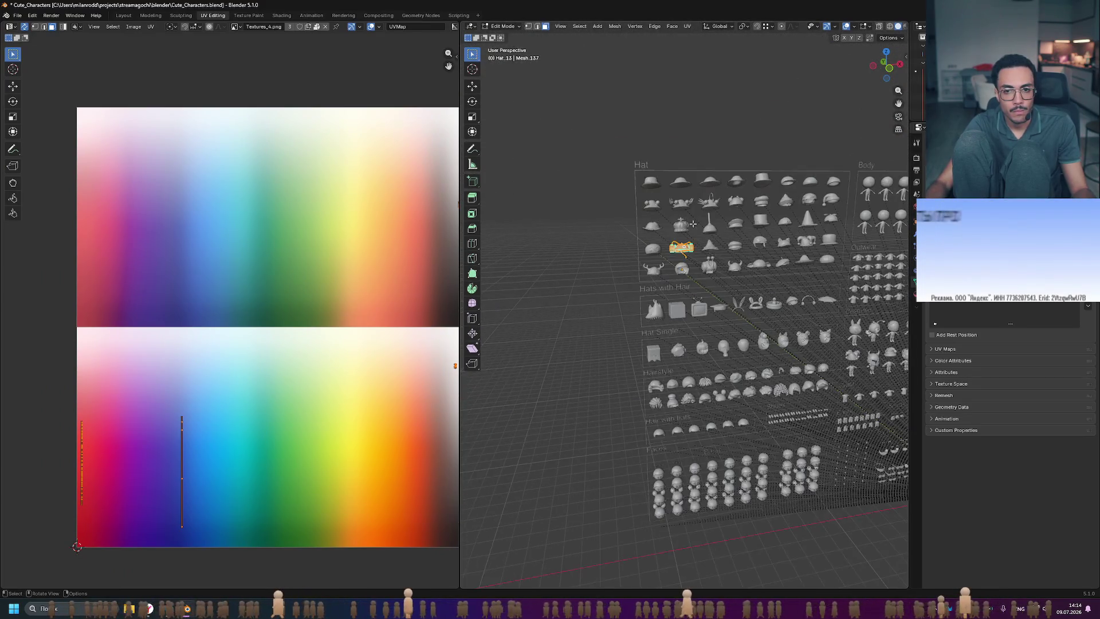
mouse_move(627, 223)
middle_down()
mouse_move(672, 369)
mouse_move(676, 316)
middle_up()
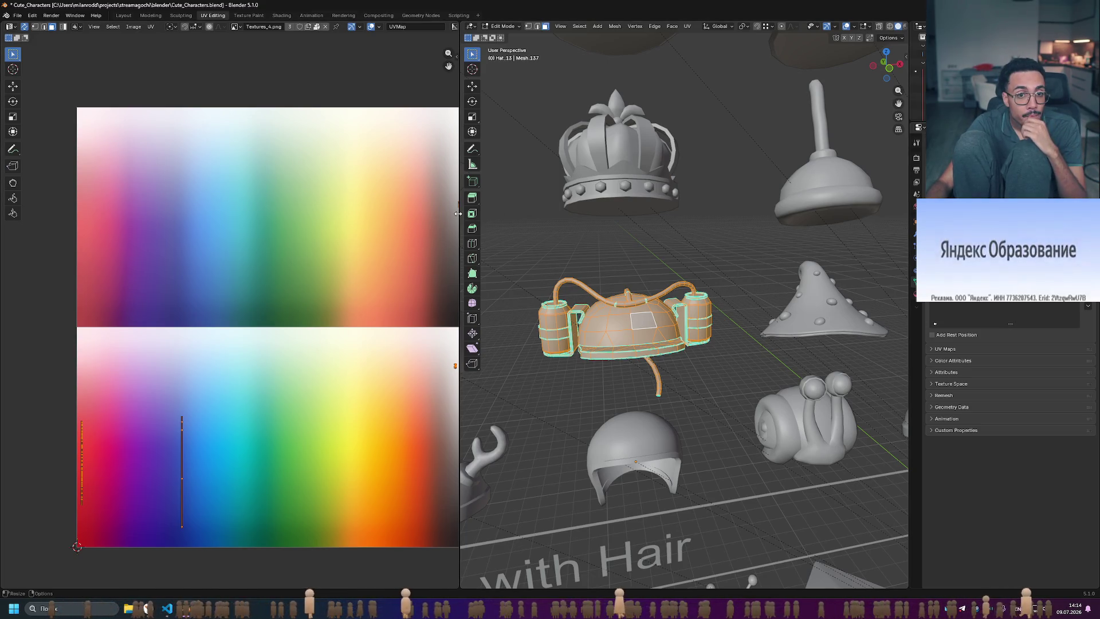
mouse_move(460, 229)
mouse_down()
mouse_move(405, 275)
mouse_move(402, 298)
mouse_up()
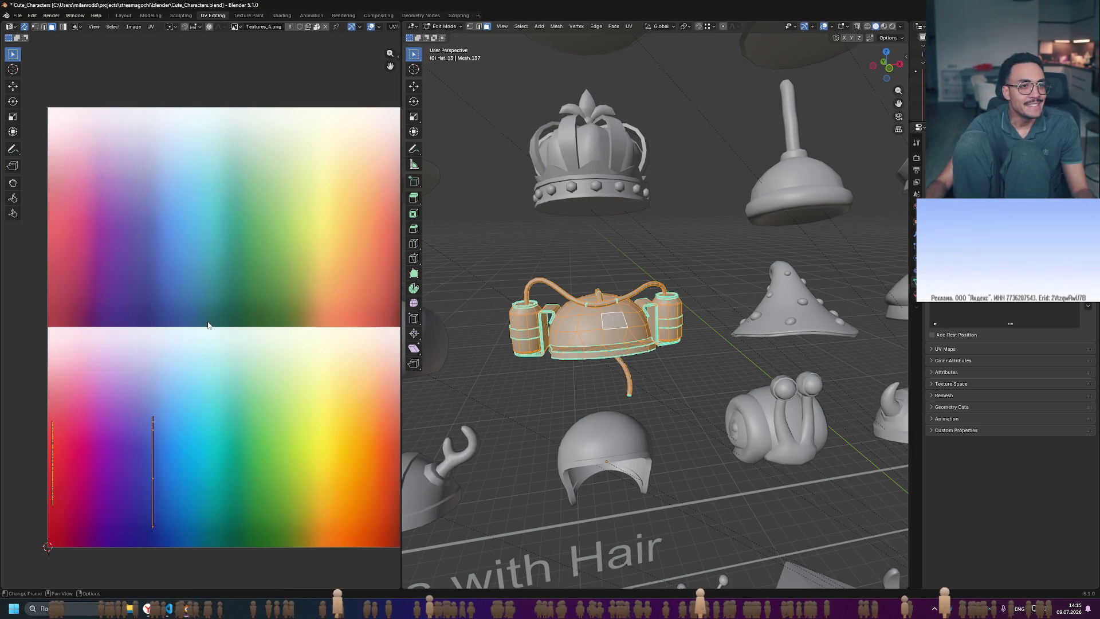
click(12, 27)
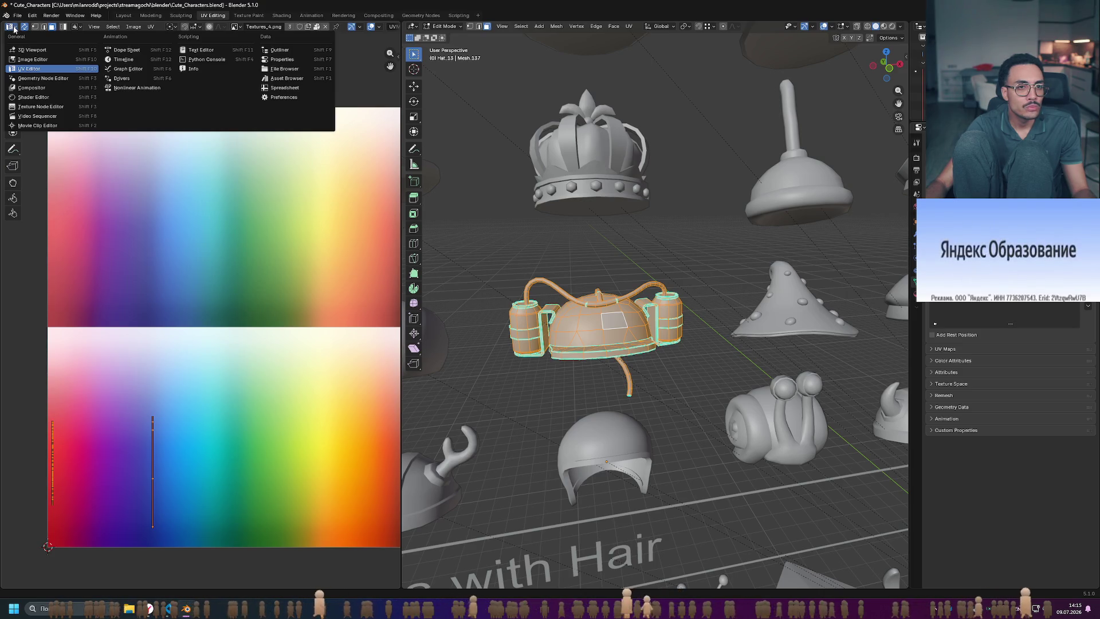
click(304, 81)
scroll(275, 287, down, 5)
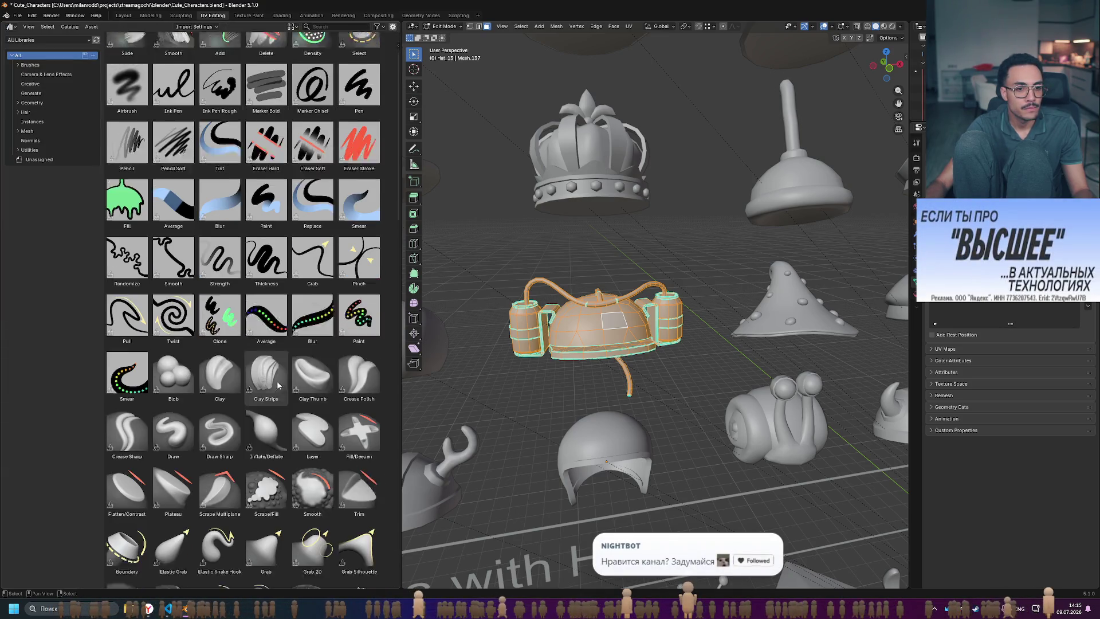
scroll(275, 143, up, 5)
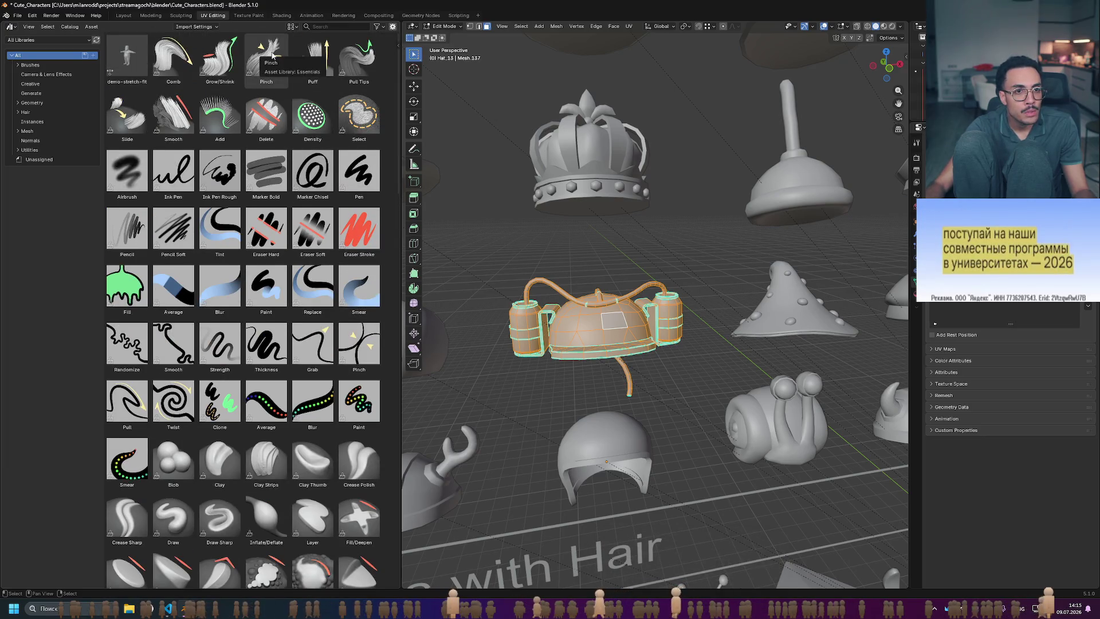
scroll(292, 126, down, 2)
scroll(303, 172, up, 2)
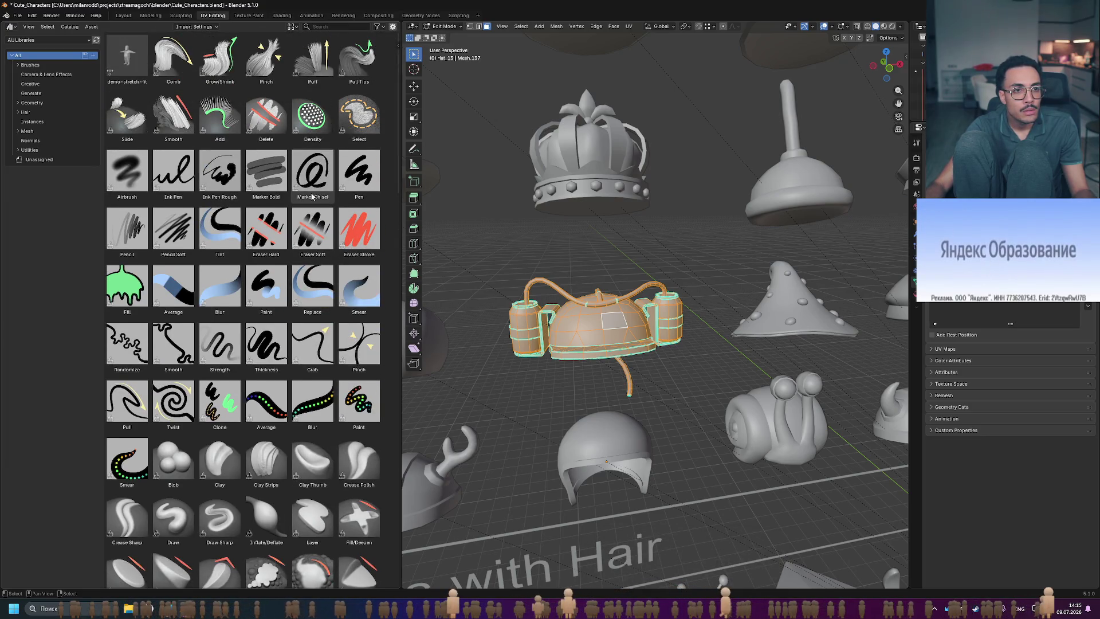
scroll(314, 200, down, 15)
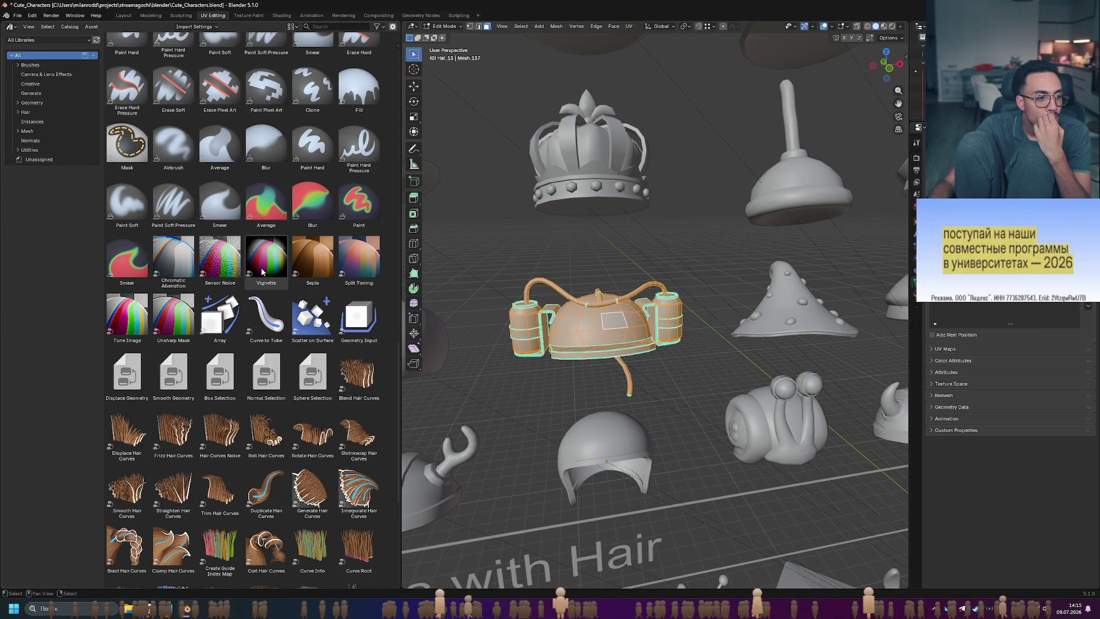
scroll(250, 269, up, 10)
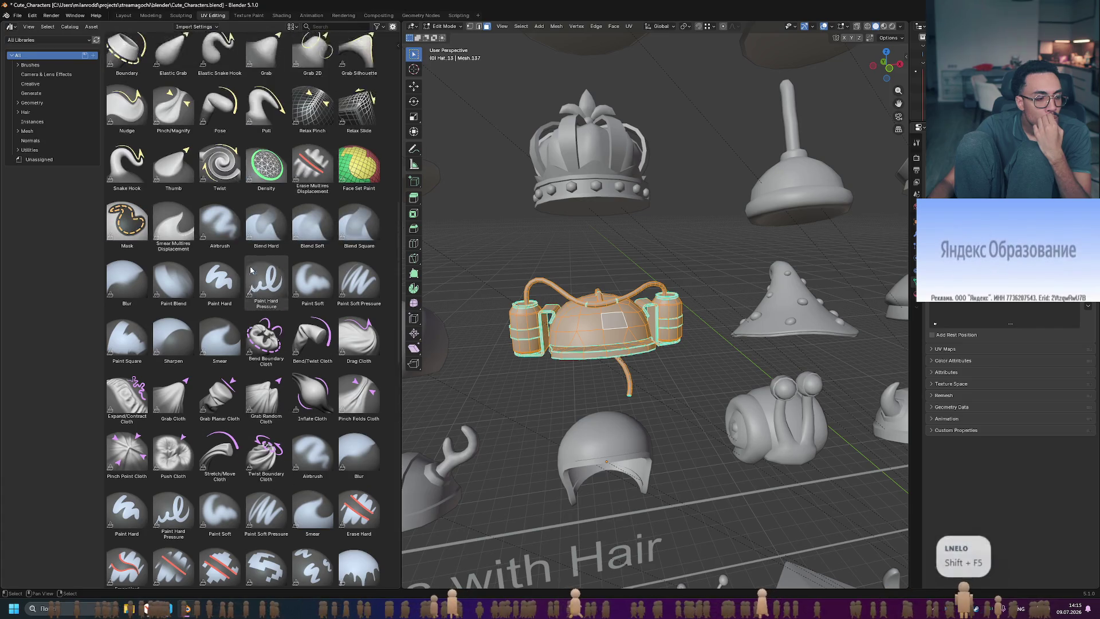
scroll(250, 269, up, 3)
click(11, 26)
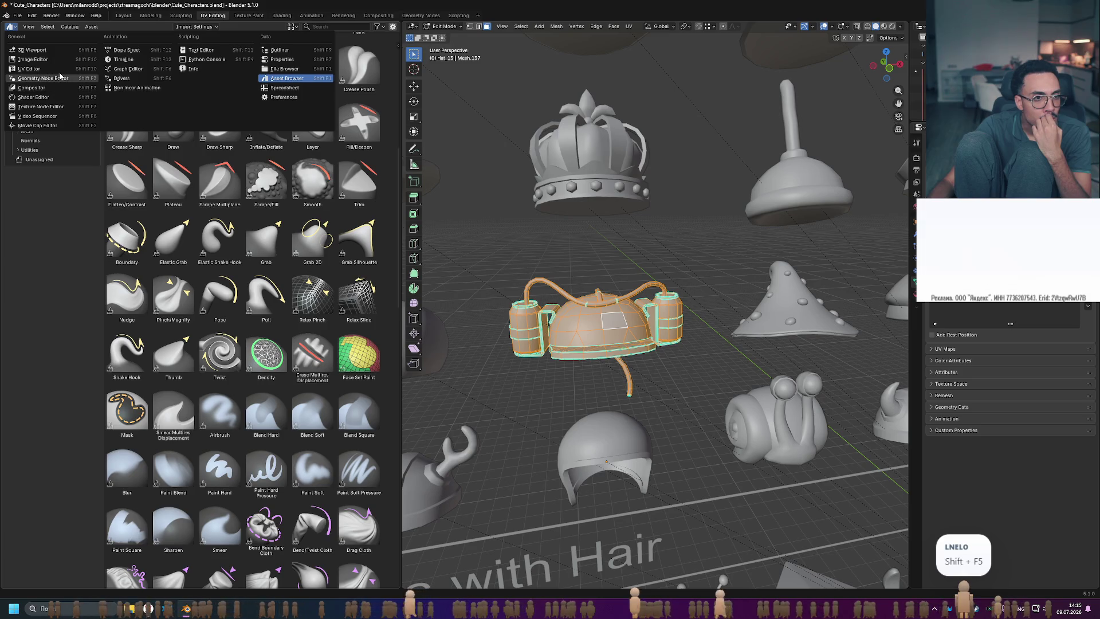
click(32, 68)
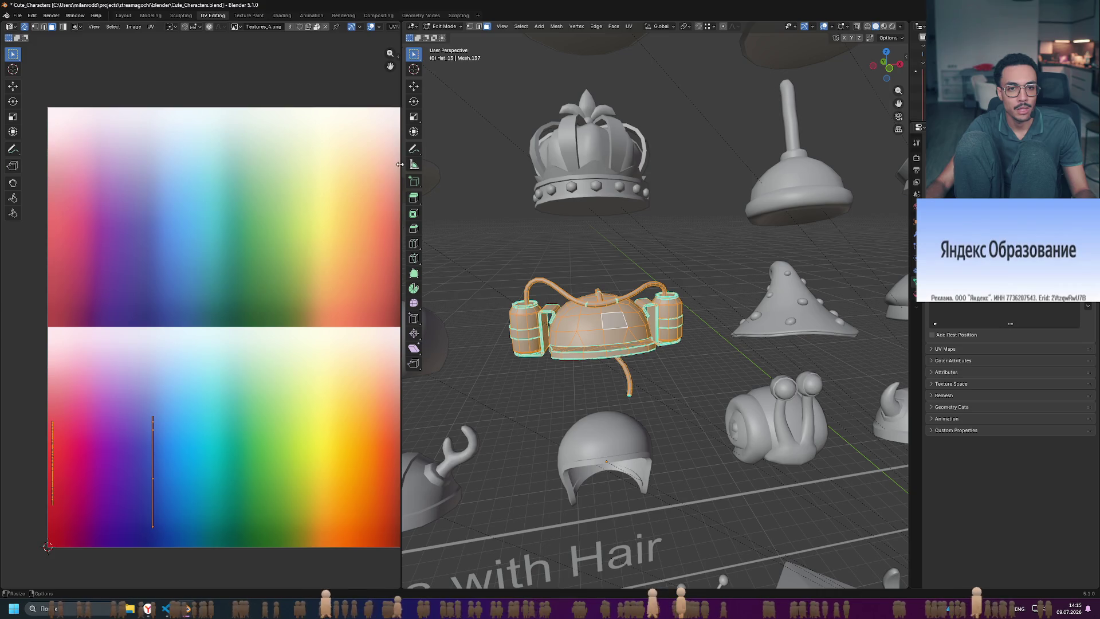
mouse_move(400, 165)
mouse_down()
mouse_move(471, 167)
mouse_move(445, 169)
mouse_up()
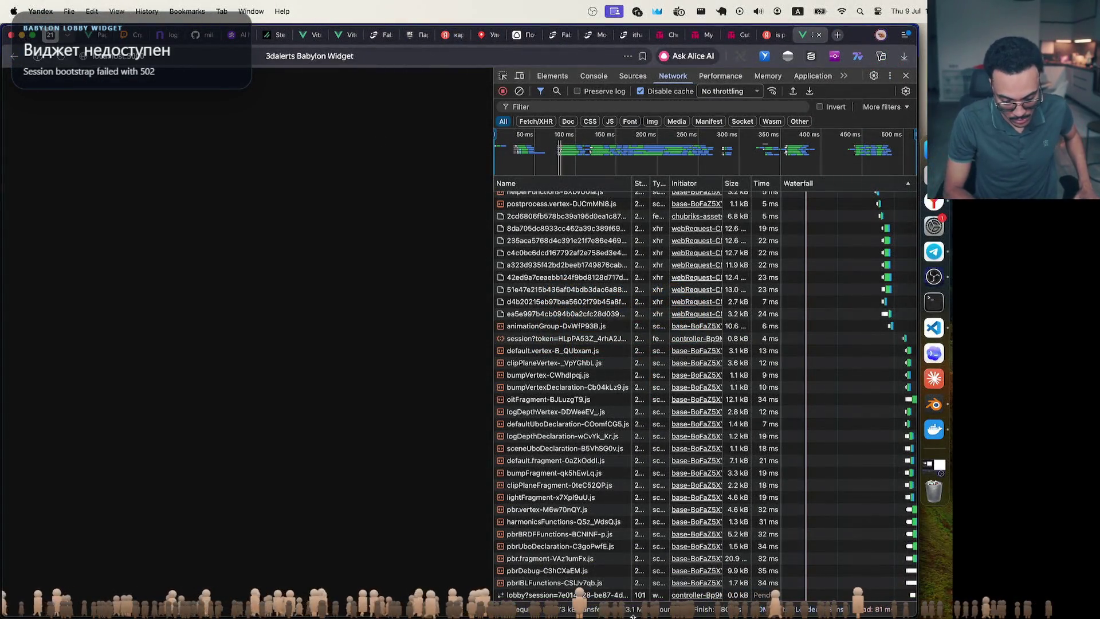
- Shorten the browser window and reload the widget page, which still reports the 502 error
drag(633, 616, 634, 545)
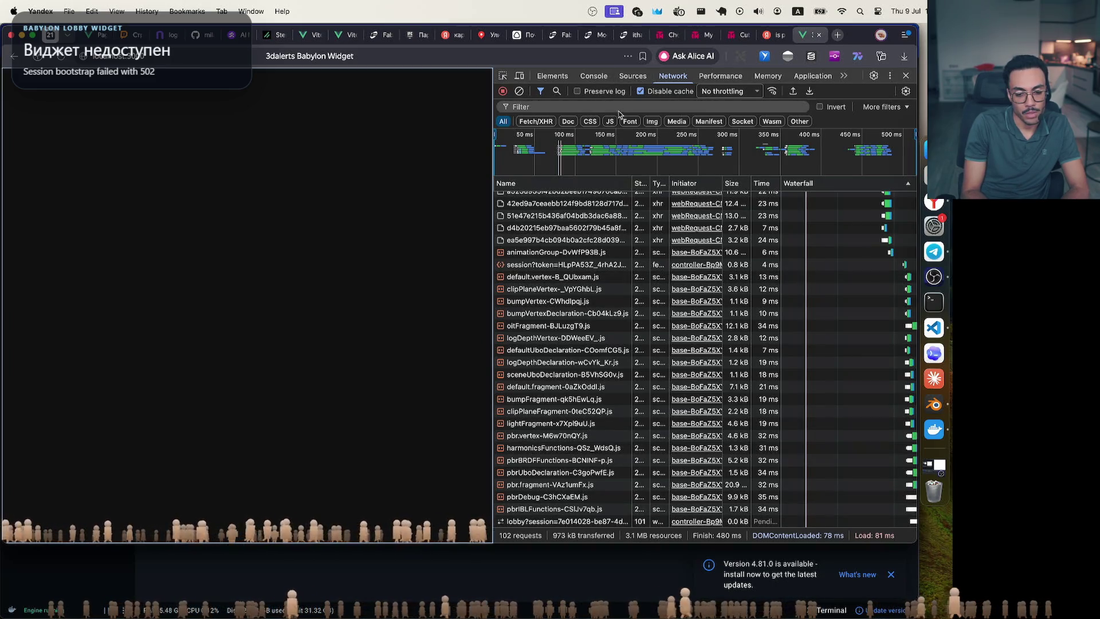
click(325, 201)
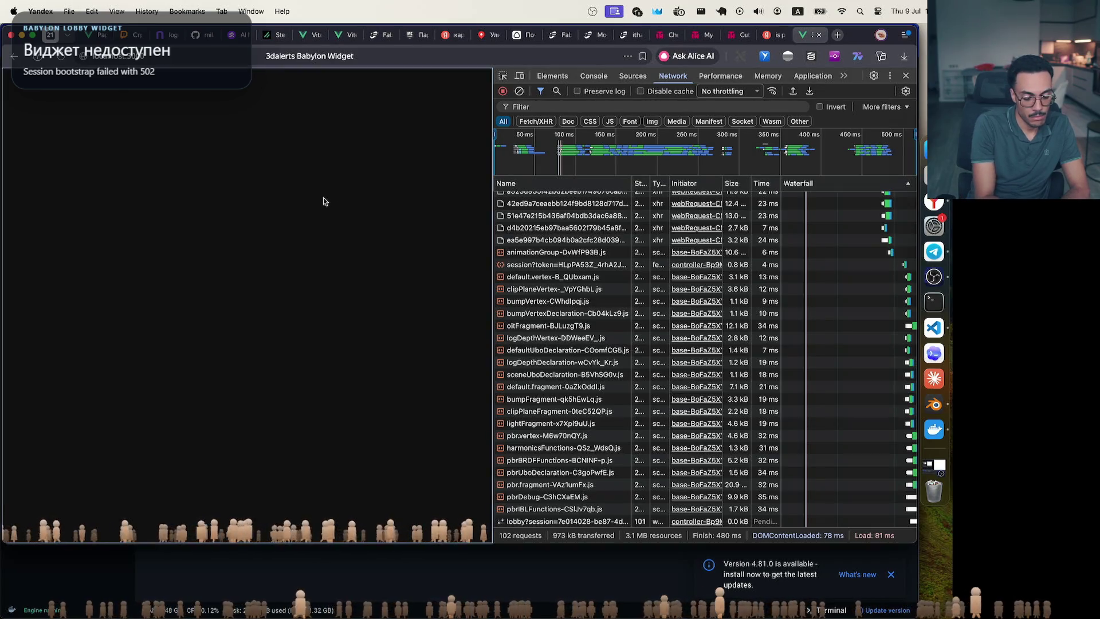
key(super+r)
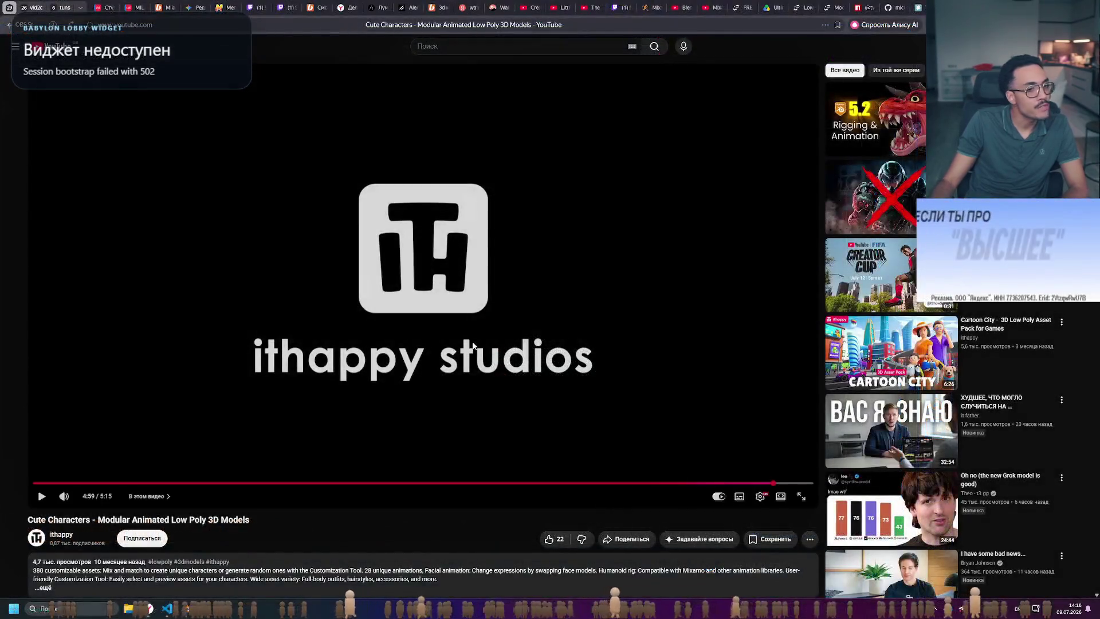
scroll(472, 341, down, 8)
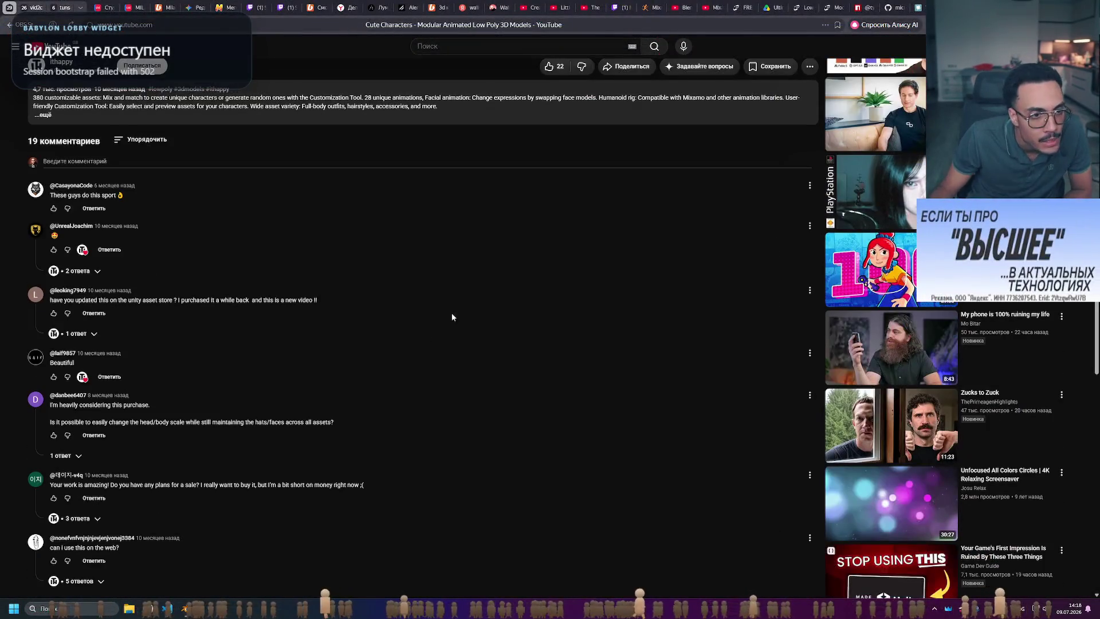
scroll(162, 255, down, 1)
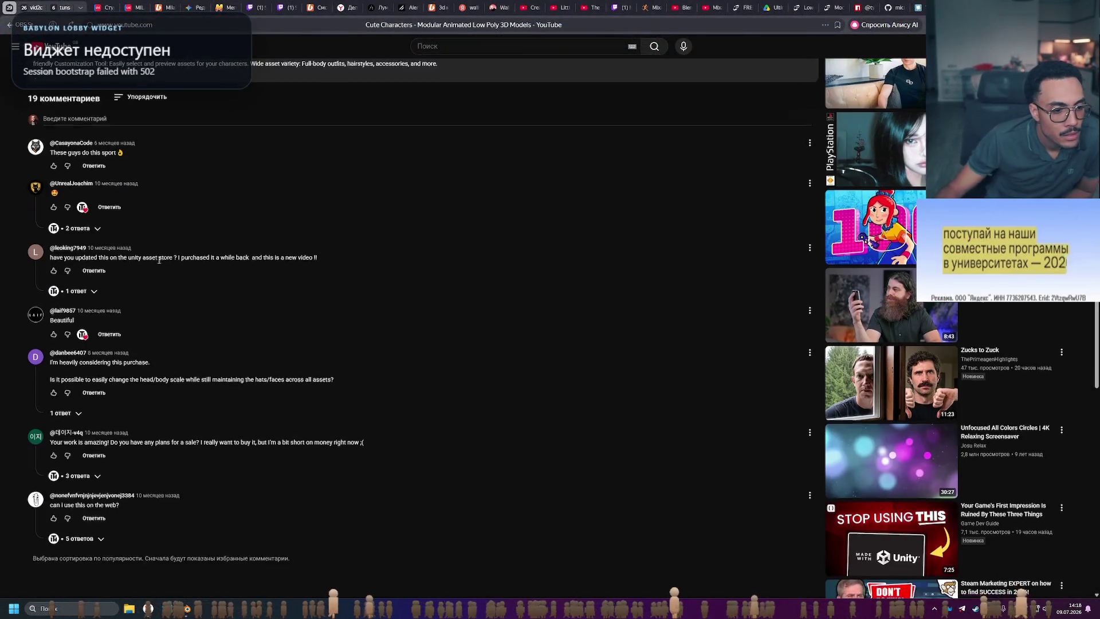
click(77, 538)
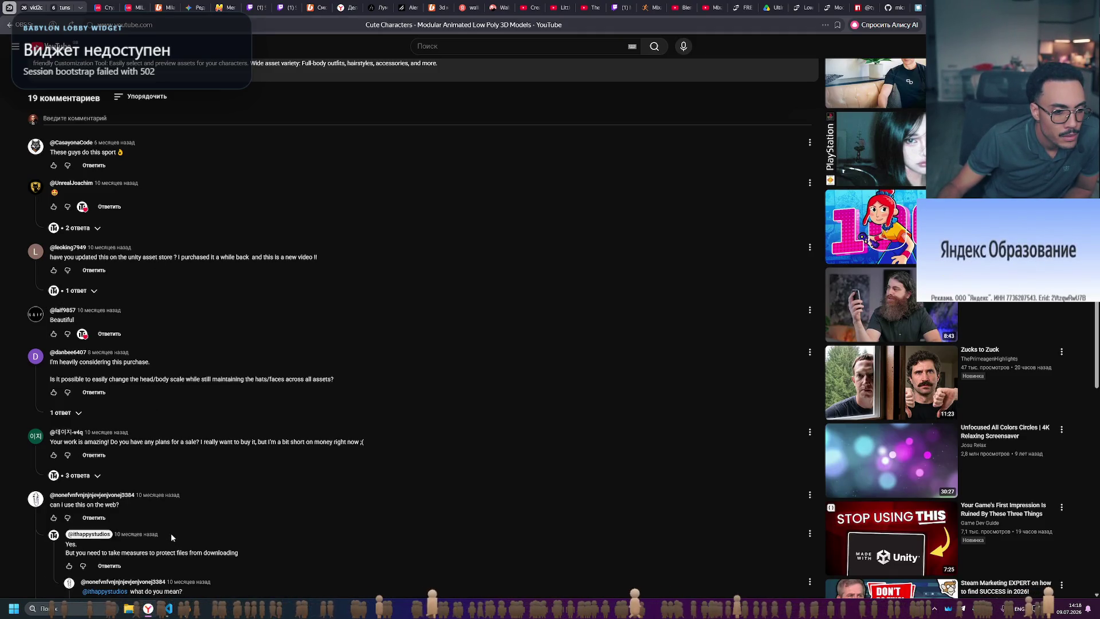
scroll(171, 535, down, 3)
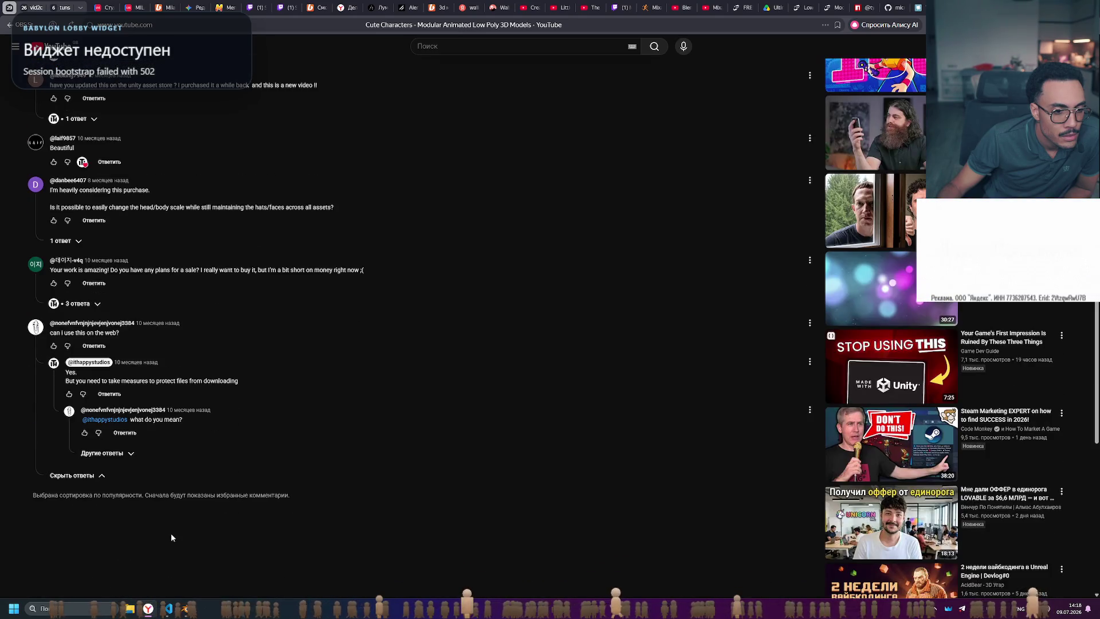
click(123, 454)
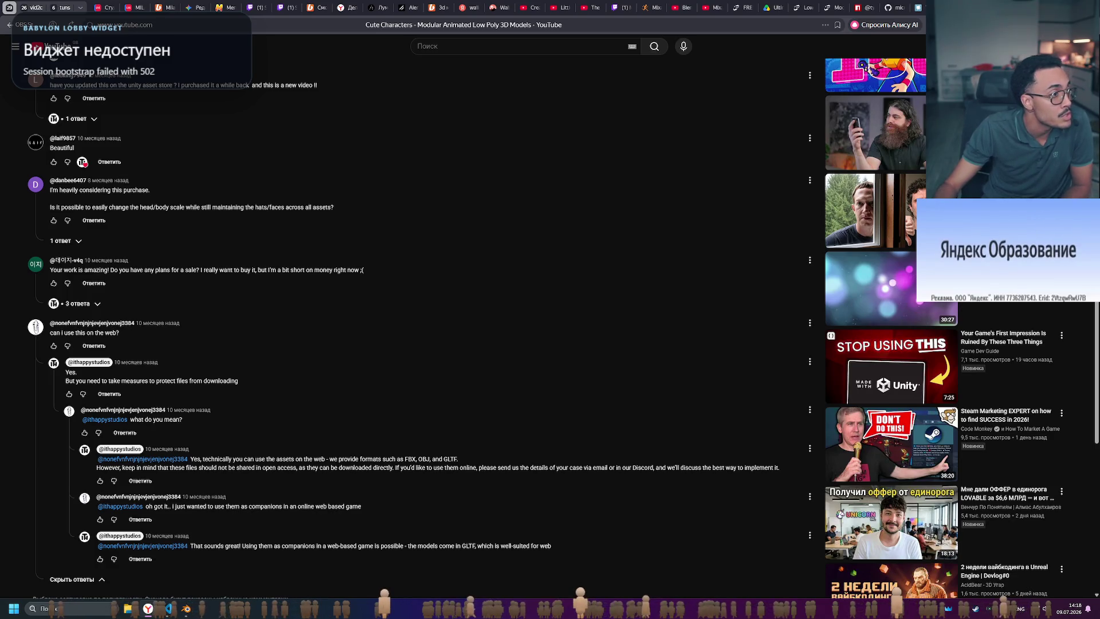
drag(63, 332, 120, 333)
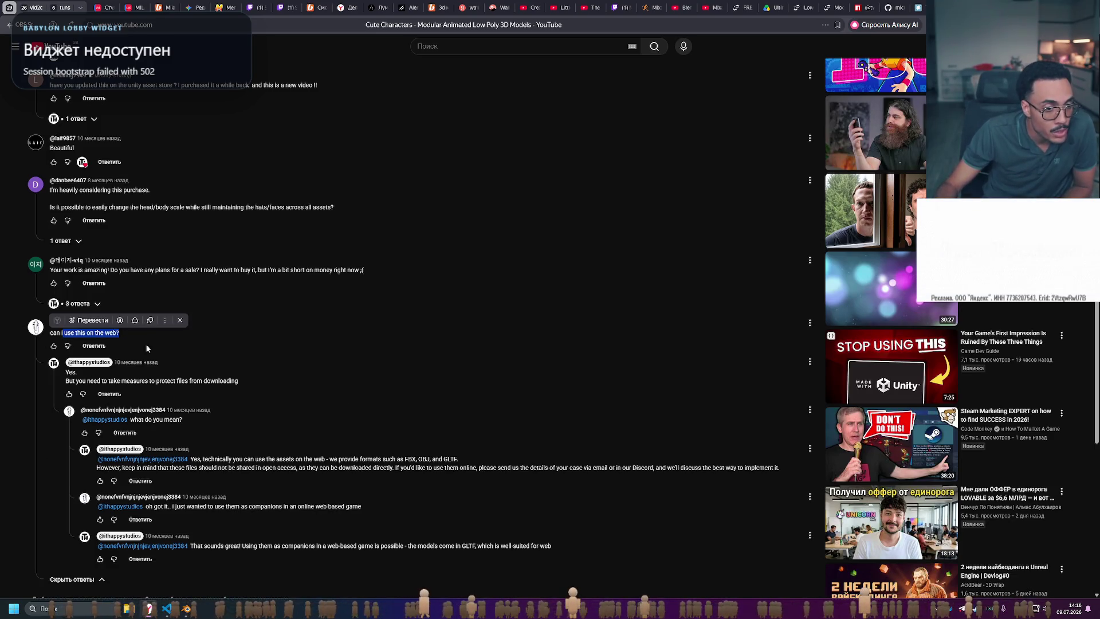
click(114, 338)
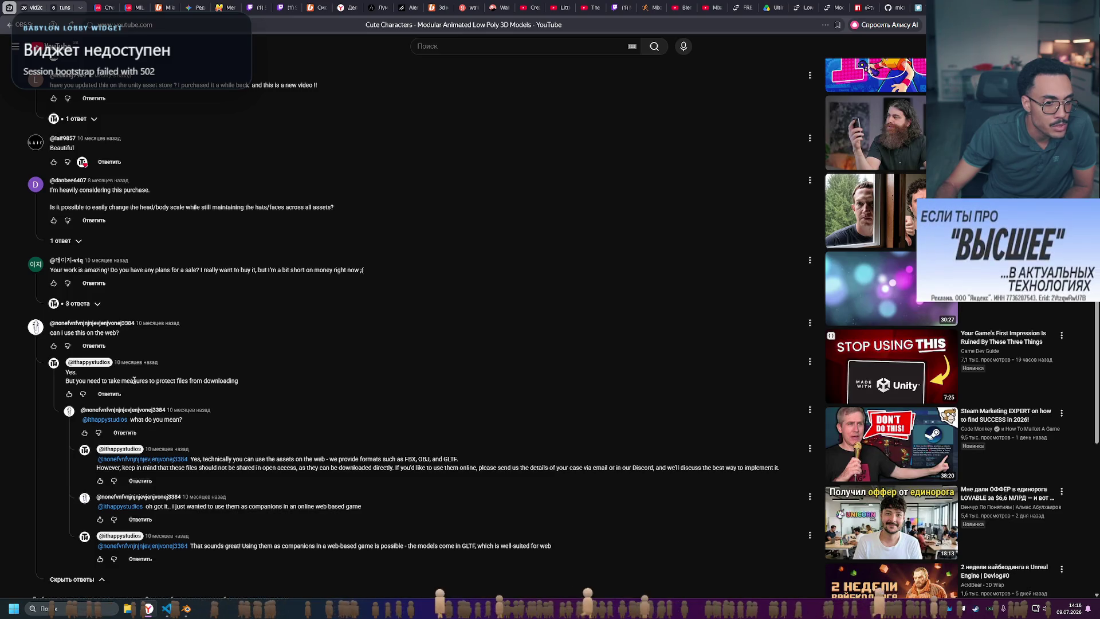
drag(132, 381, 153, 380)
click(153, 380)
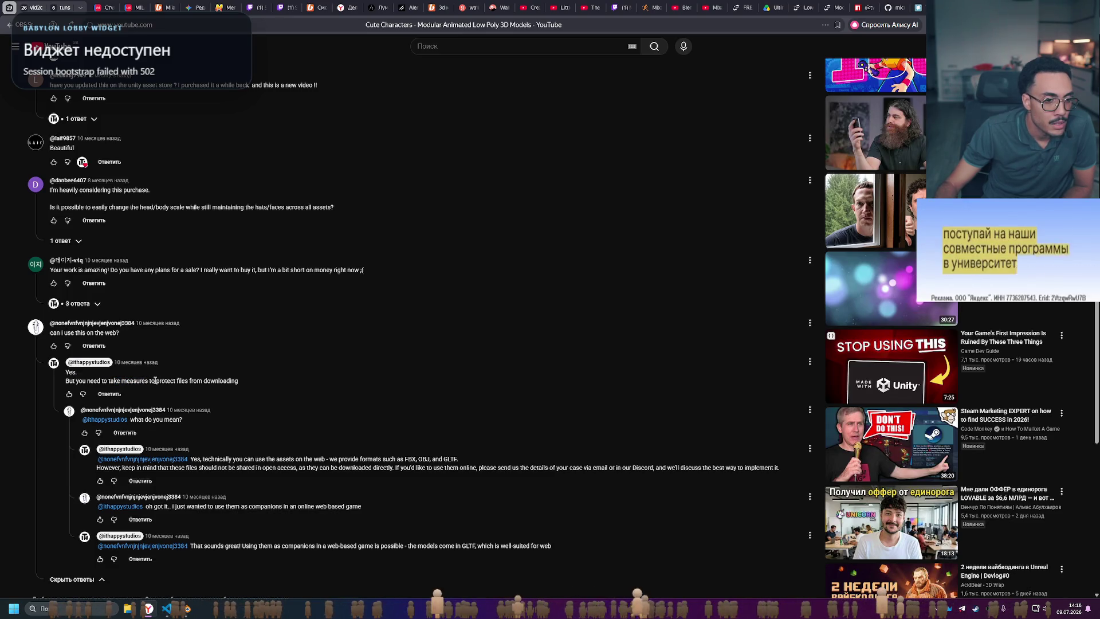
click(187, 383)
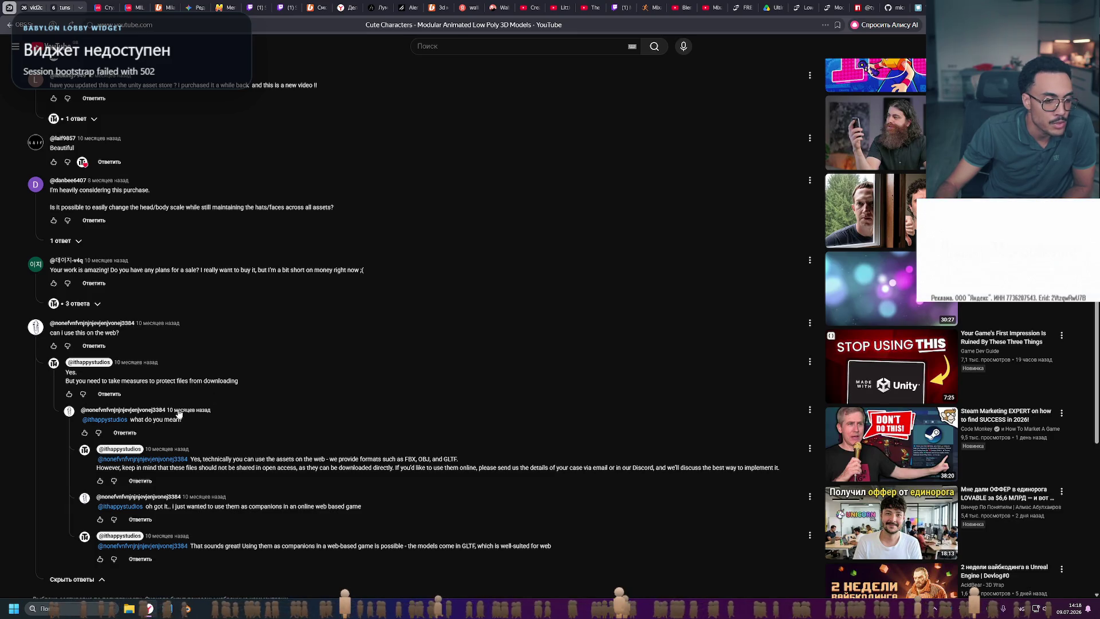
mouse_move(288, 456)
mouse_down()
mouse_move(316, 468)
mouse_move(288, 457)
mouse_up()
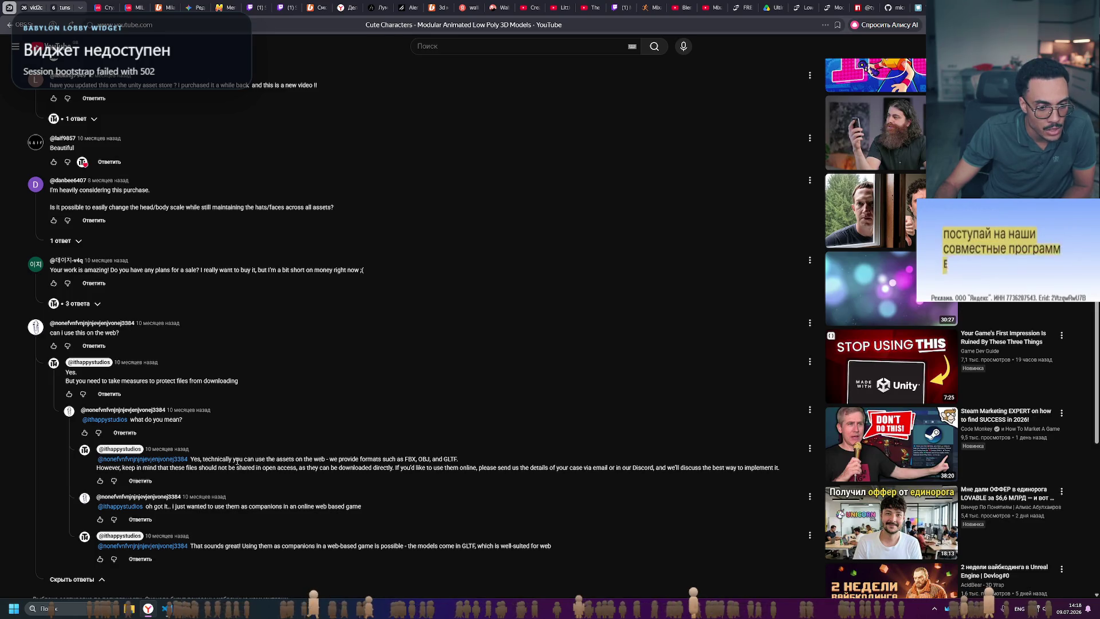
drag(265, 459, 321, 459)
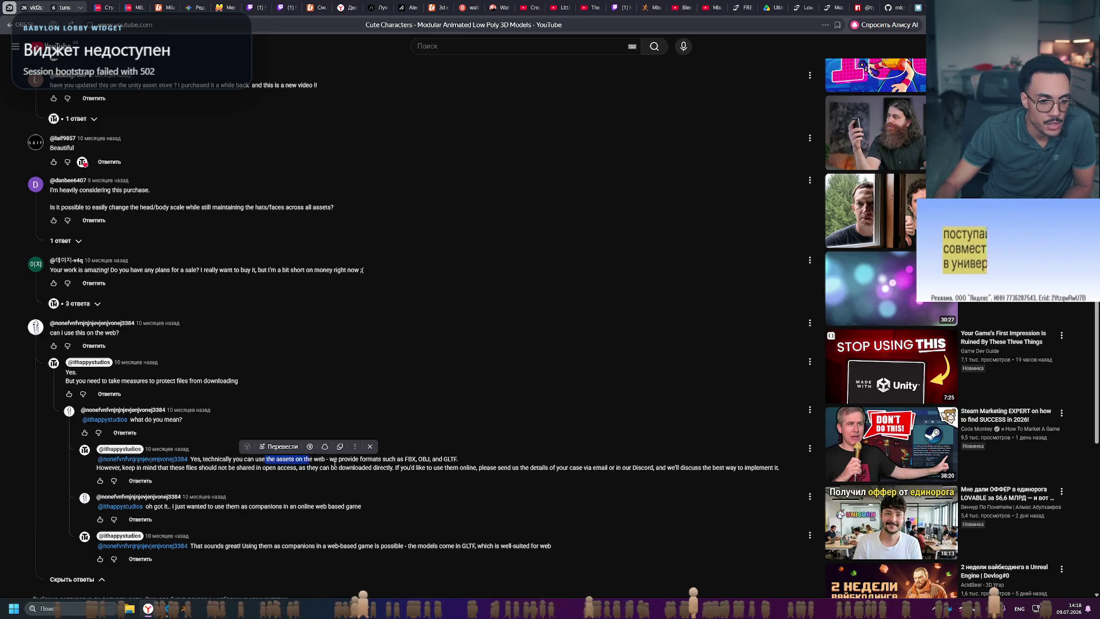
click(369, 467)
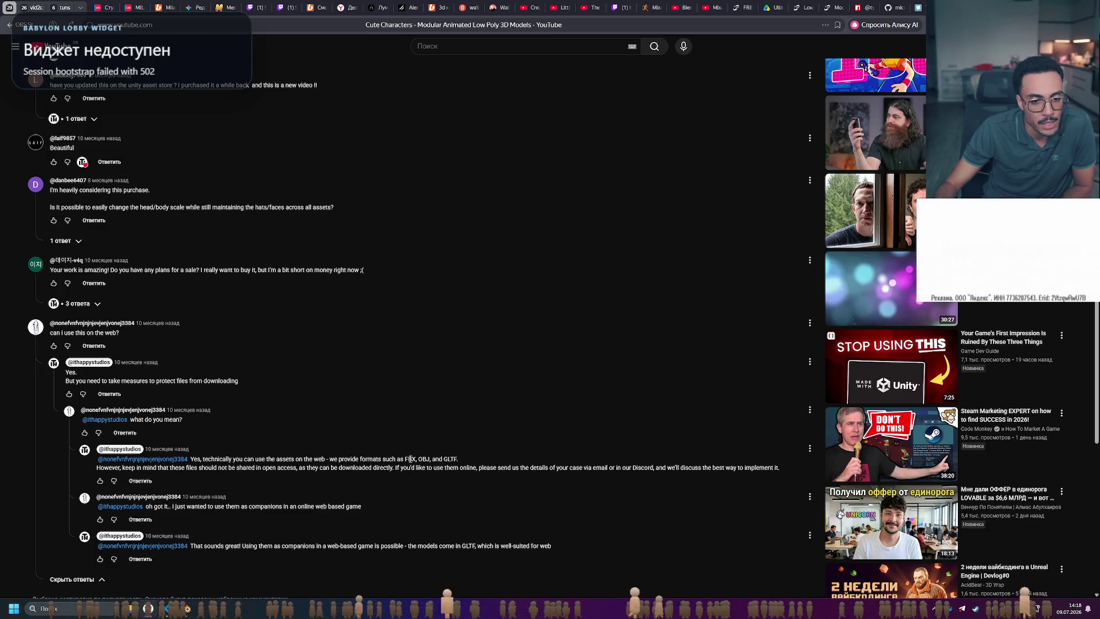
click(173, 479)
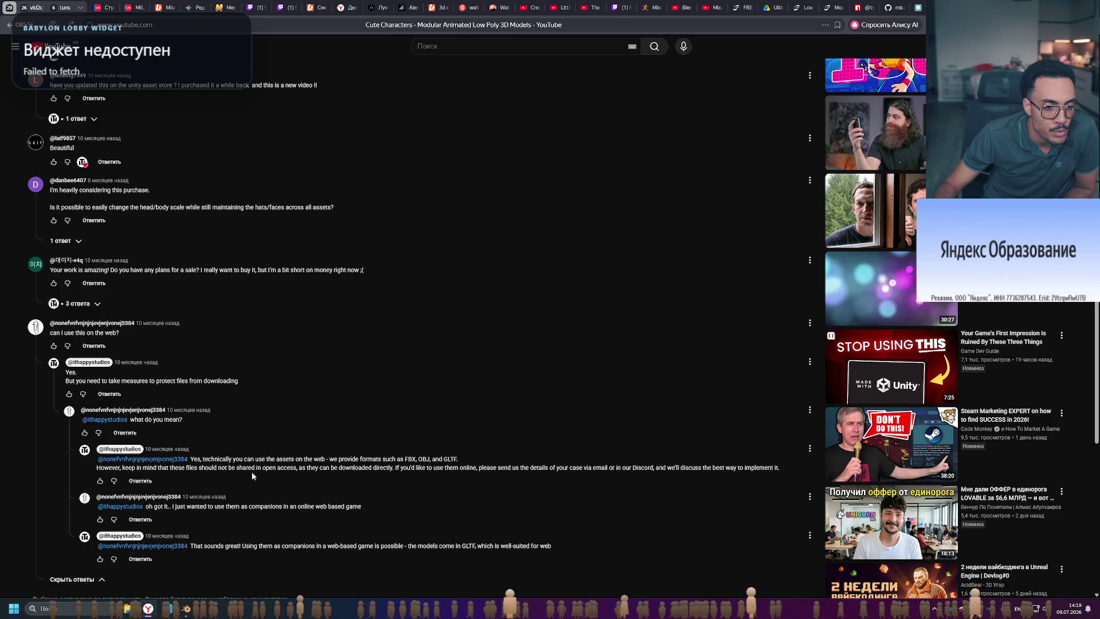
drag(298, 468, 161, 468)
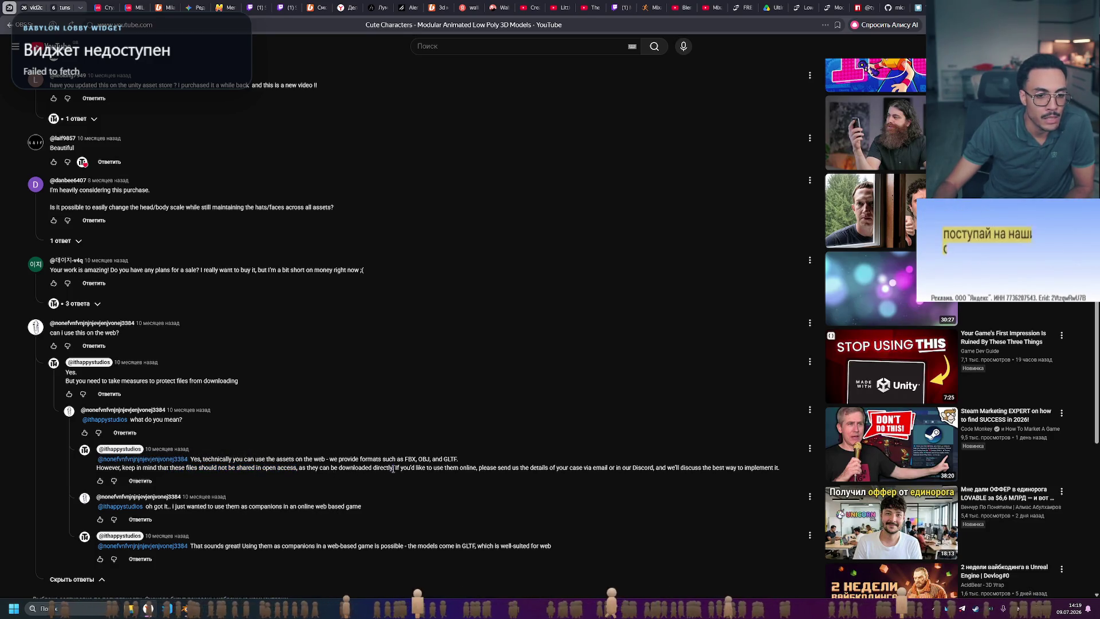
drag(393, 468, 296, 468)
click(415, 475)
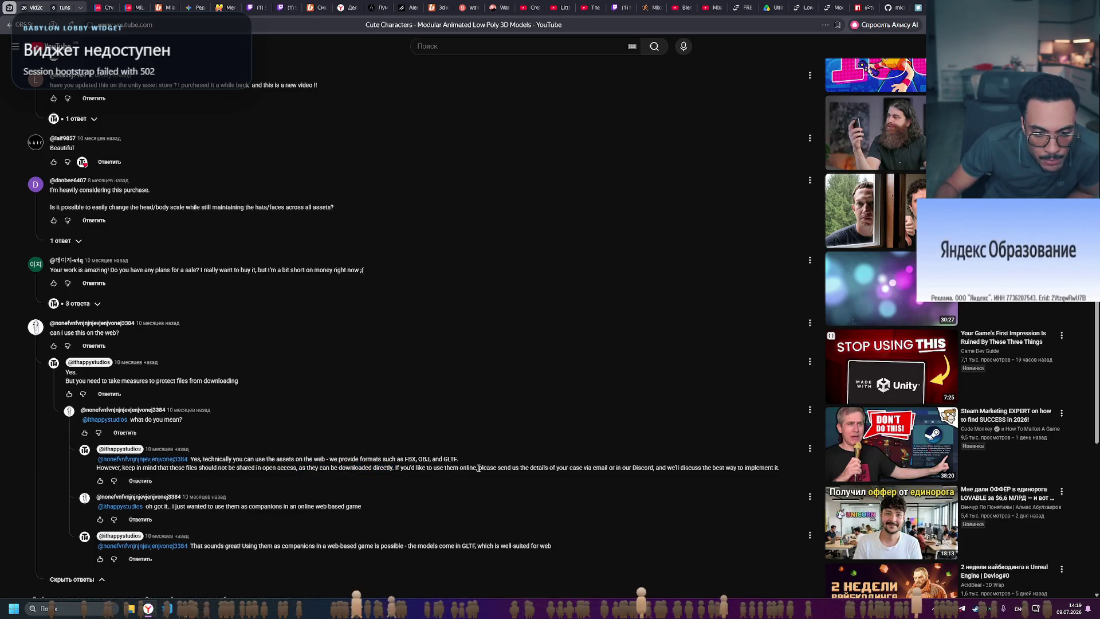
drag(532, 468, 597, 469)
click(597, 470)
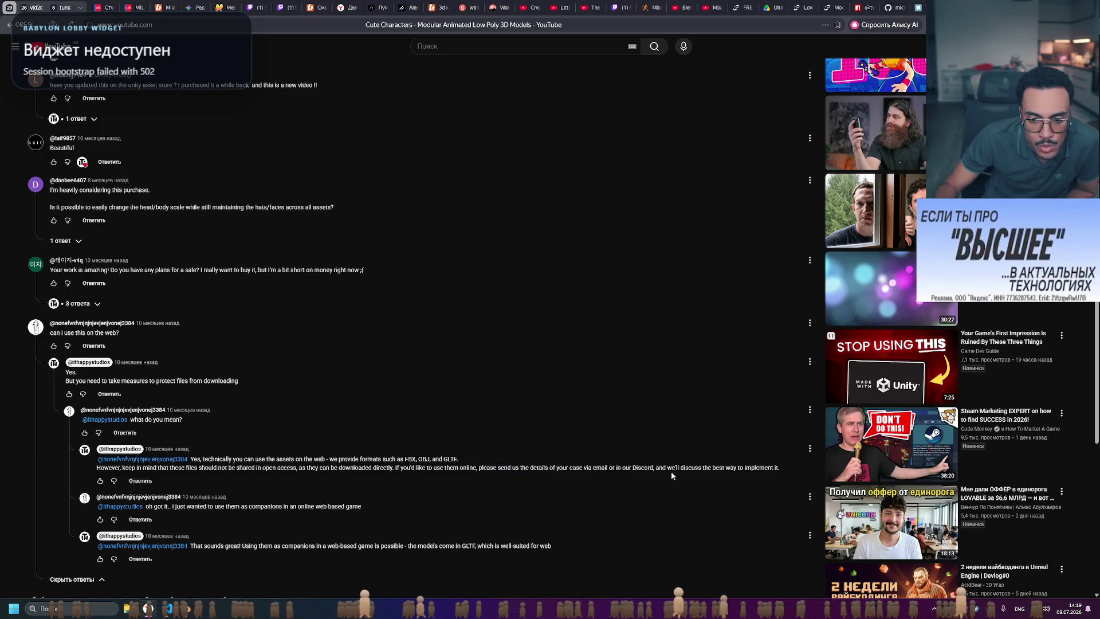
double_click(698, 470)
click(351, 468)
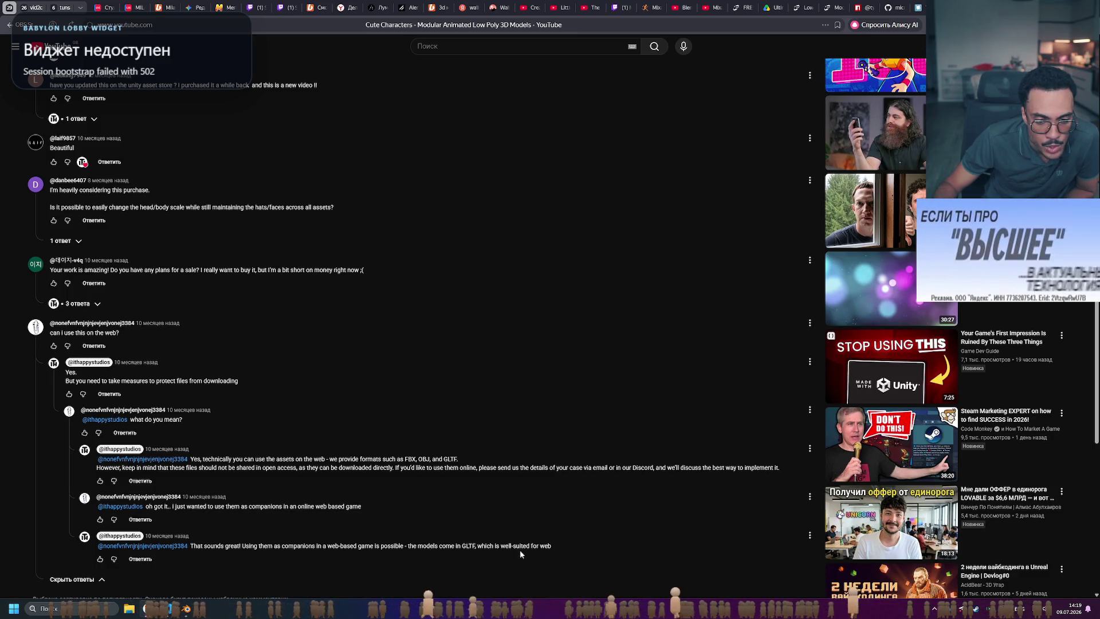
- Scroll to the end of the web-game reply thread, then return to Blender
scroll(553, 545, down, 3)
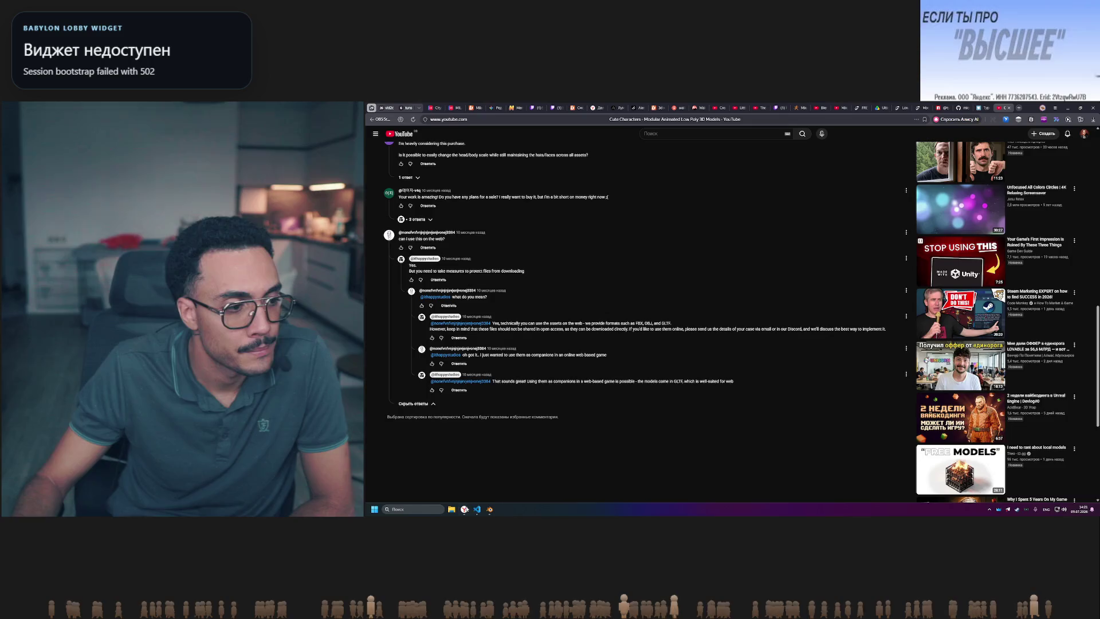
key(alt+Tab)
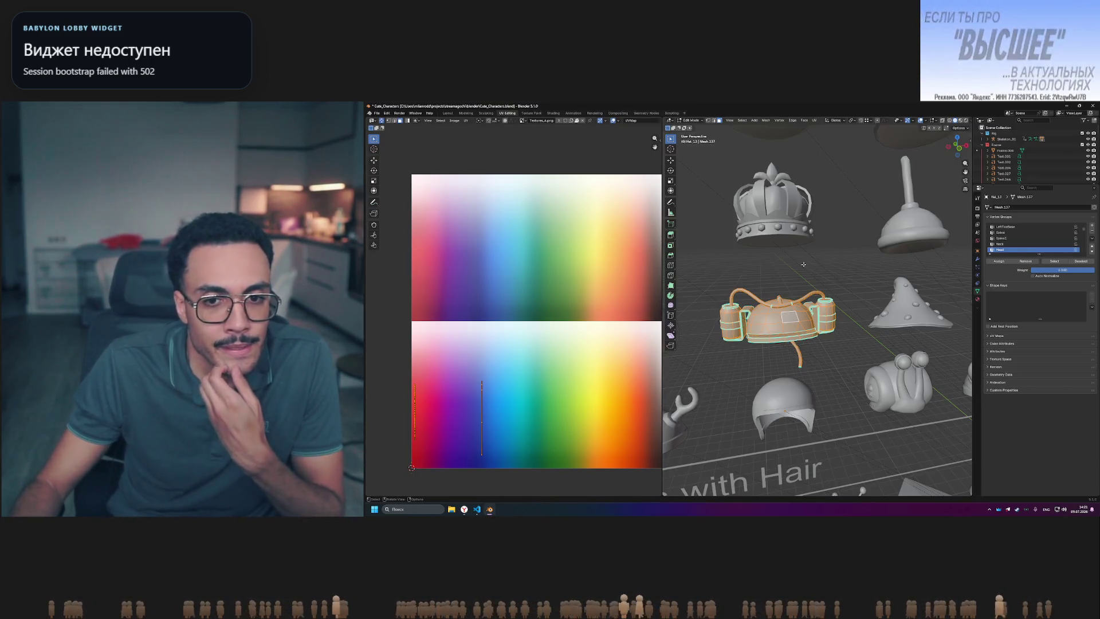
- Box-select the canister hat, frame it, and widen the 3D view to show all the hats
drag(702, 281, 856, 352)
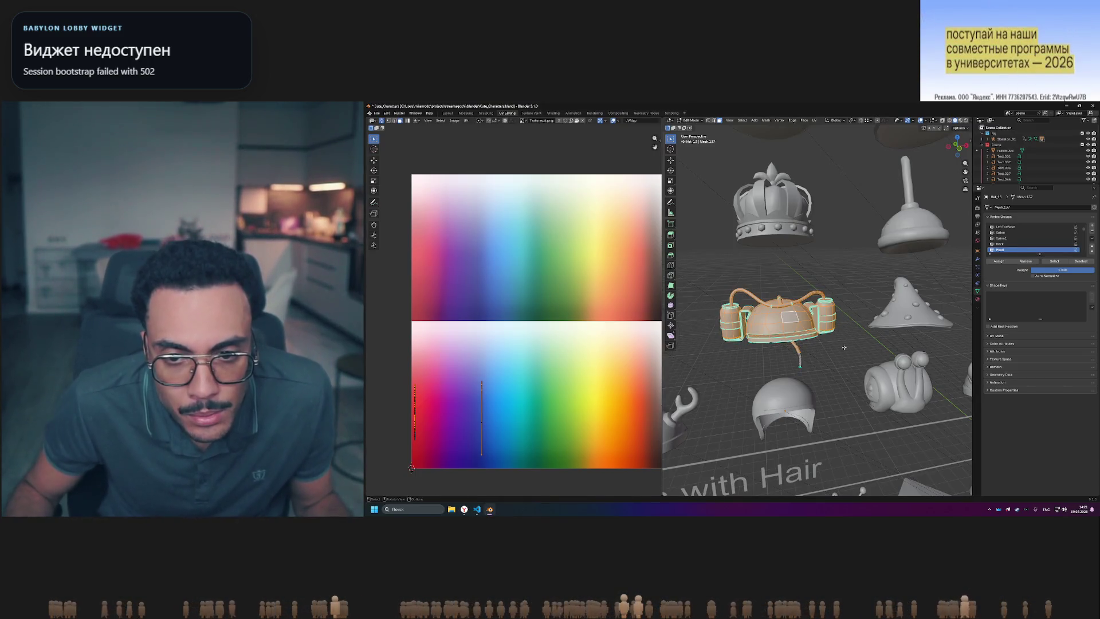
key(KP_Decimal)
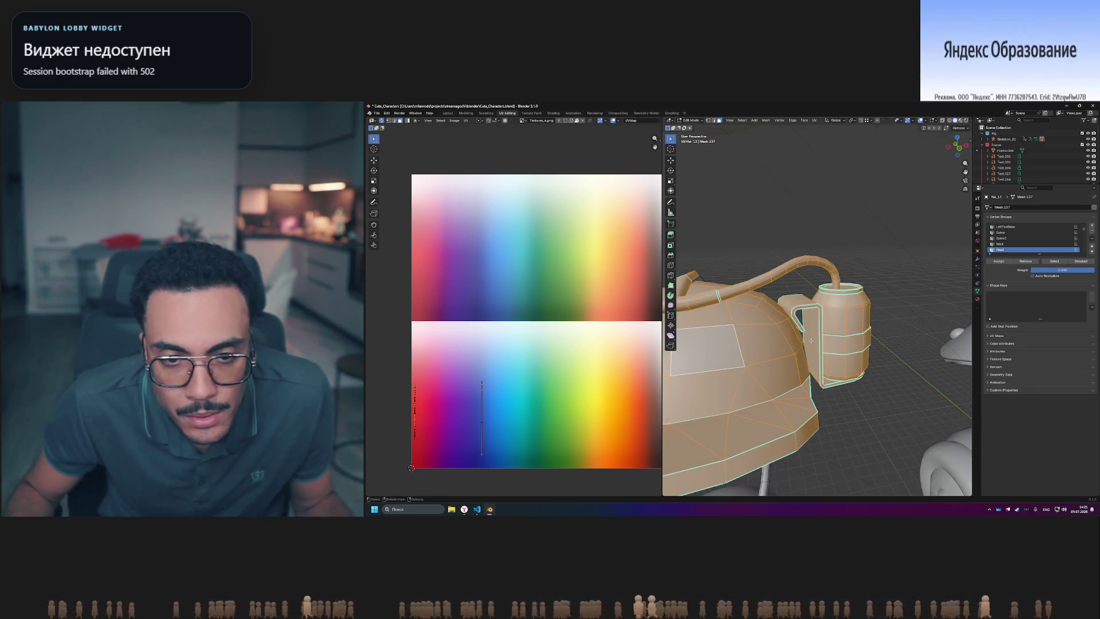
scroll(811, 340, down, 5)
drag(663, 321, 554, 309)
scroll(501, 296, down, 2)
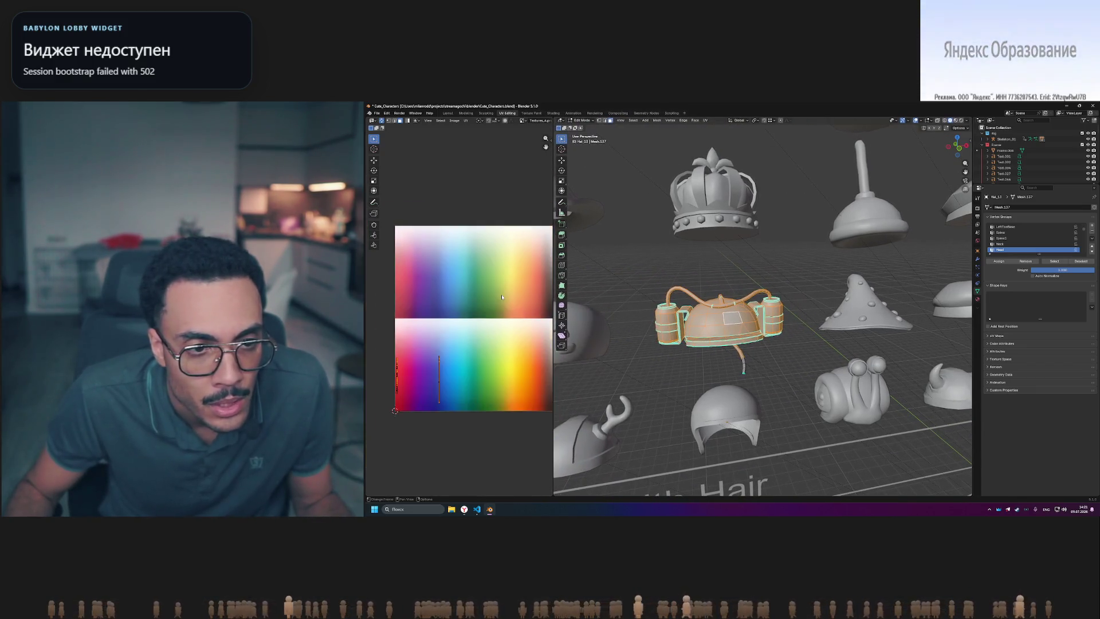
scroll(502, 297, down, 2)
scroll(502, 297, up, 2)
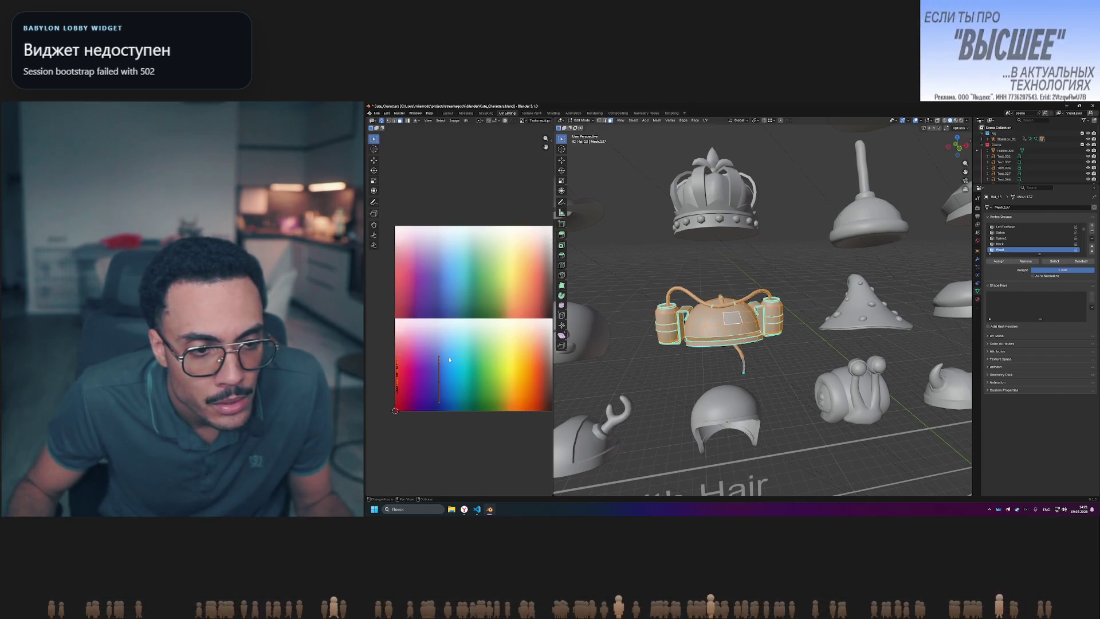
scroll(481, 358, down, 2)
scroll(511, 356, up, 1)
middle_drag(518, 341, 486, 344)
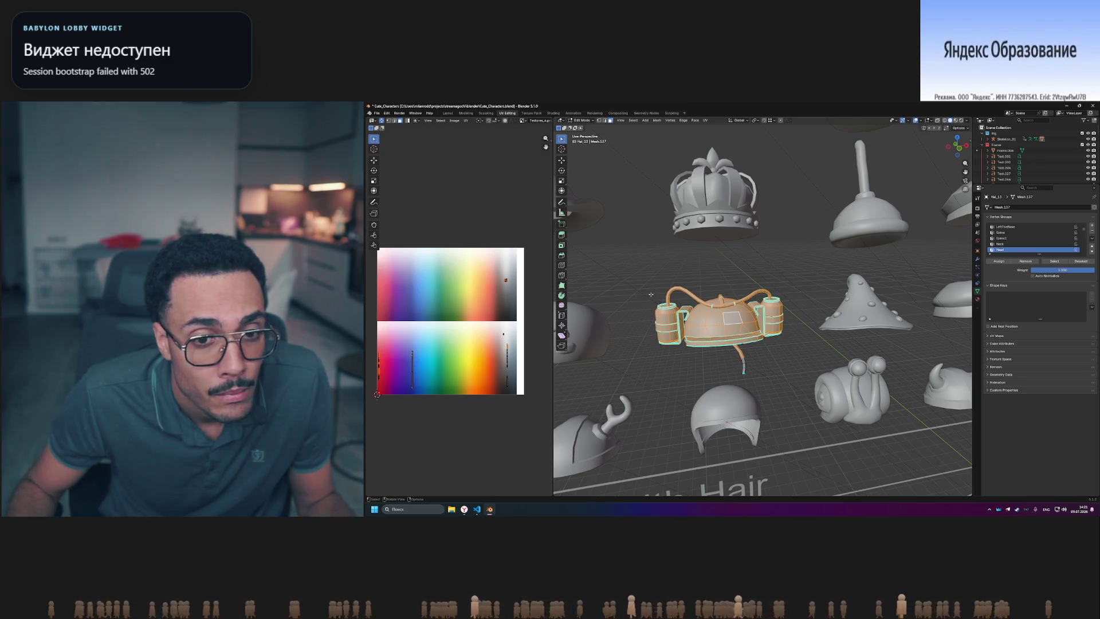
- Deselect all faces and switch the viewport shading to Material Preview
key(alt+a)
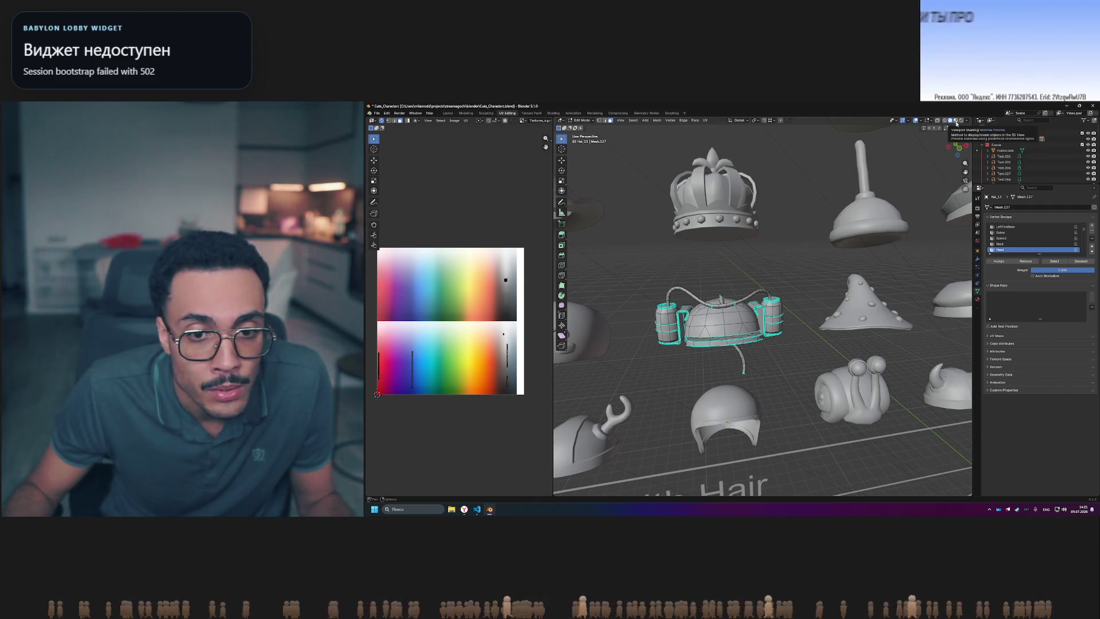
click(955, 121)
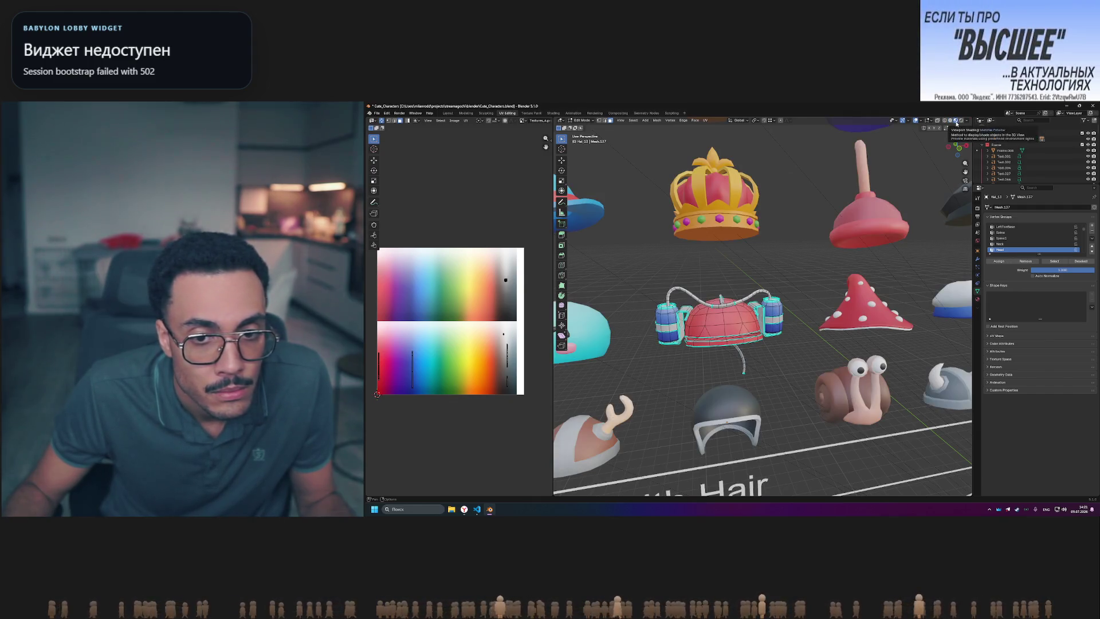
click(956, 122)
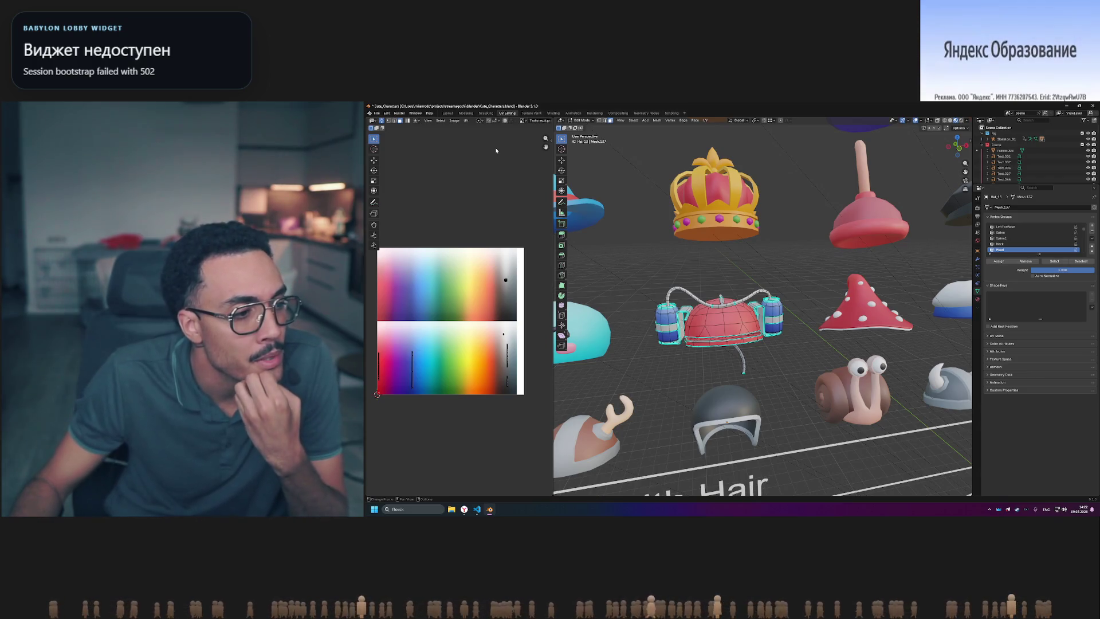
click(373, 122)
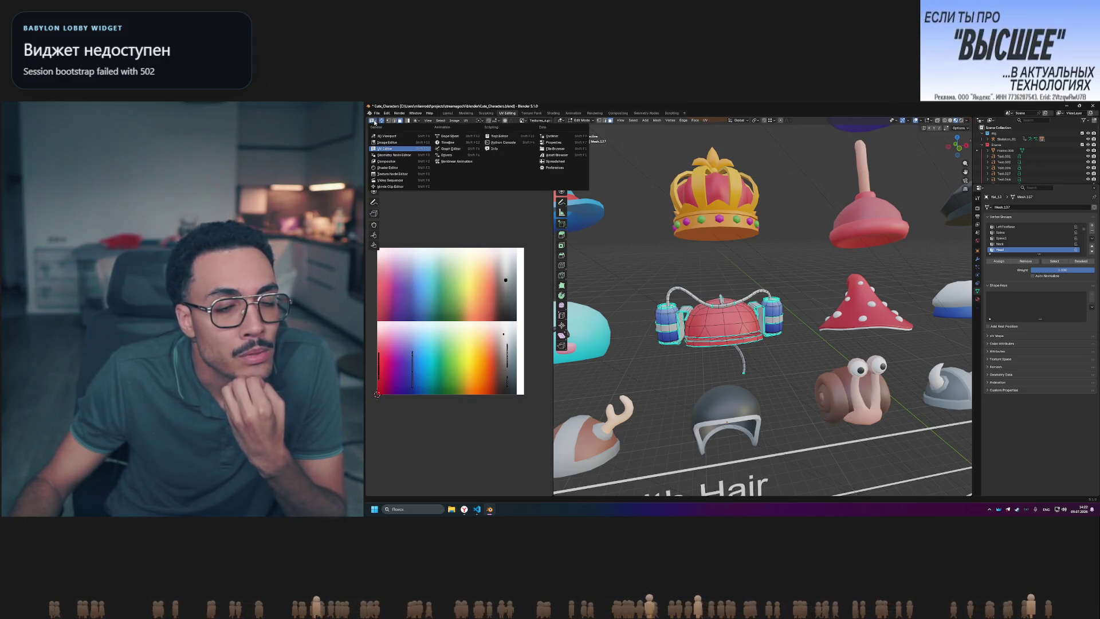
drag(369, 118, 395, 251)
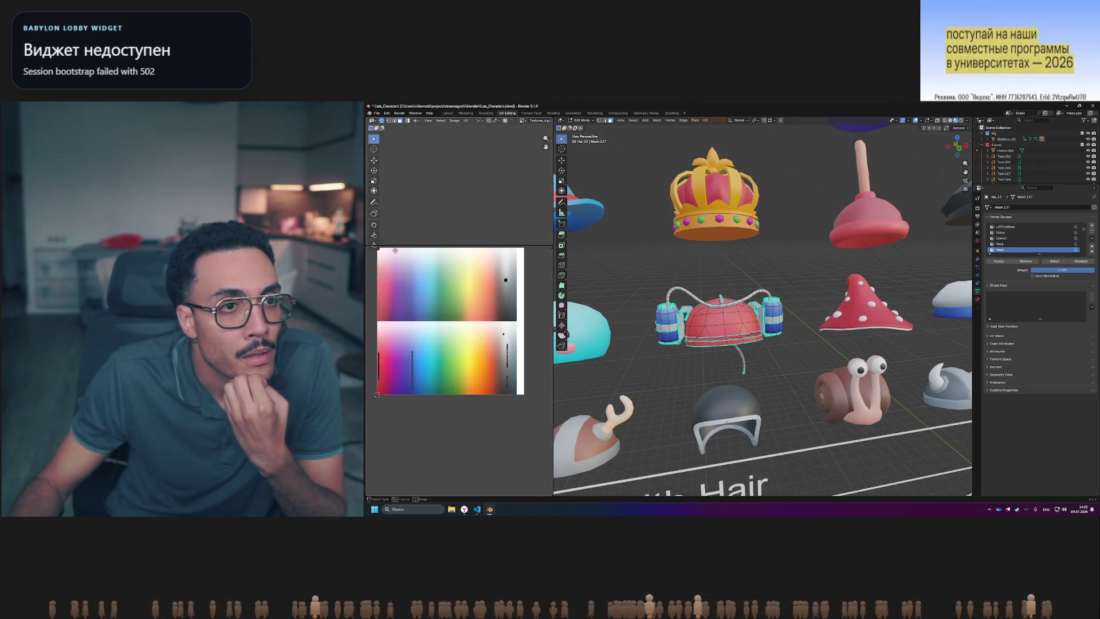
drag(405, 312, 404, 307)
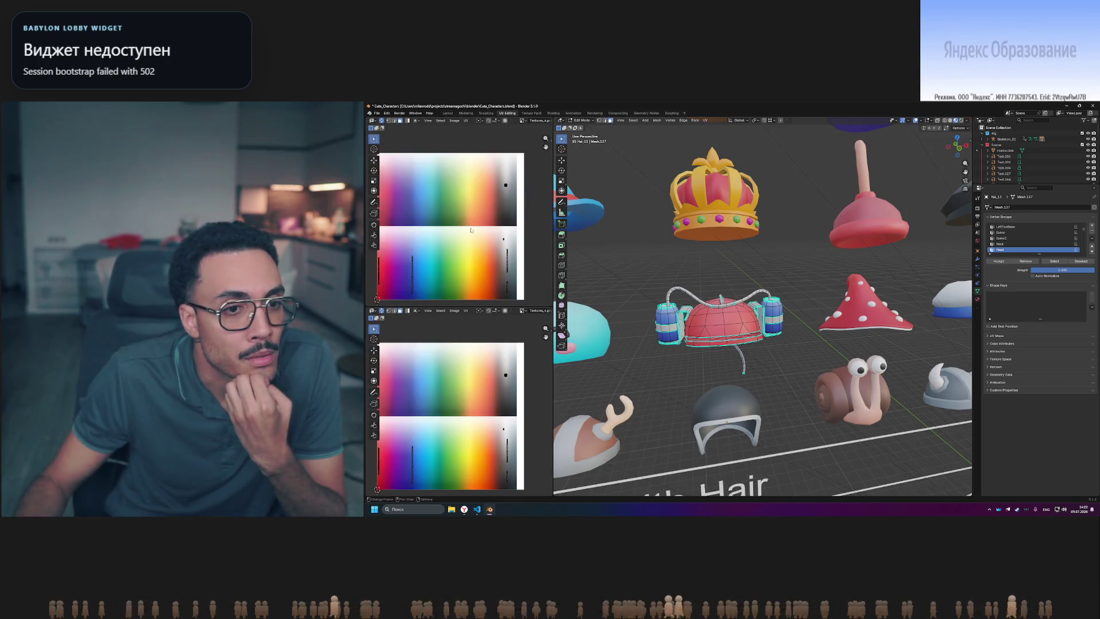
click(373, 122)
click(566, 154)
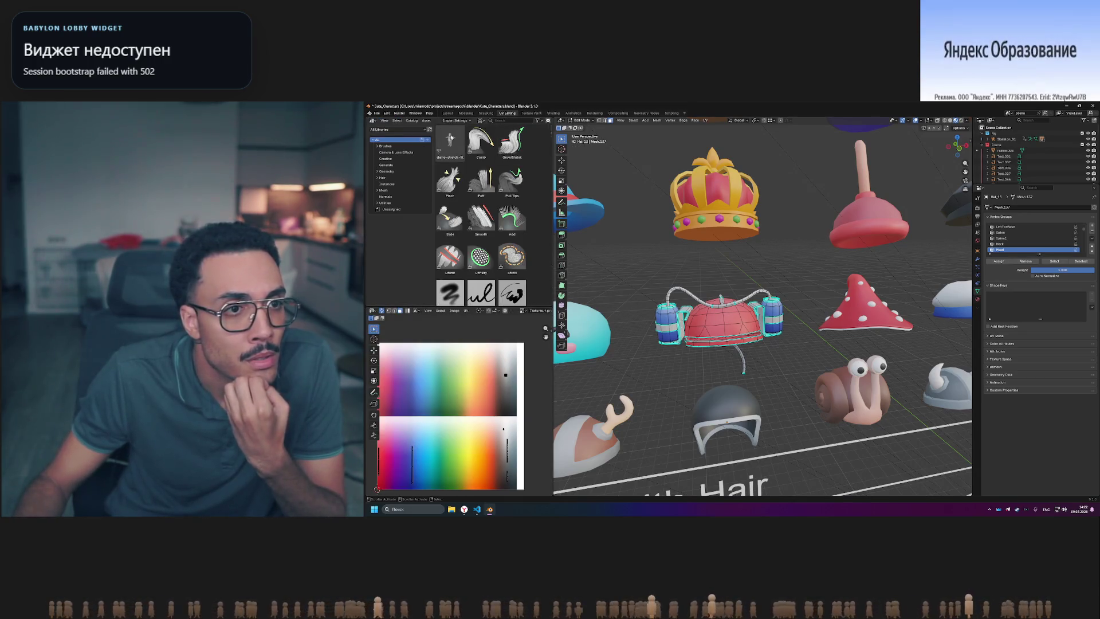
click(413, 129)
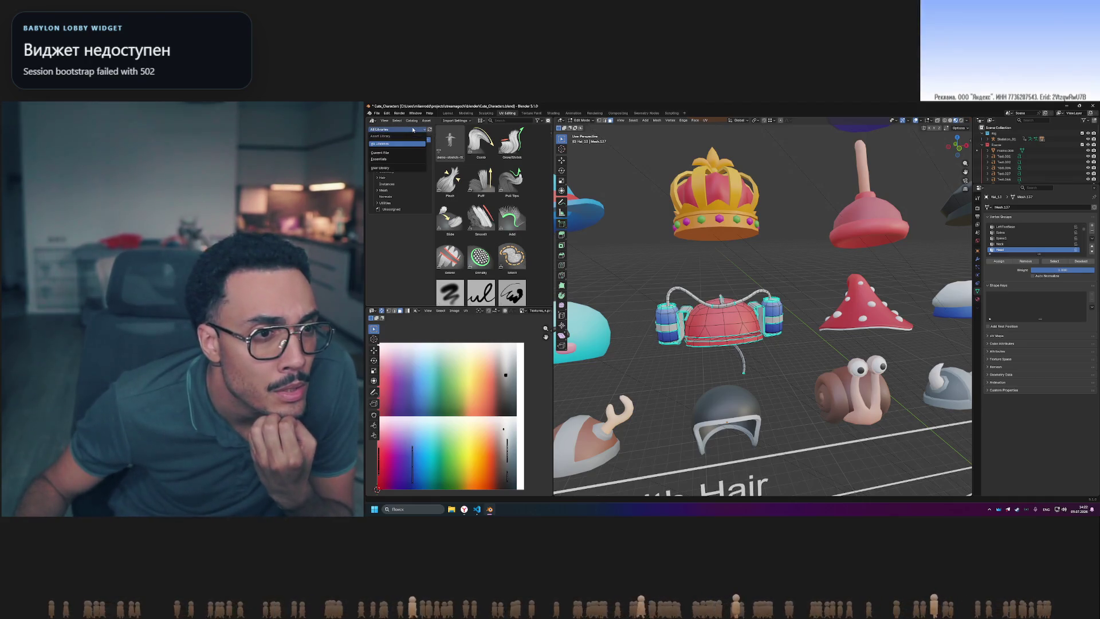
click(398, 153)
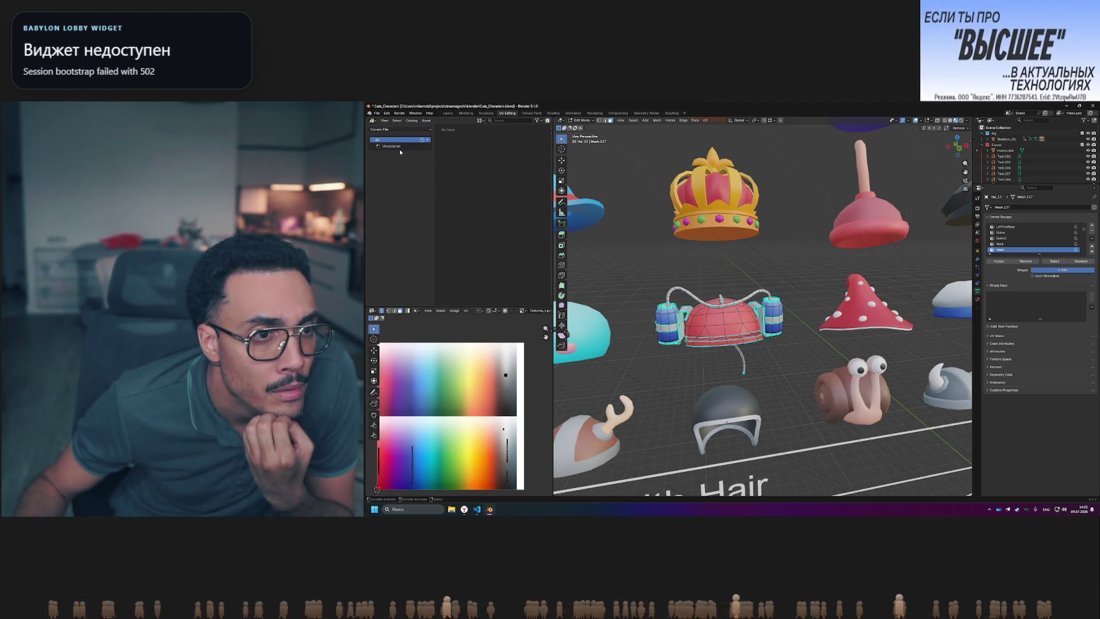
click(399, 147)
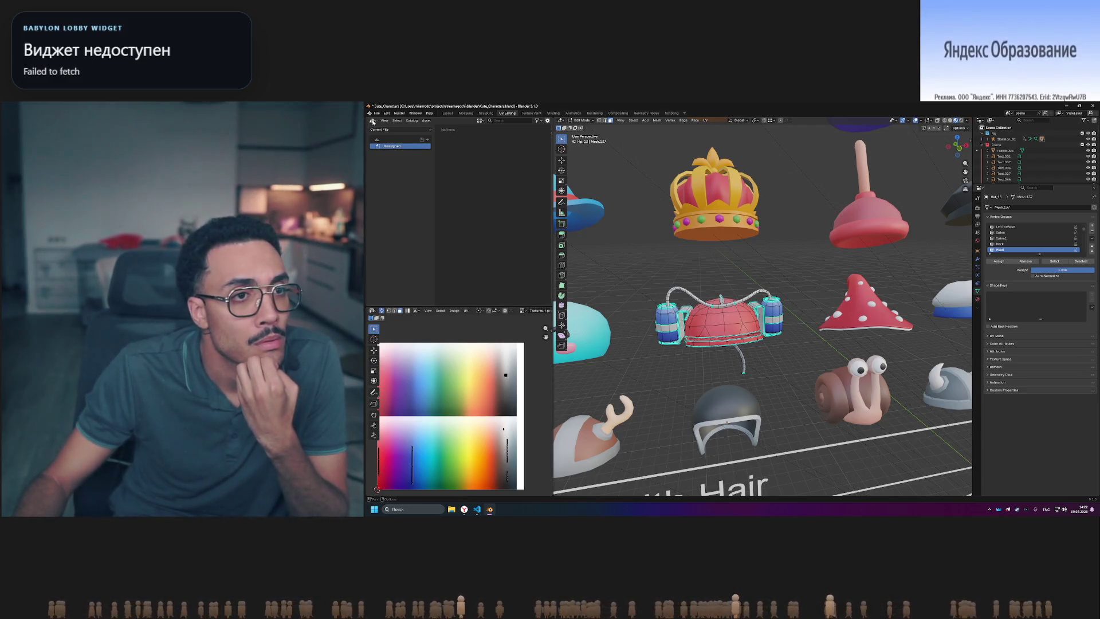
mouse_move(518, 306)
mouse_down()
mouse_move(519, 151)
mouse_move(518, 230)
mouse_up()
right_click(456, 122)
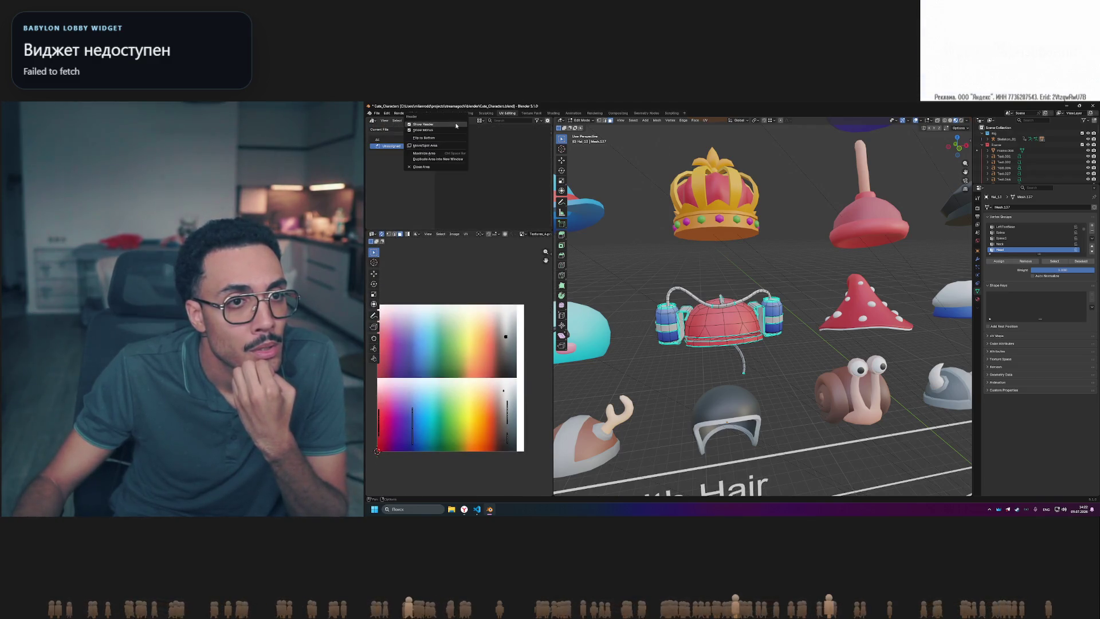
click(438, 167)
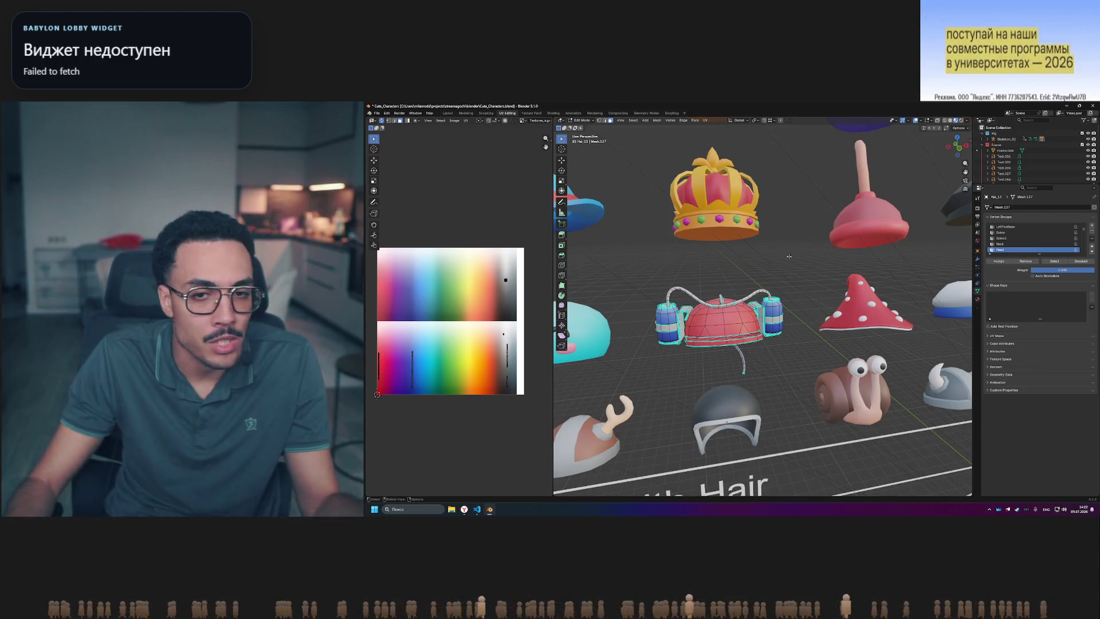
- Orbit toward a front view of the asset board and re-centre on it
scroll(788, 271, down, 10)
scroll(868, 304, up, 5)
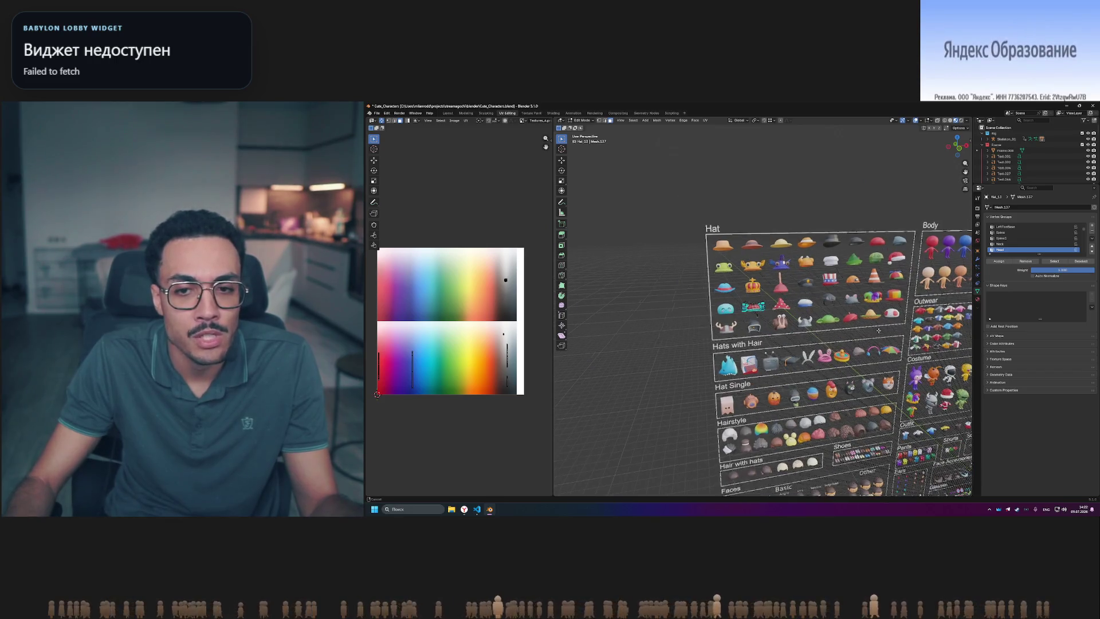
middle_drag(868, 304, 835, 312)
middle_drag(823, 302, 757, 282)
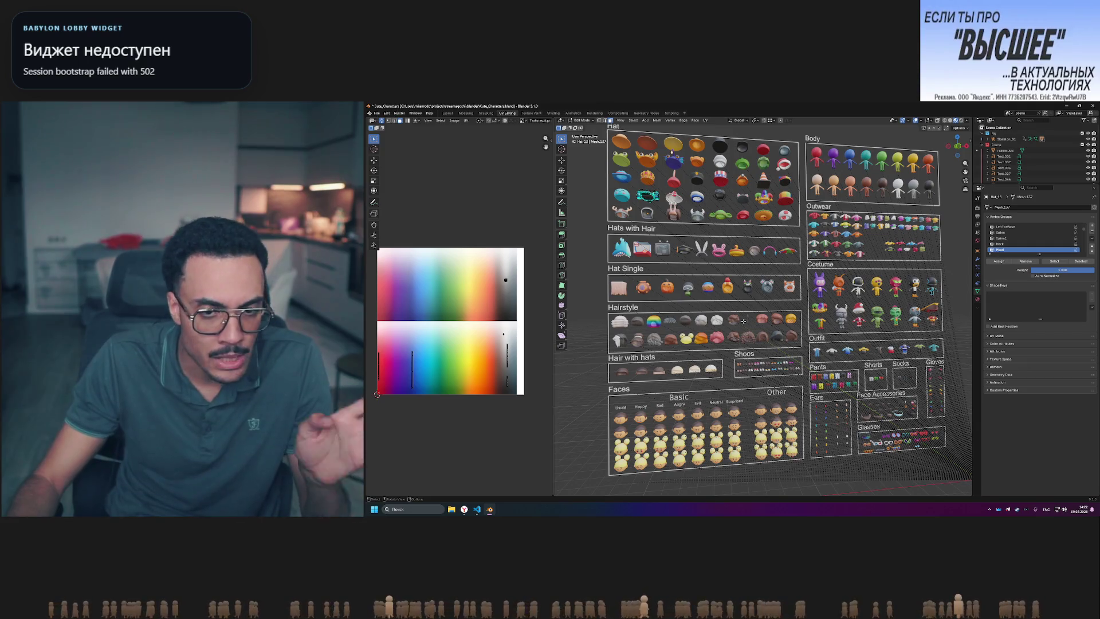
key(KP_Decimal)
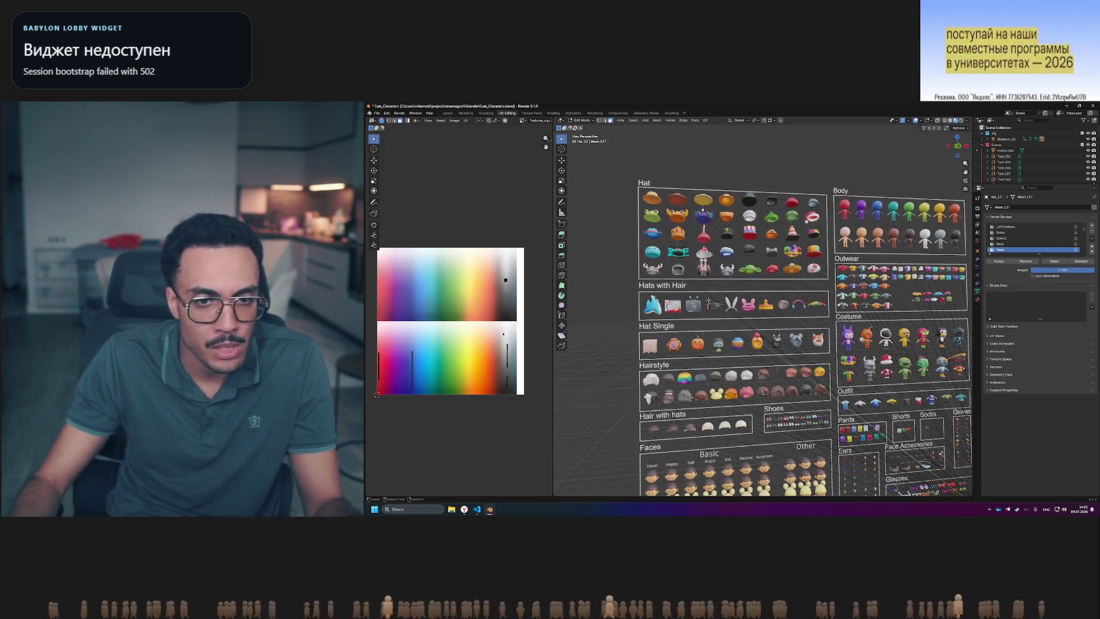
- Collapse the Frame and Faces collections and pan to show the origin character below the board
click(983, 145)
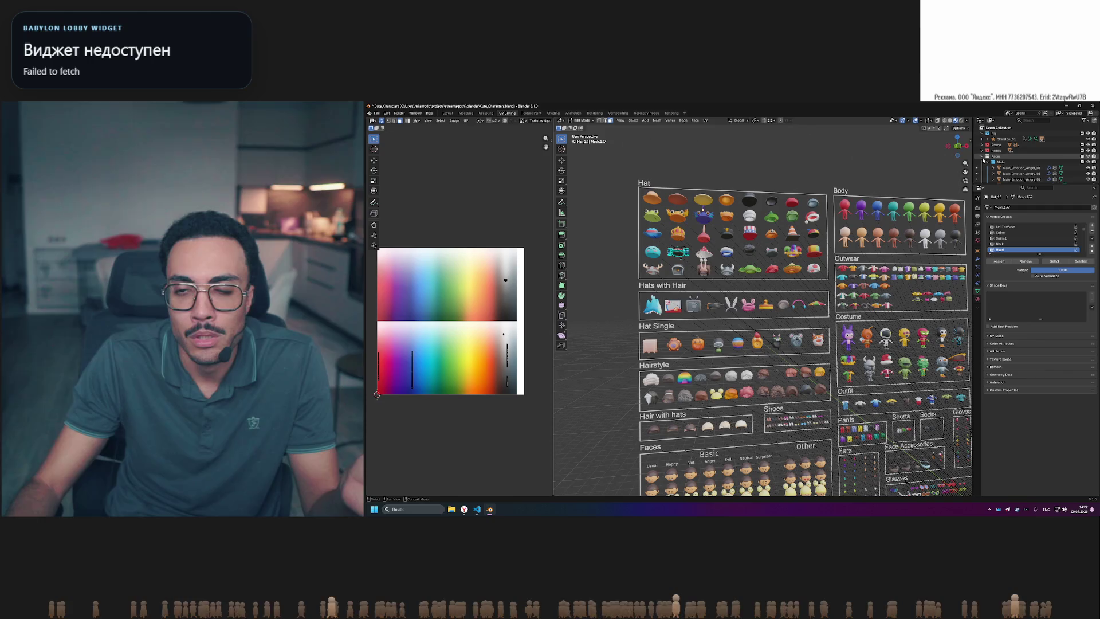
click(982, 157)
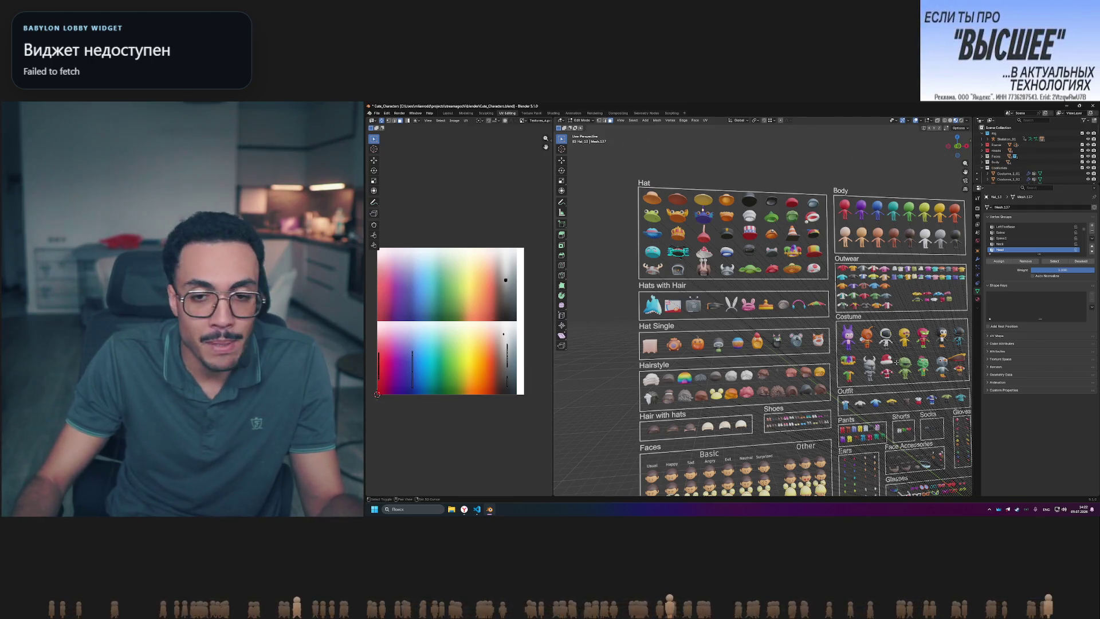
shift+middle_drag(896, 362, 796, 403)
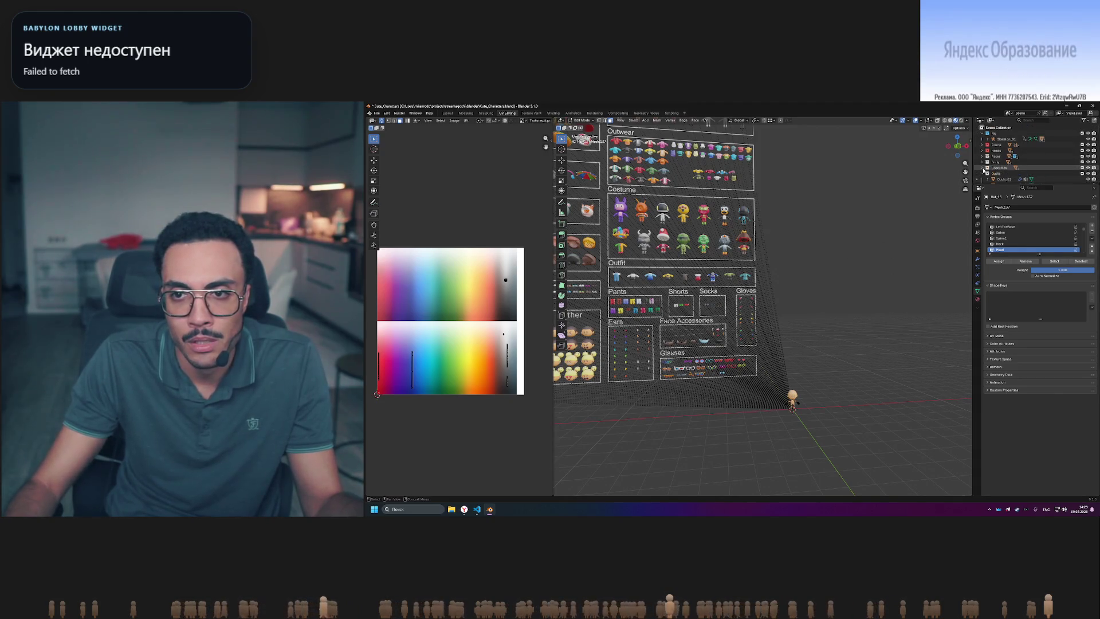
- Enlarge the Outliner and collapse Outfit, Shorts, Socks, Hat, Face Accessories, Glasses, Shoes, Hairstyle, Gloves and Ears
click(982, 174)
scroll(982, 172, down, 5)
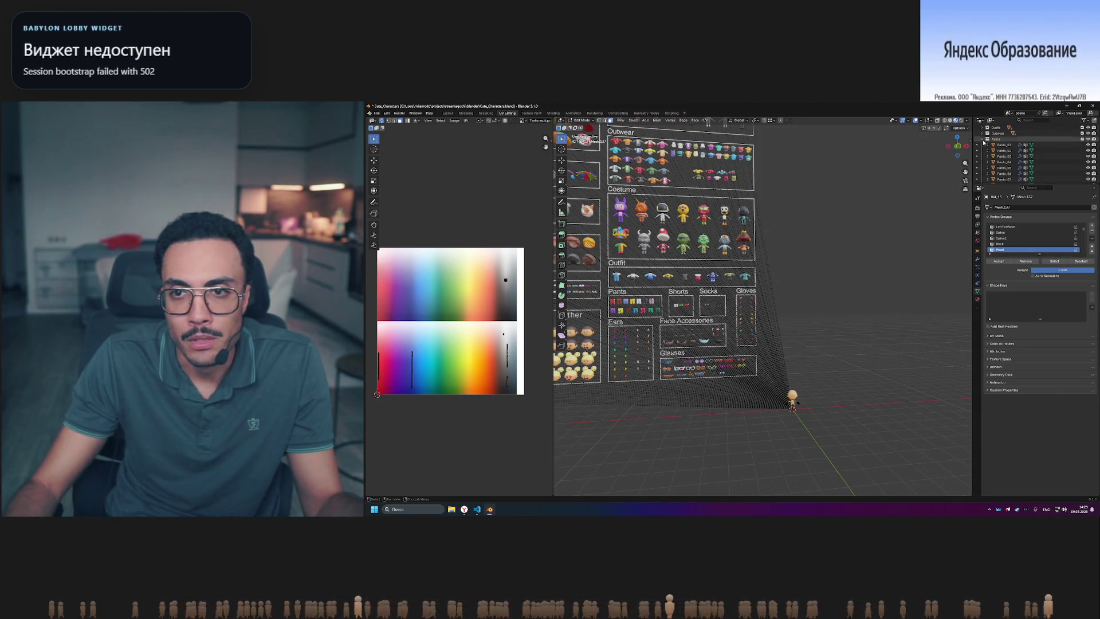
drag(1003, 183, 1004, 328)
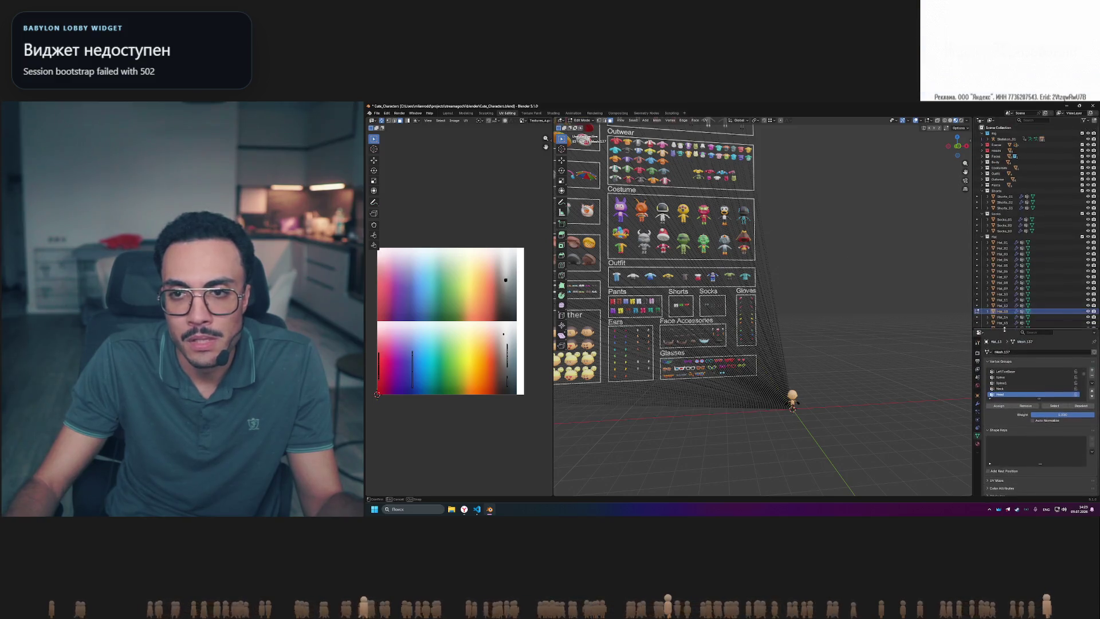
click(983, 191)
click(983, 197)
click(982, 202)
click(983, 208)
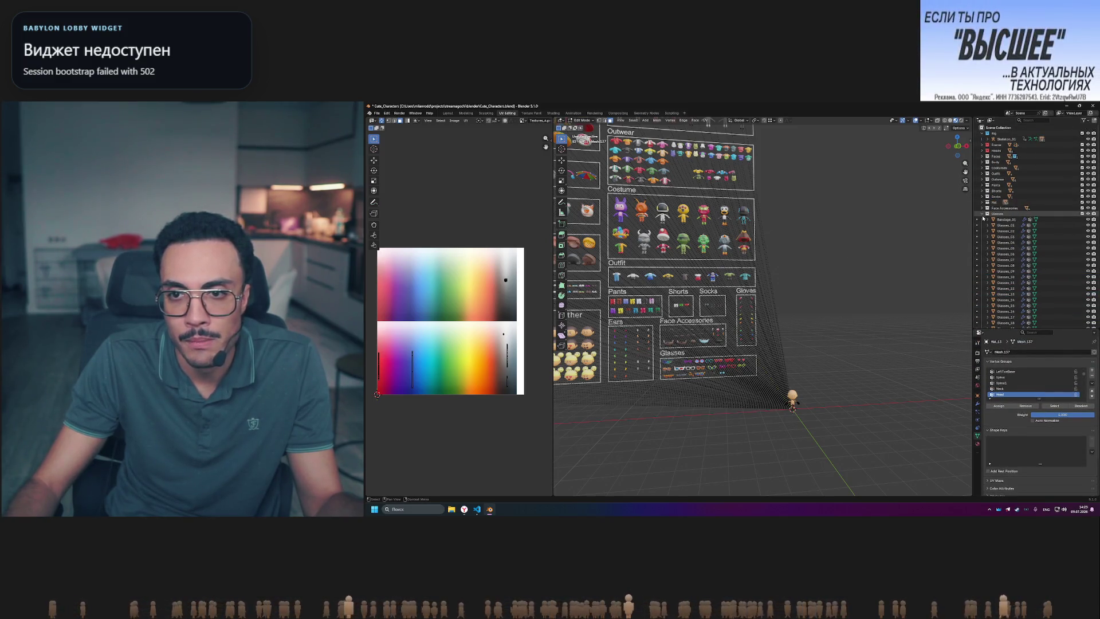
click(983, 214)
click(983, 219)
click(982, 225)
click(982, 231)
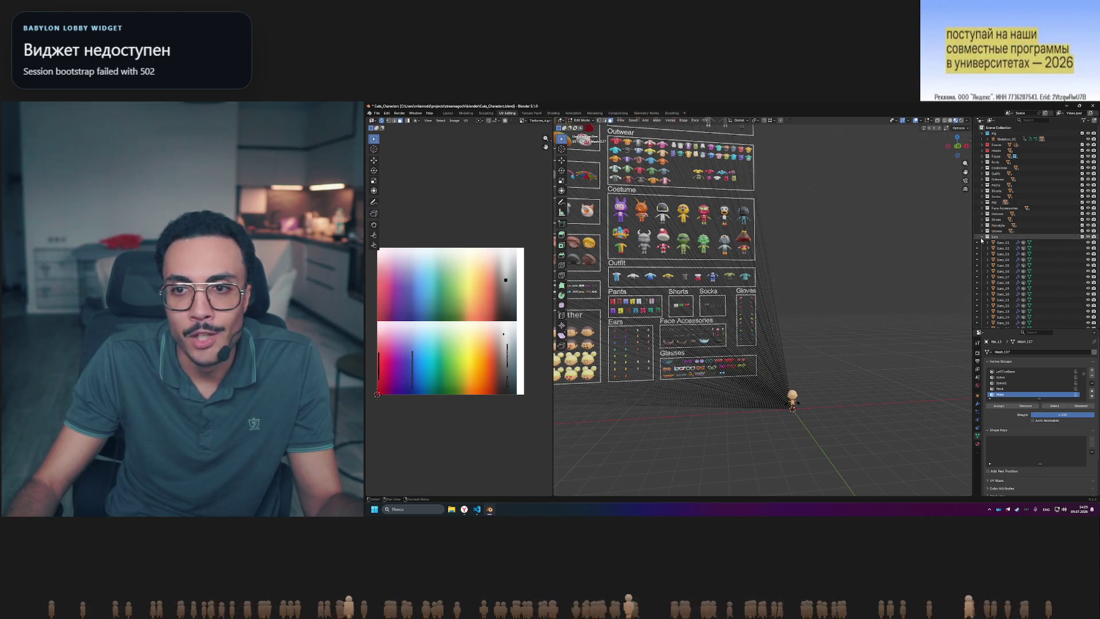
click(982, 237)
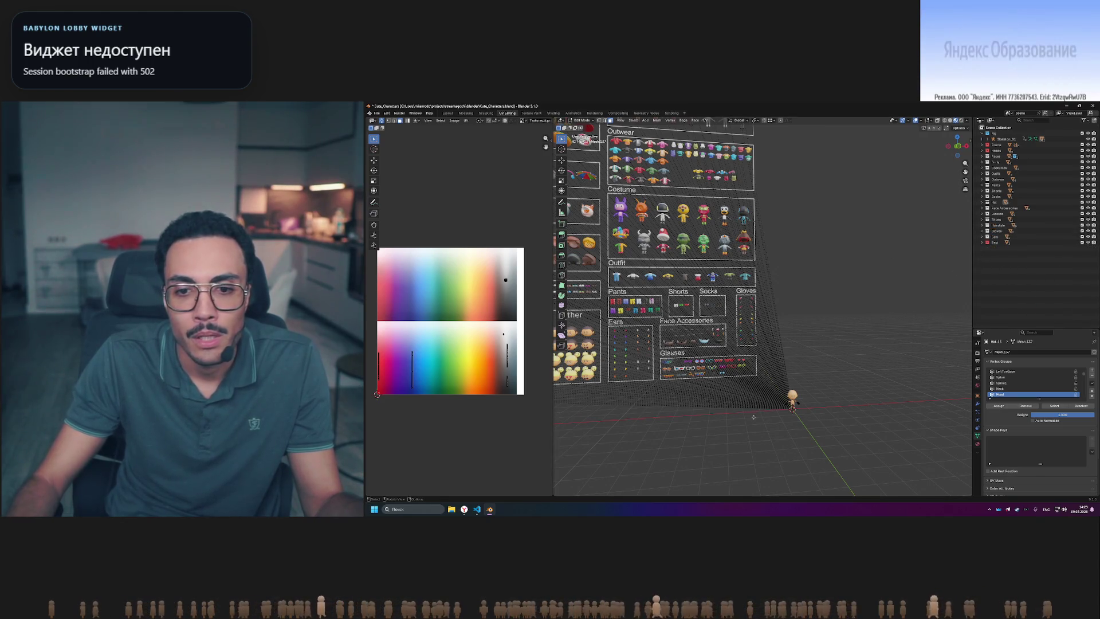
- Zoom and orbit the viewport onto the overview sheet's Hat section
scroll(795, 331, up, 6)
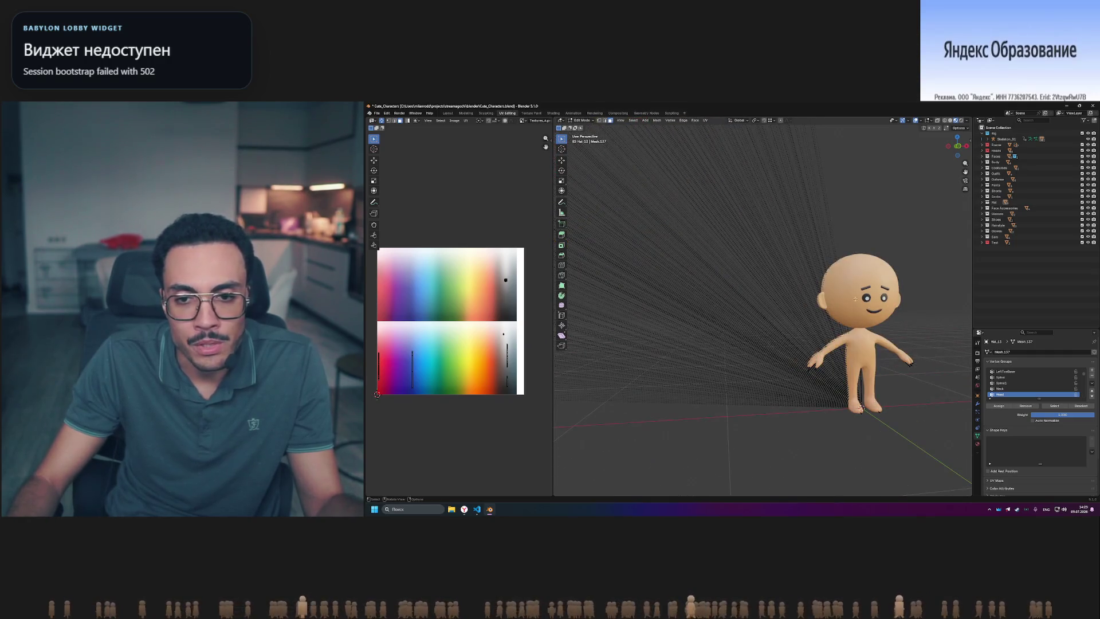
scroll(834, 350, down, 6)
scroll(768, 296, up, 3)
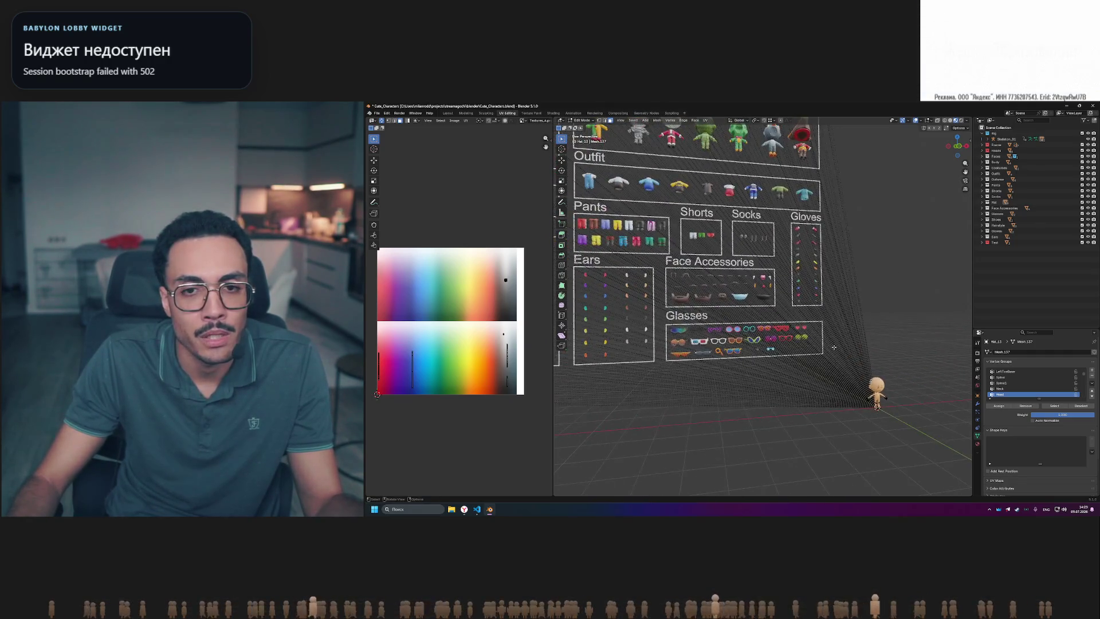
shift+middle_drag(768, 296, 890, 397)
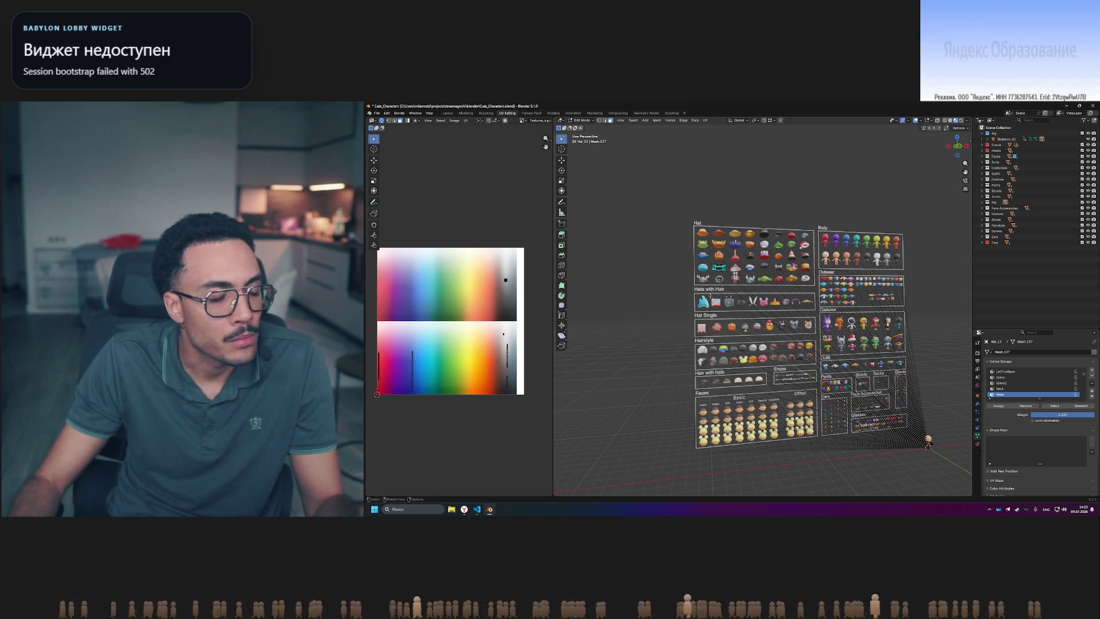
middle_drag(802, 348, 791, 348)
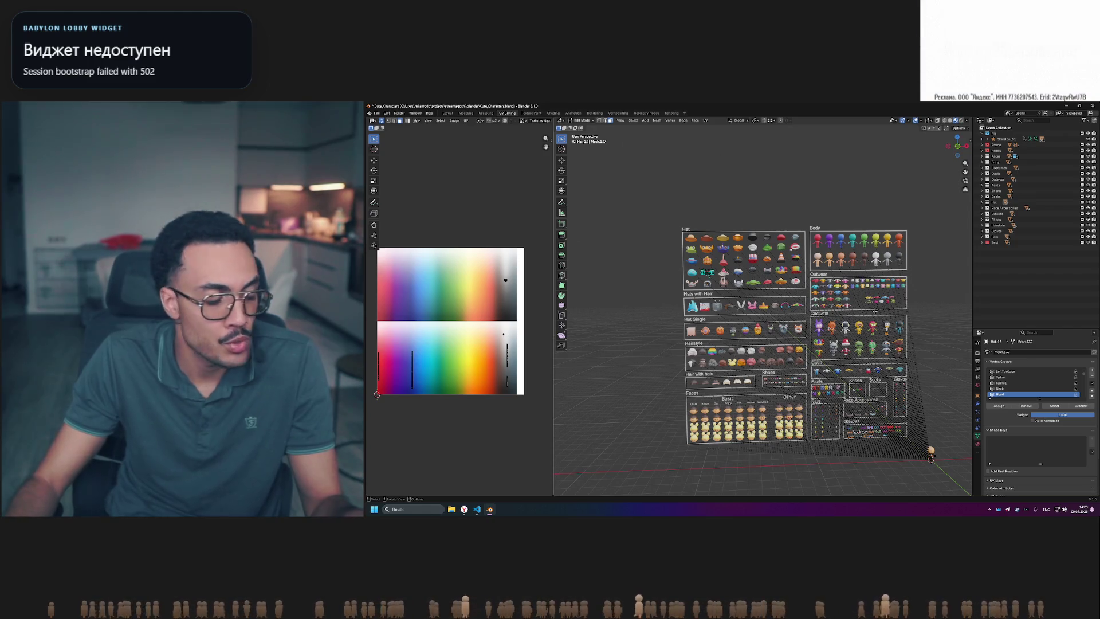
scroll(831, 309, up, 6)
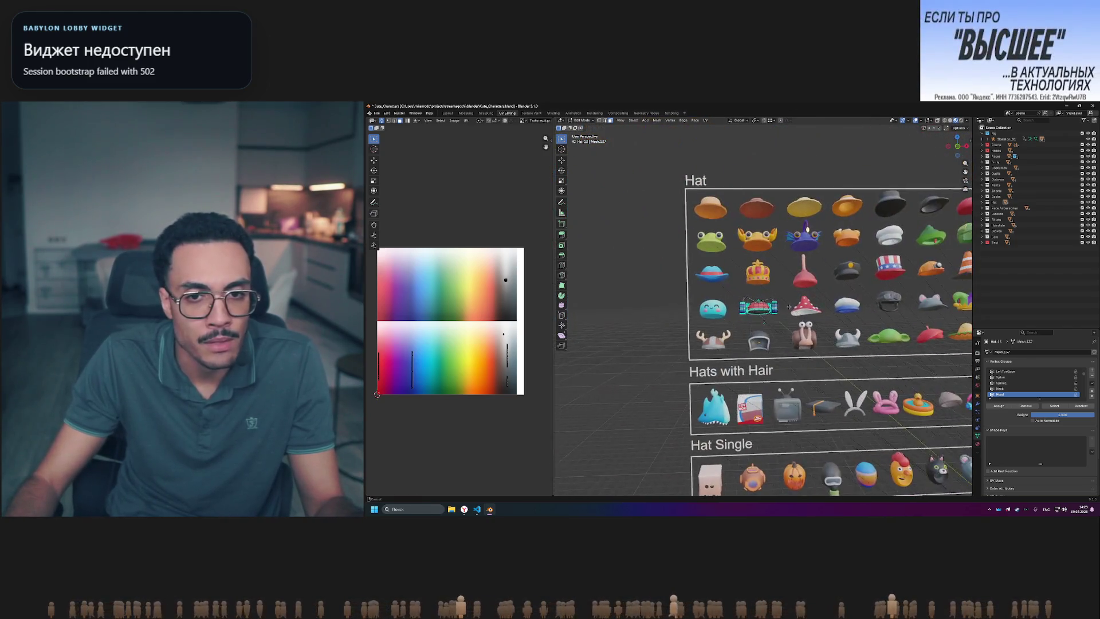
shift+middle_drag(789, 307, 756, 324)
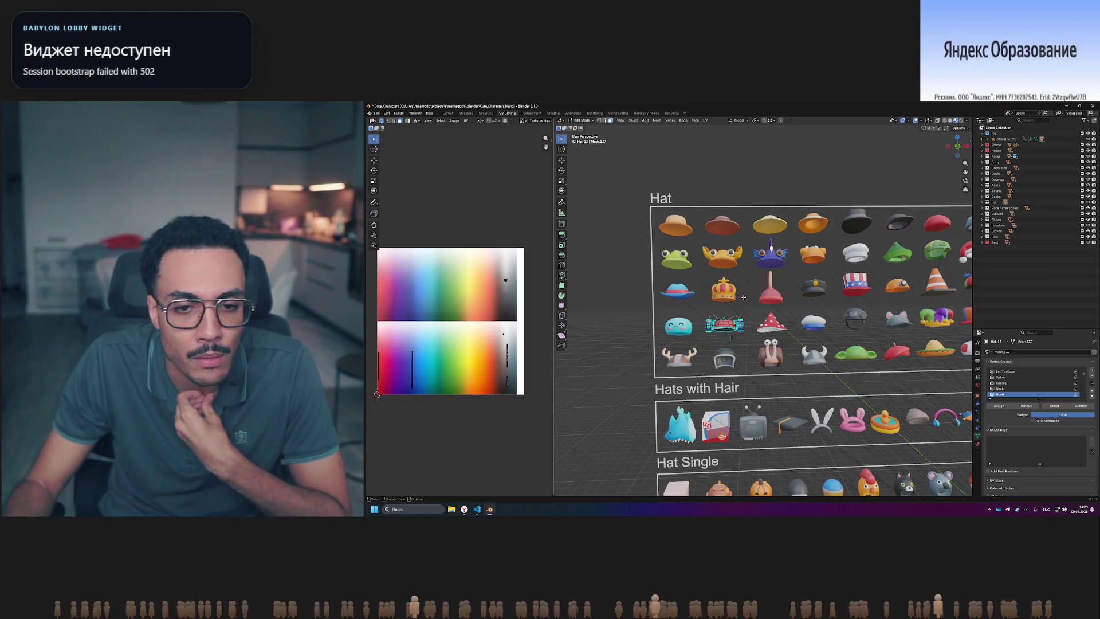
mouse_move(743, 297)
middle_down()
mouse_move(830, 310)
mouse_move(819, 309)
middle_up()
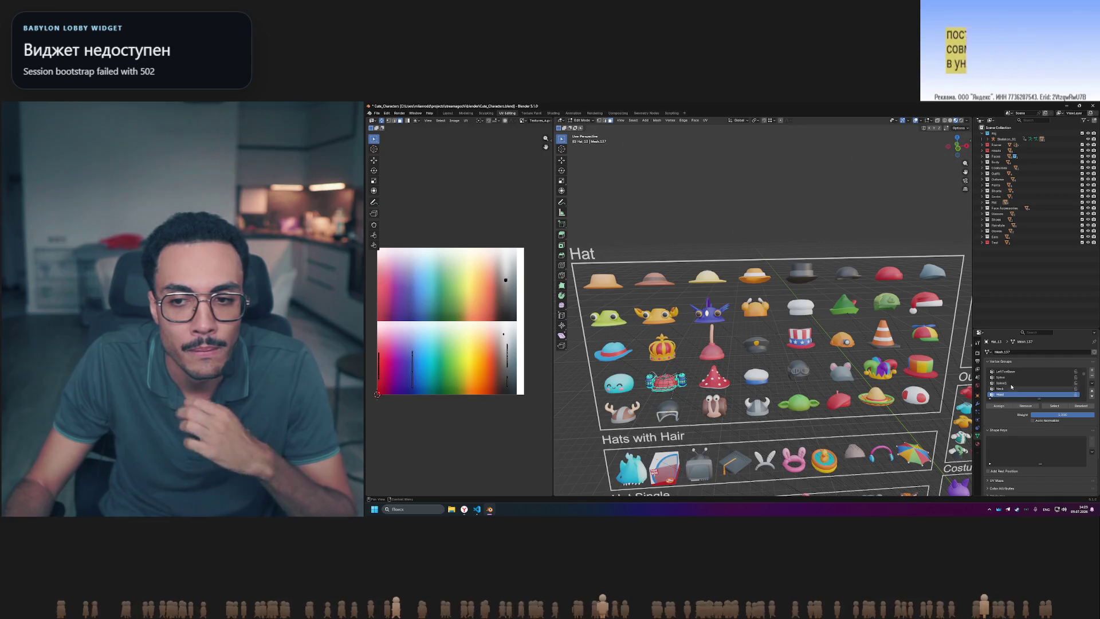
- Inspect the Color material and its material list (Color, Emission, Glass), then return to Object Mode
click(977, 444)
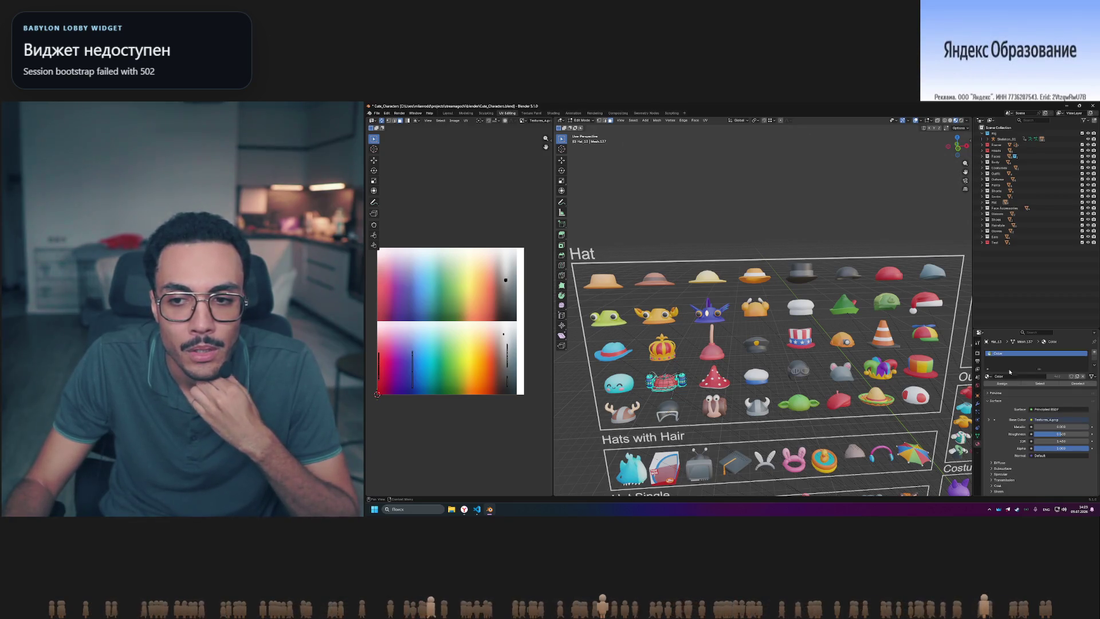
click(989, 377)
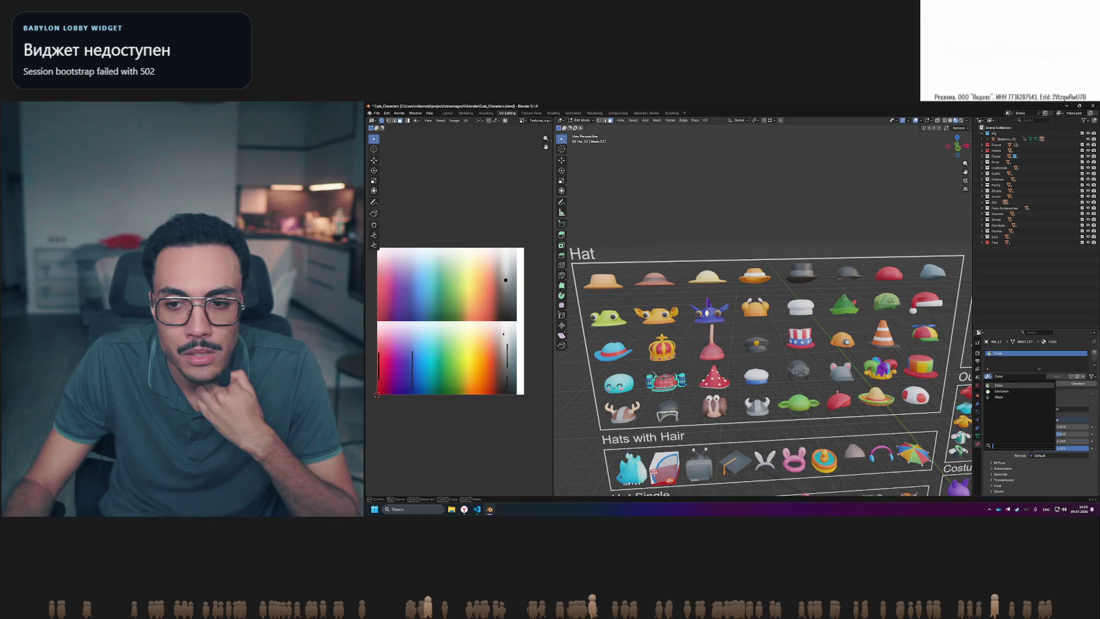
key(Escape)
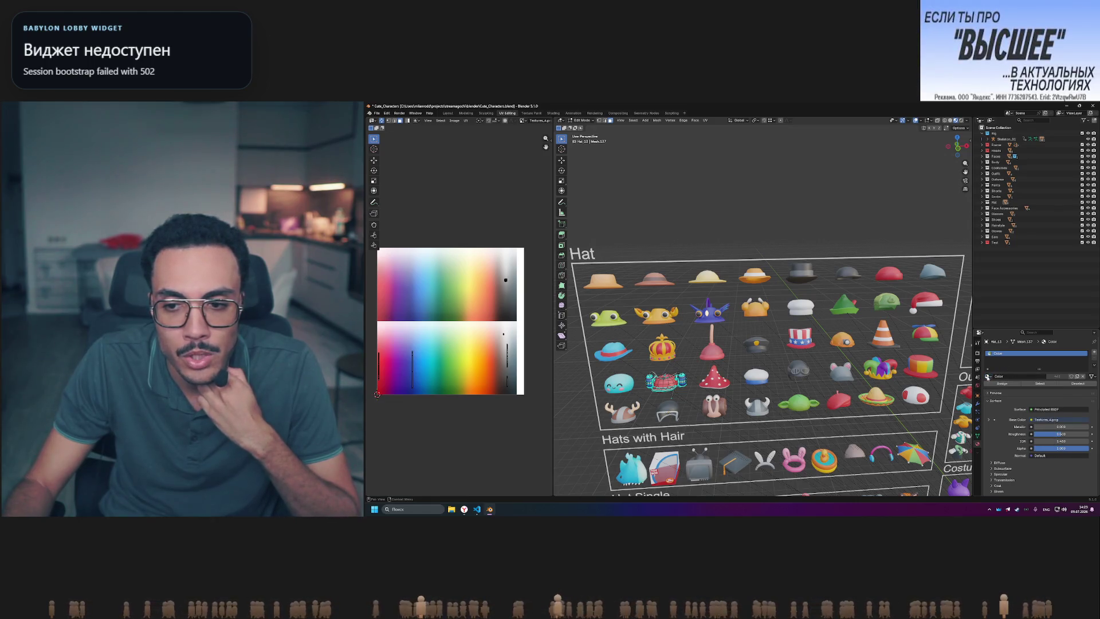
click(988, 376)
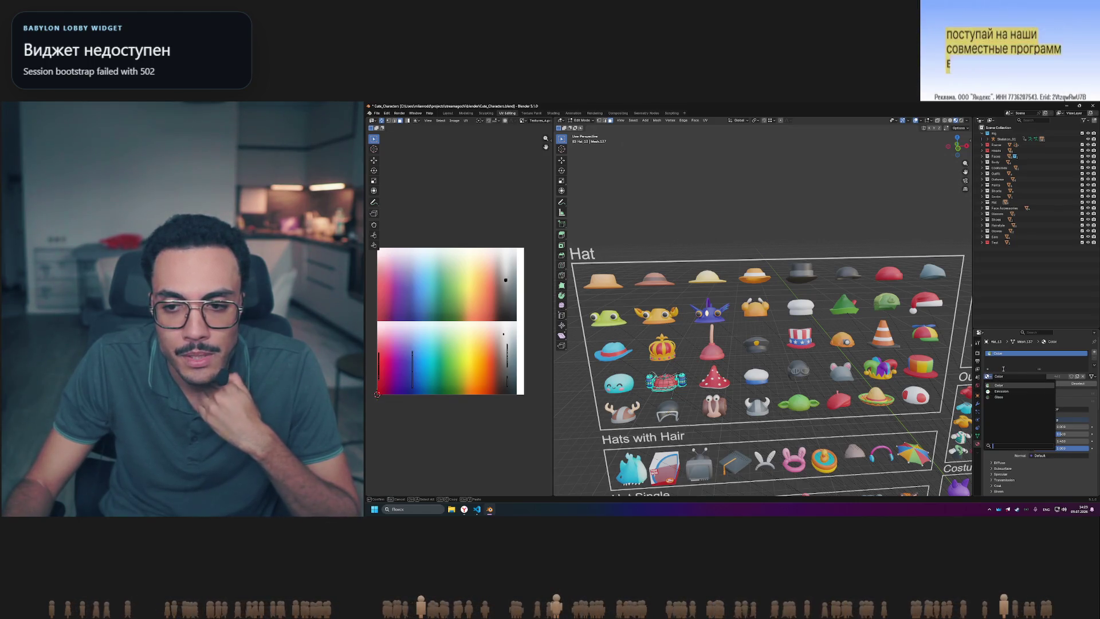
key(Escape)
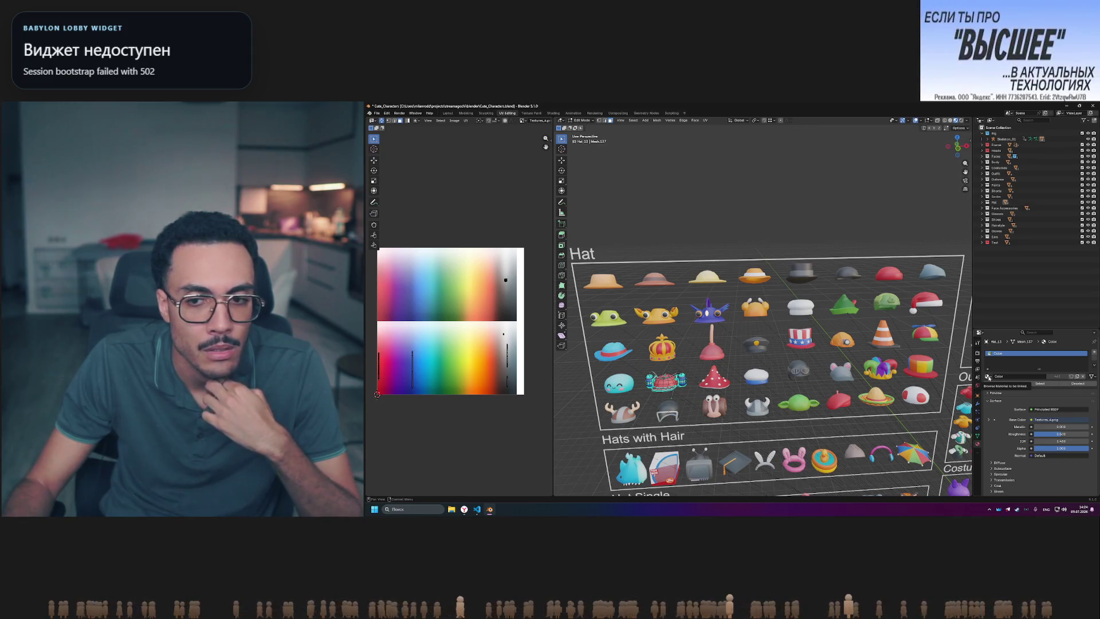
key(Tab)
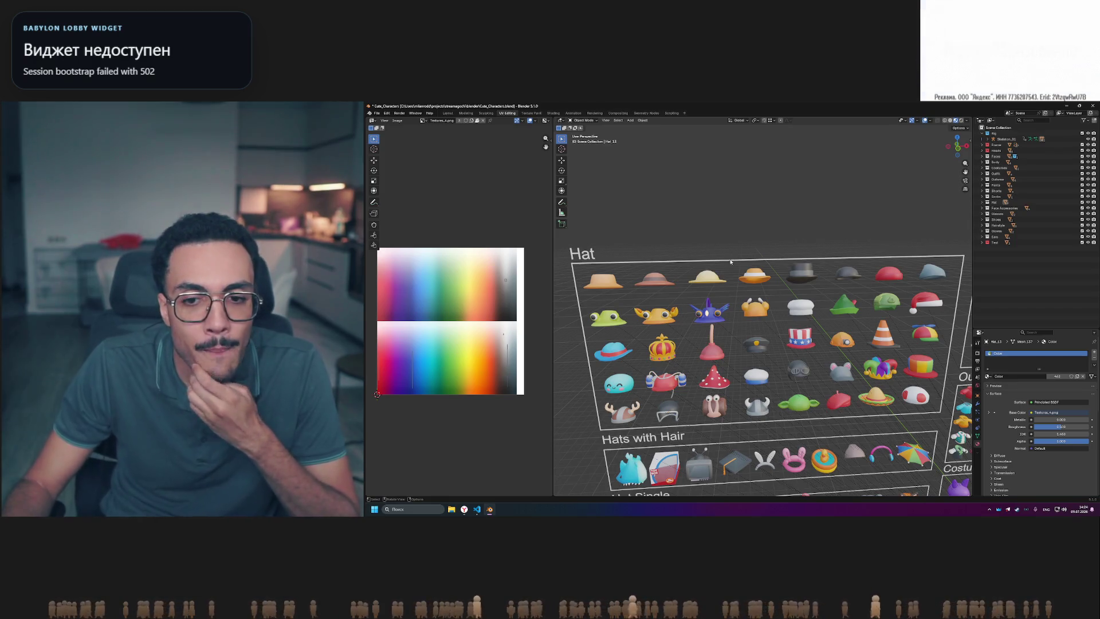
scroll(793, 315, down, 4)
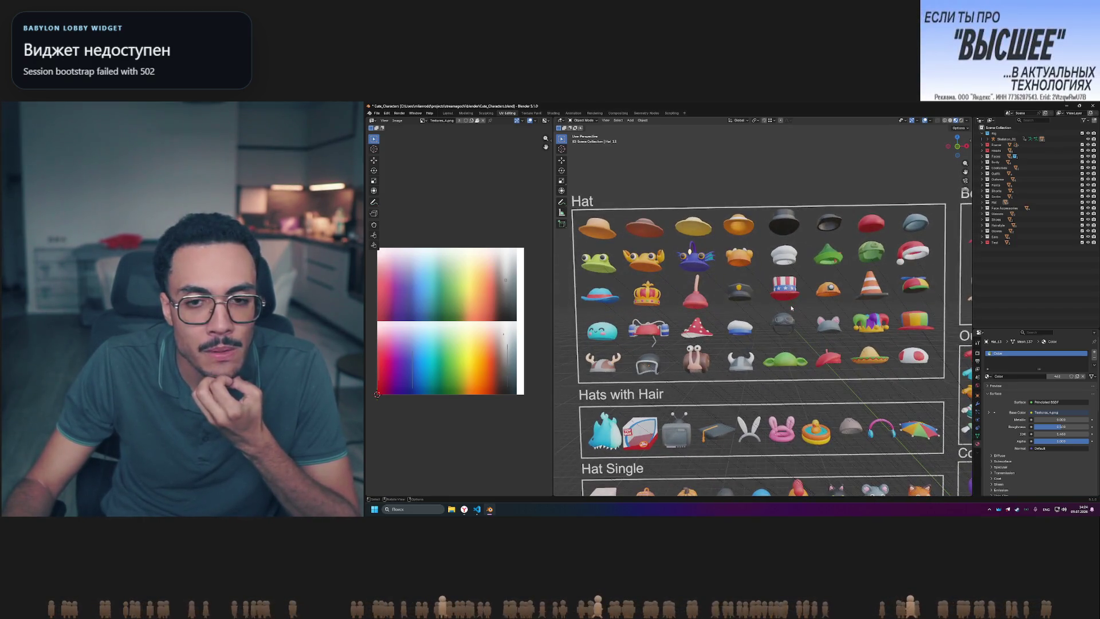
scroll(792, 308, down, 2)
scroll(791, 307, up, 3)
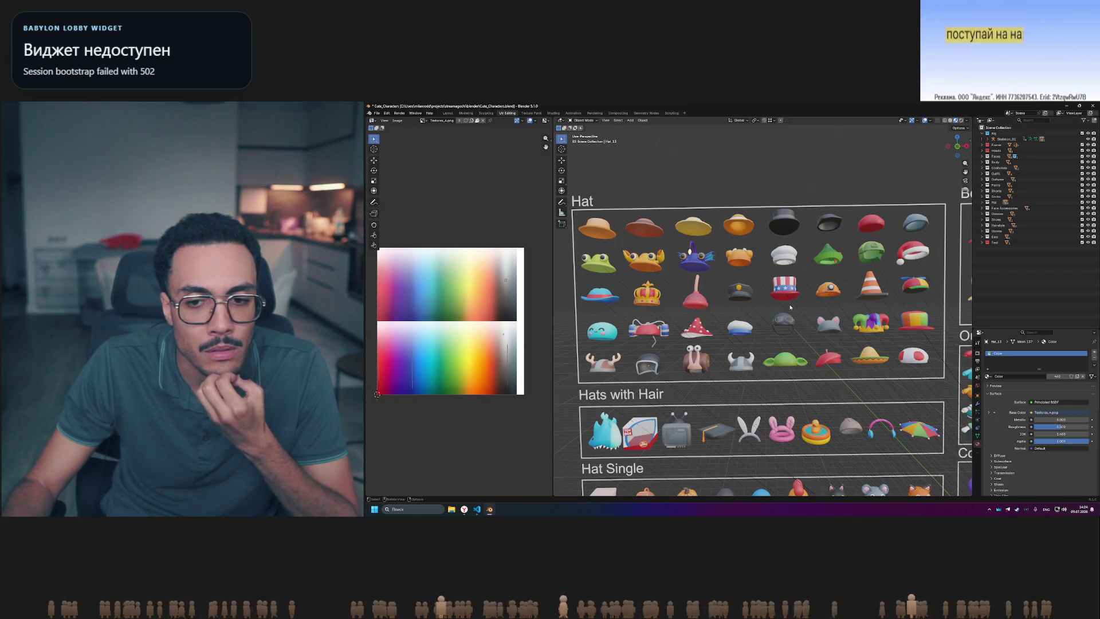
scroll(790, 308, down, 3)
scroll(790, 308, up, 3)
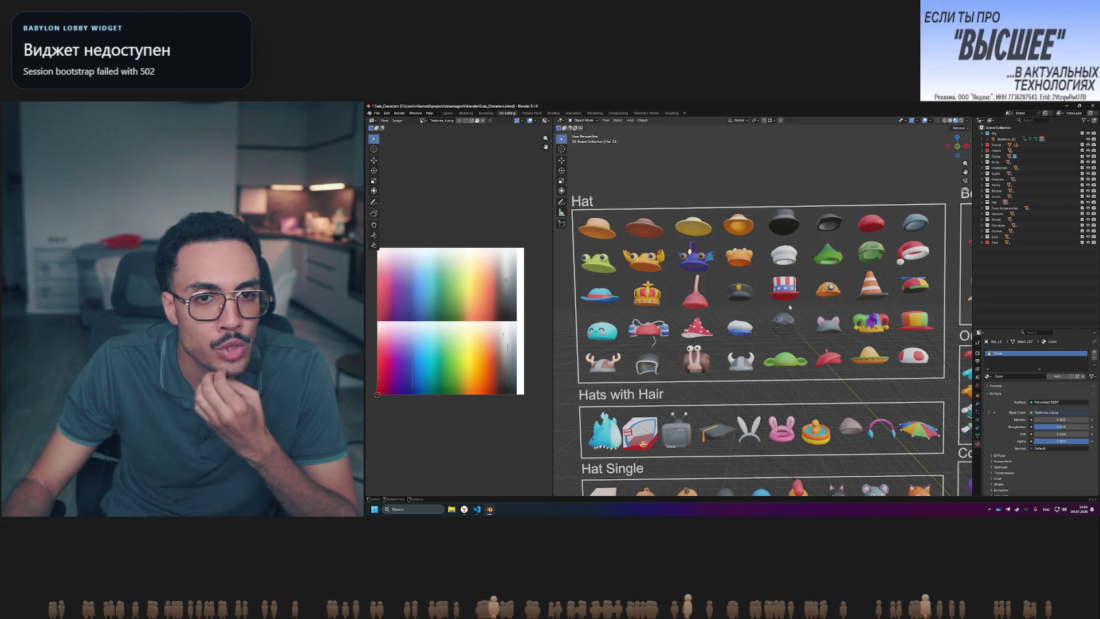
mouse_move(789, 308)
middle_down()
mouse_move(779, 310)
mouse_move(788, 301)
middle_up()
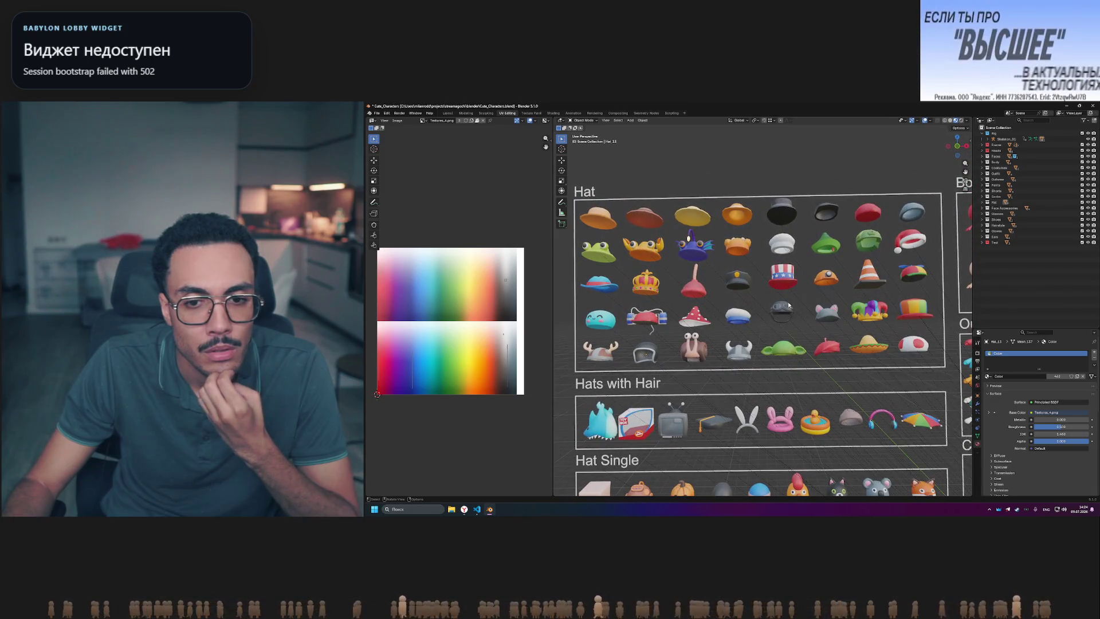
scroll(788, 302, down, 4)
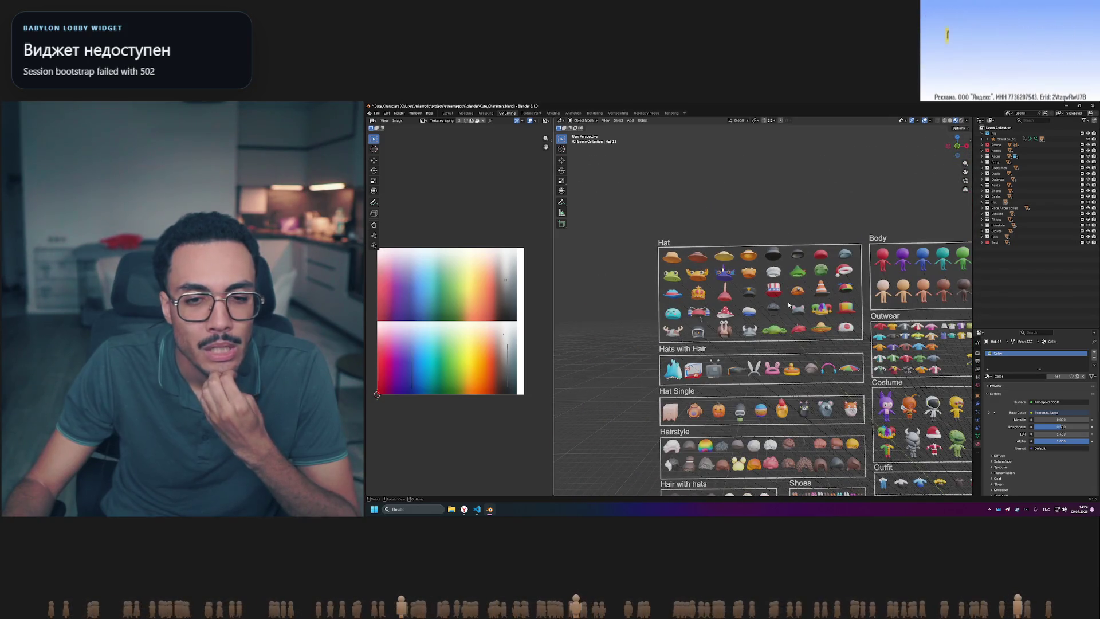
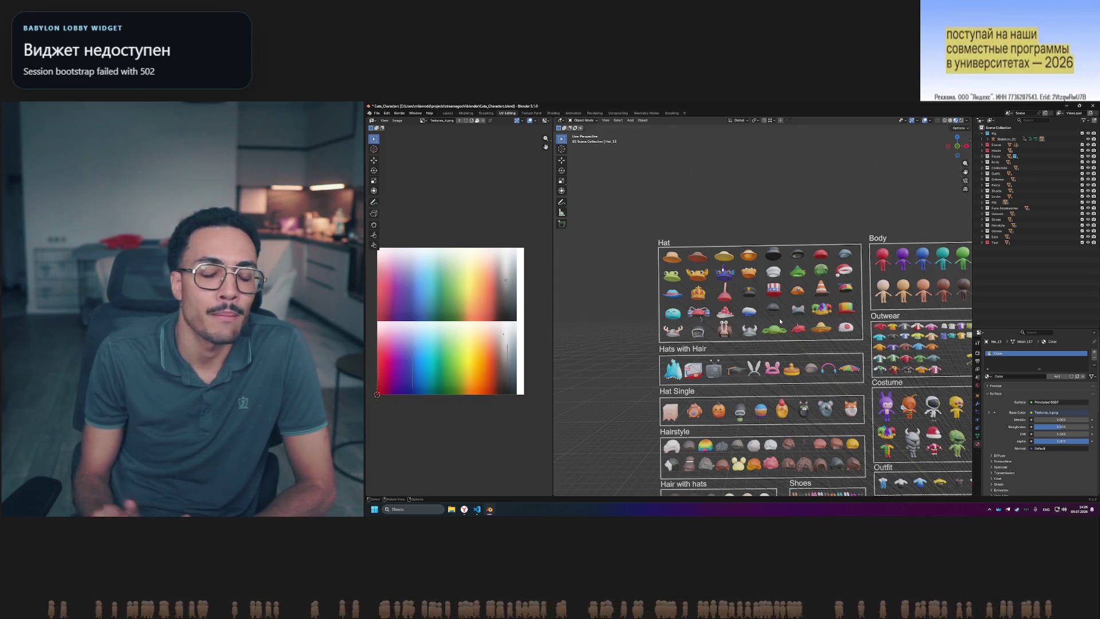
- Pan and zoom across the Hat grid, Hat Single, Hairstyle, Hair with hats and Shoes boards
scroll(762, 309, up, 3)
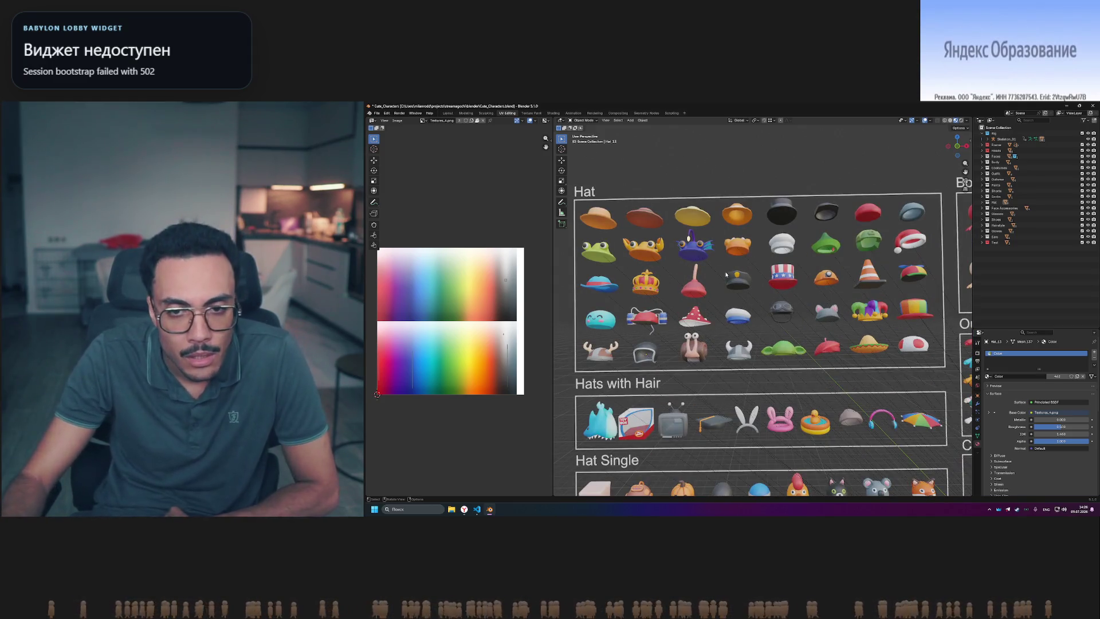
shift+middle_drag(726, 275, 721, 279)
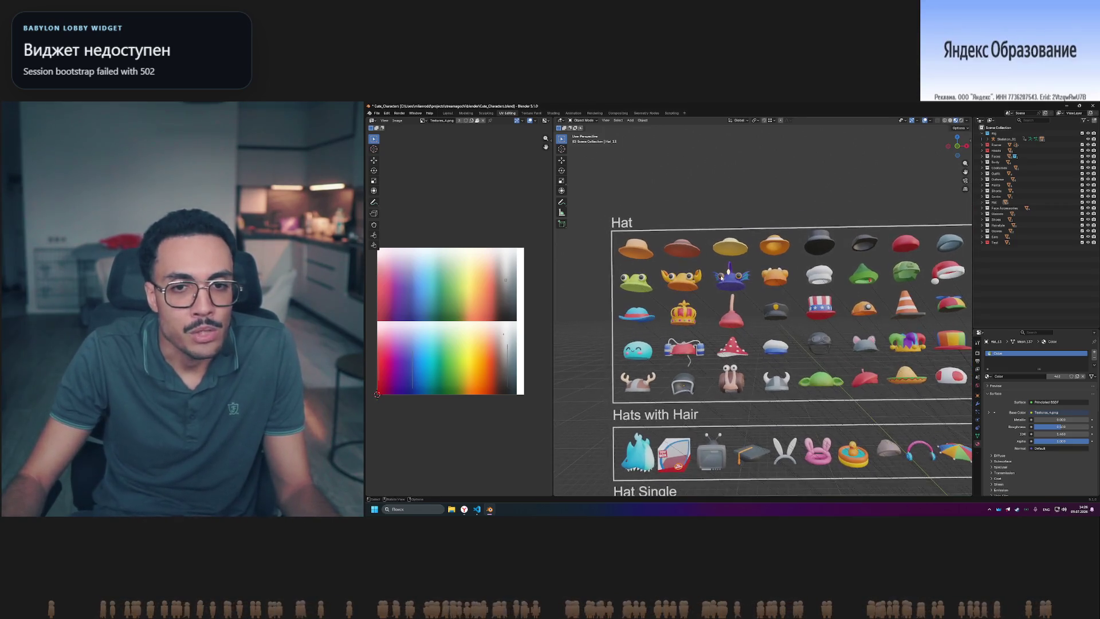
scroll(722, 279, up, 5)
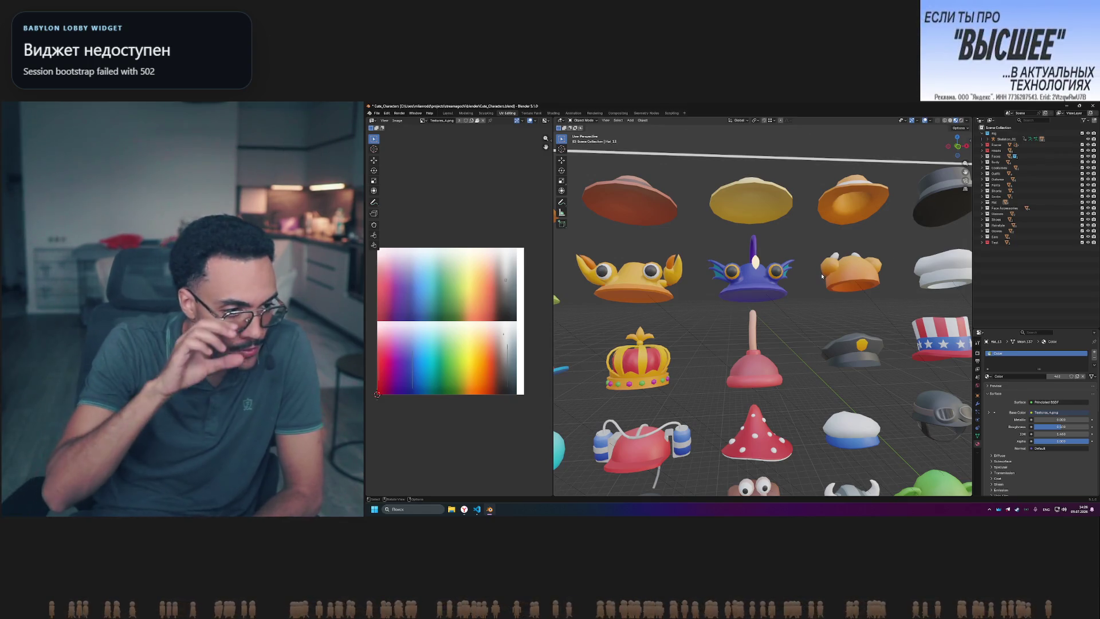
scroll(802, 304, down, 5)
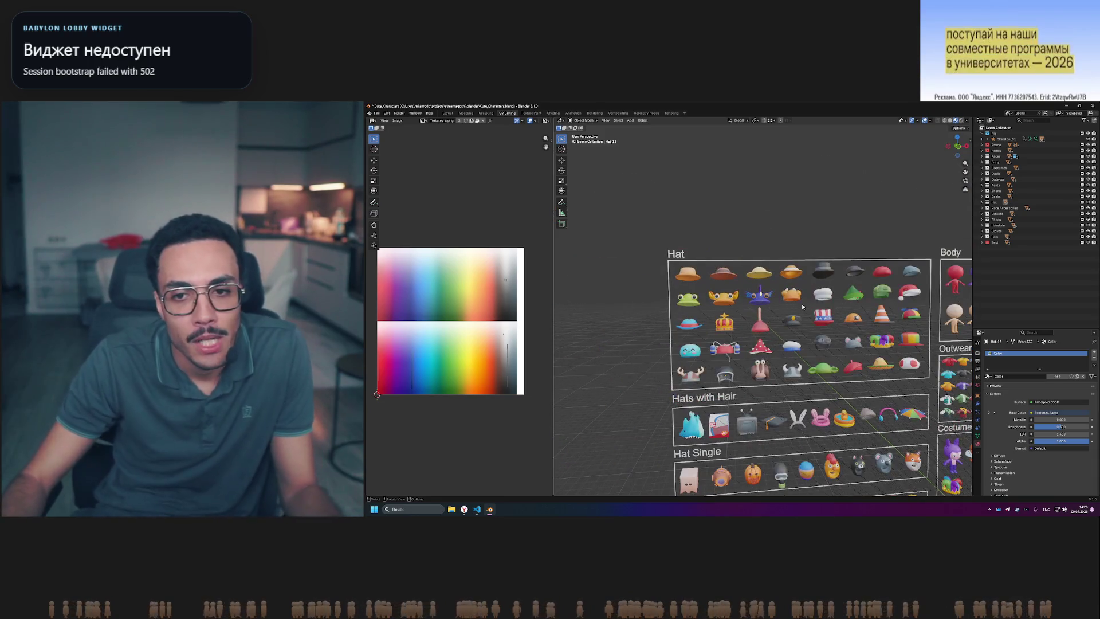
scroll(802, 307, up, 2)
scroll(858, 327, down, 2)
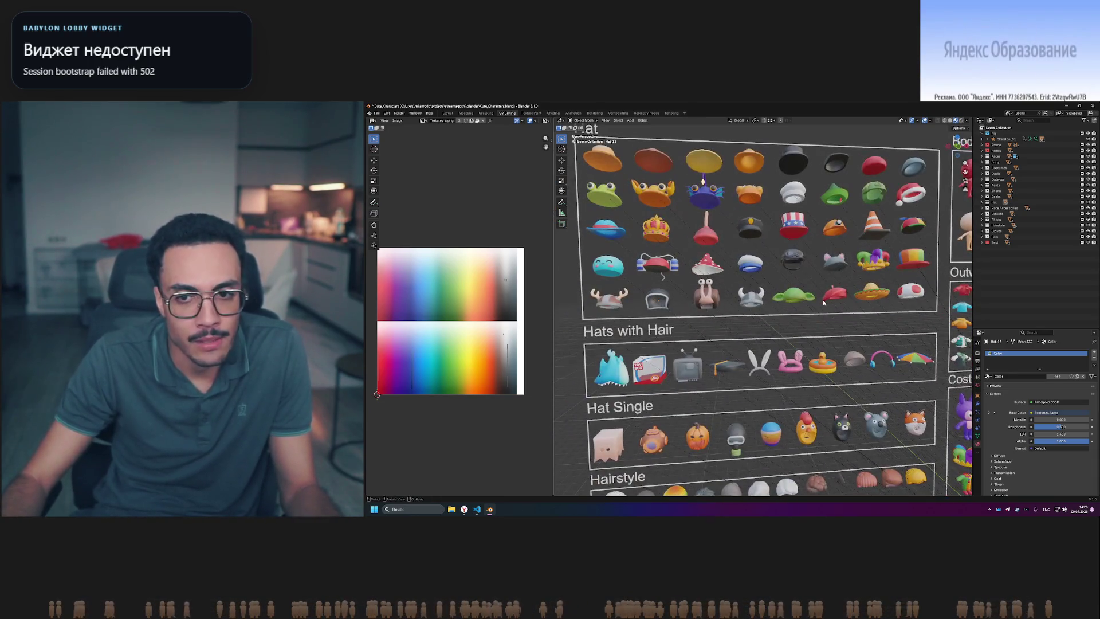
shift+middle_drag(761, 300, 820, 300)
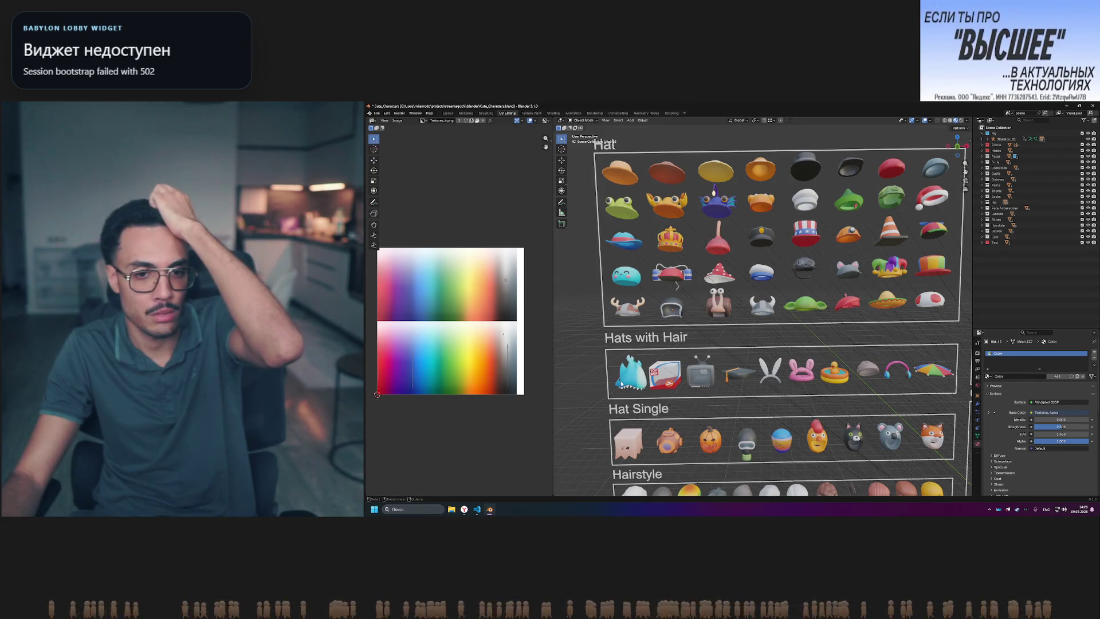
mouse_move(772, 479)
shift+middle_down()
mouse_move(773, 359)
mouse_move(772, 384)
shift+middle_up()
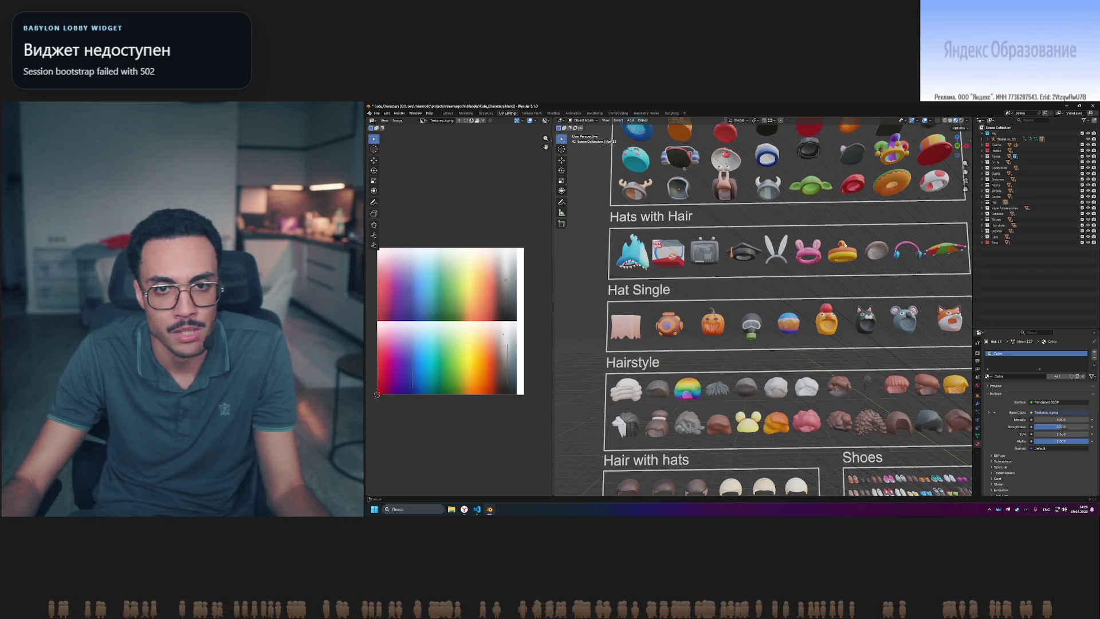
mouse_move(745, 175)
shift+middle_down()
mouse_move(744, 226)
mouse_move(720, 250)
shift+middle_up()
mouse_move(808, 356)
shift+middle_down()
mouse_move(793, 294)
mouse_move(800, 319)
shift+middle_up()
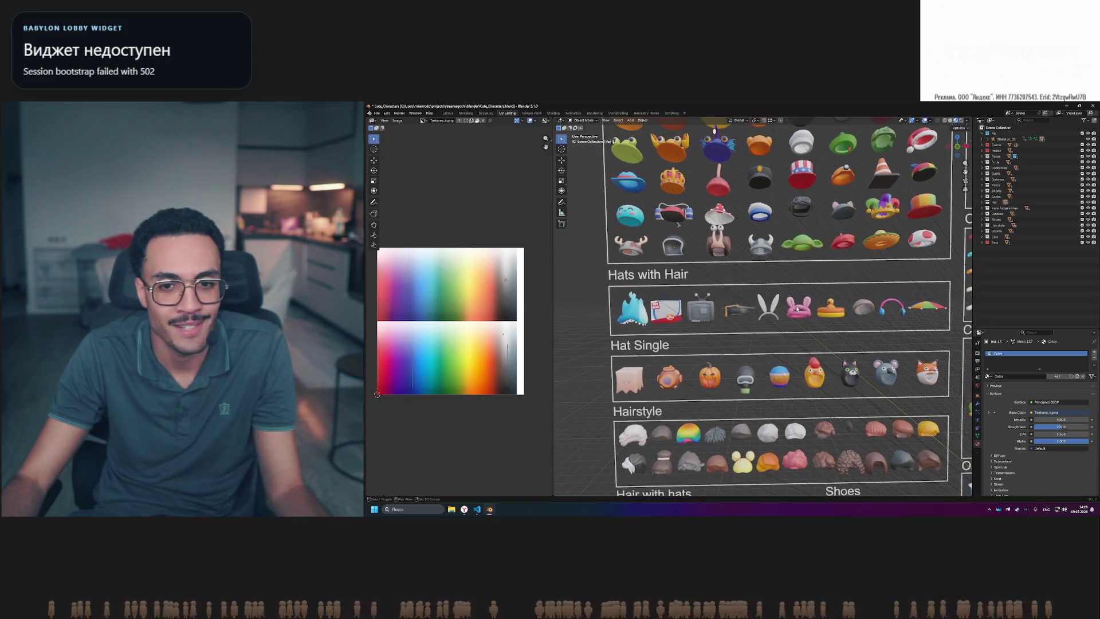
scroll(675, 363, down, 2)
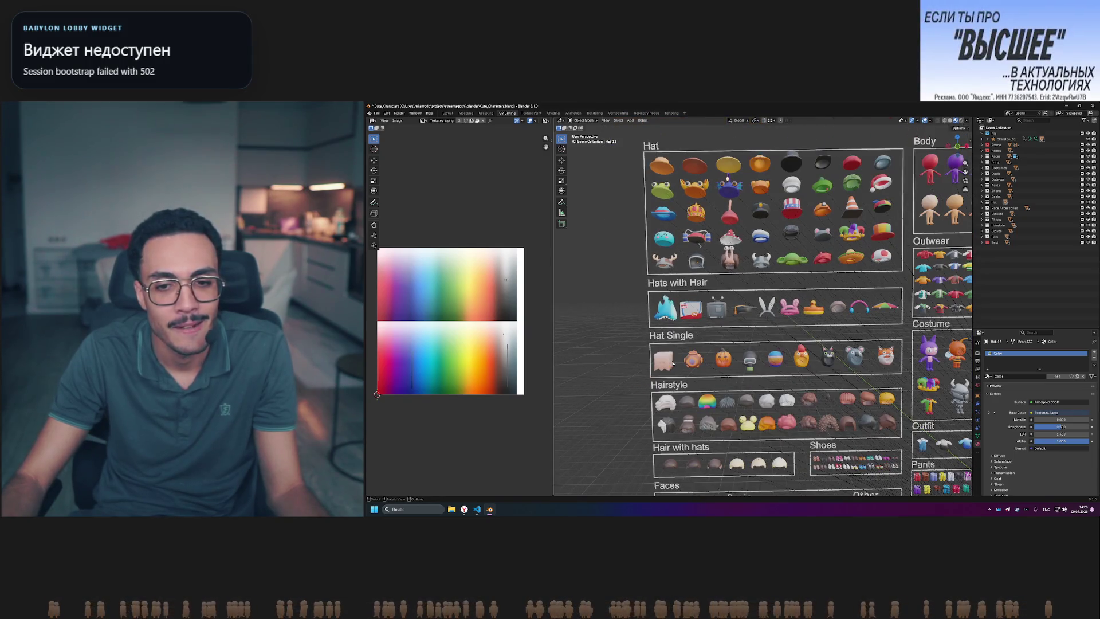
scroll(673, 363, down, 1)
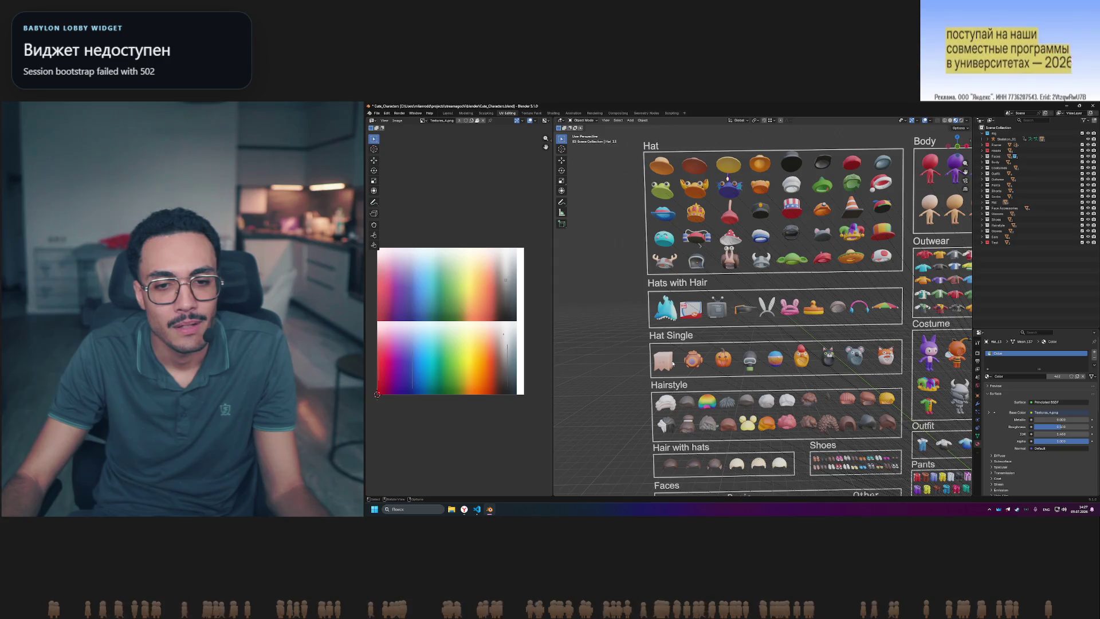
shift+middle_drag(687, 360, 688, 392)
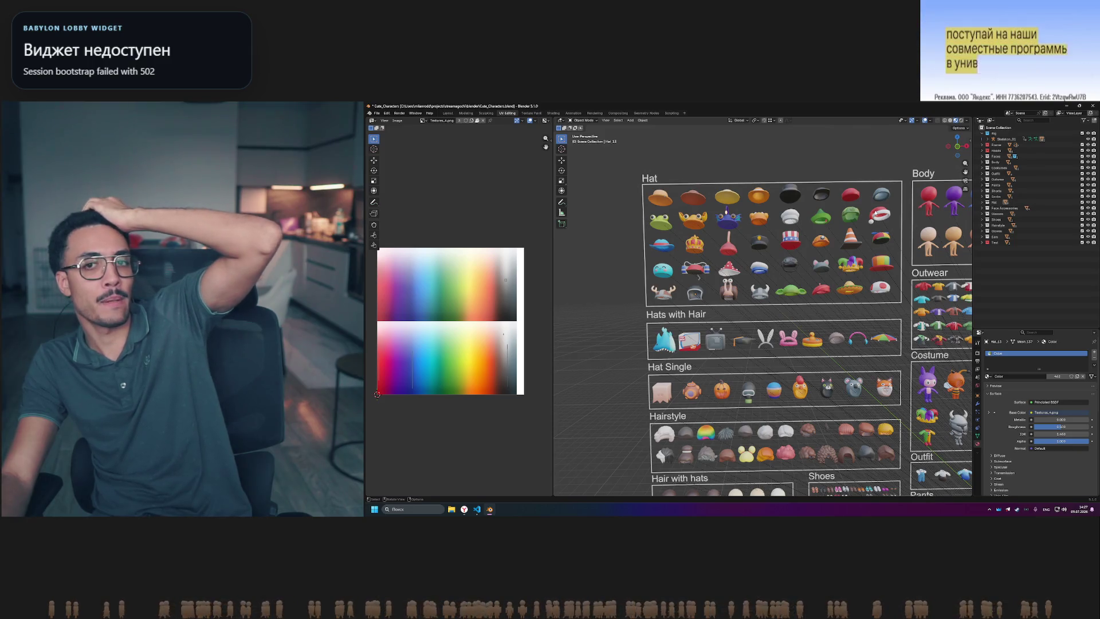
mouse_move(664, 198)
middle_down()
mouse_move(653, 201)
mouse_move(782, 201)
mouse_move(759, 176)
middle_up()
scroll(782, 201, up, 5)
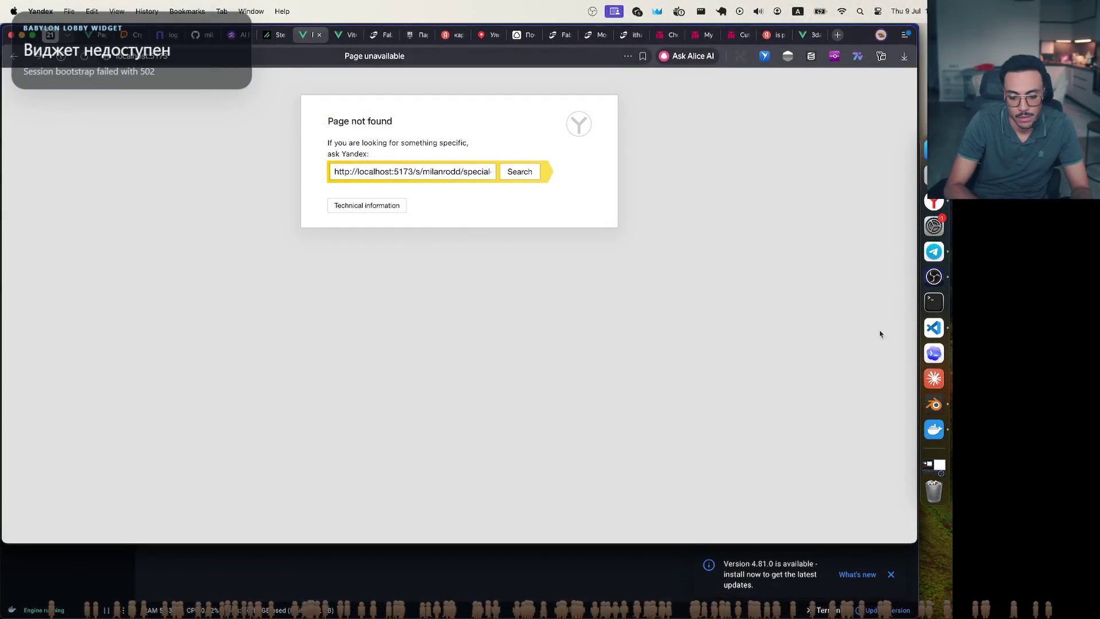
- Restart the air backend watcher and bun dev --host web server, then reload the storefront
click(934, 429)
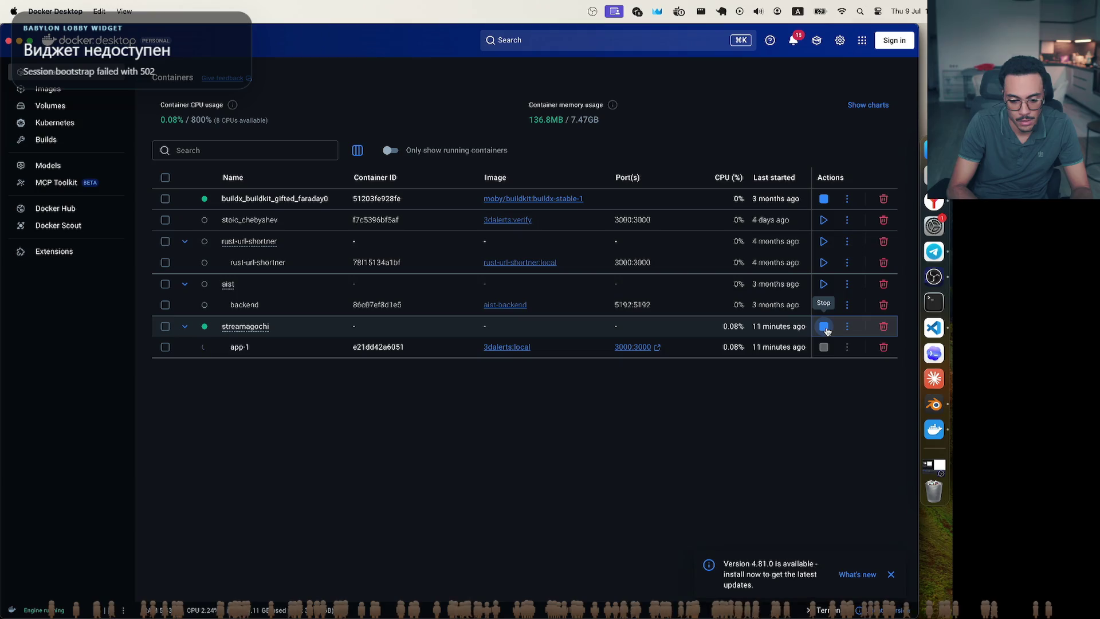
click(934, 328)
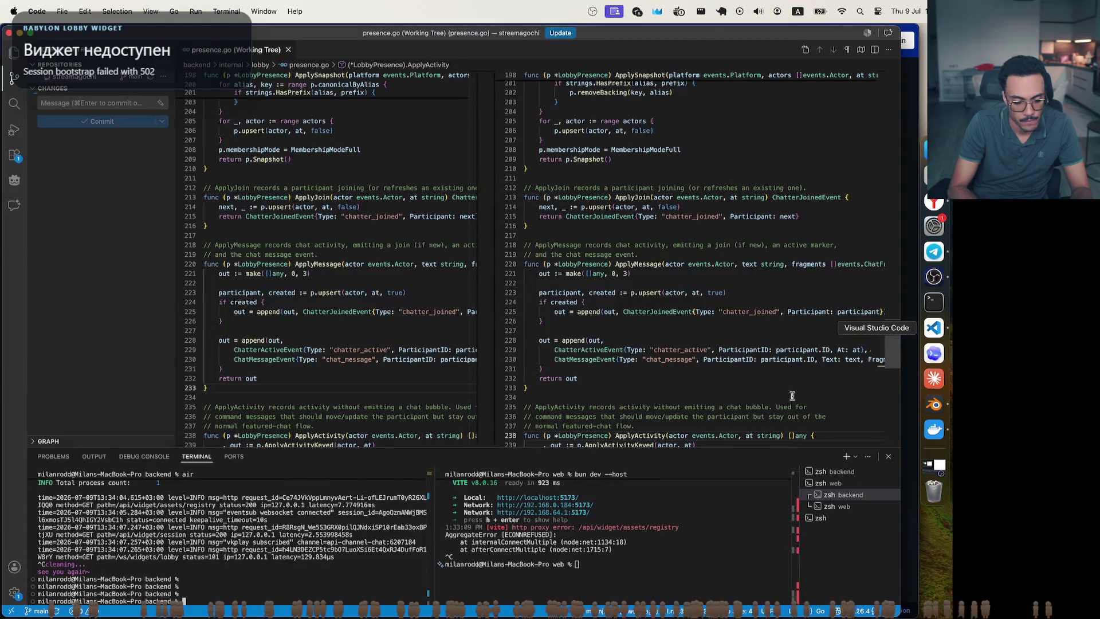
text(air)
key(Return)
key(super+alt+Right)
key(Up)
key(Return)
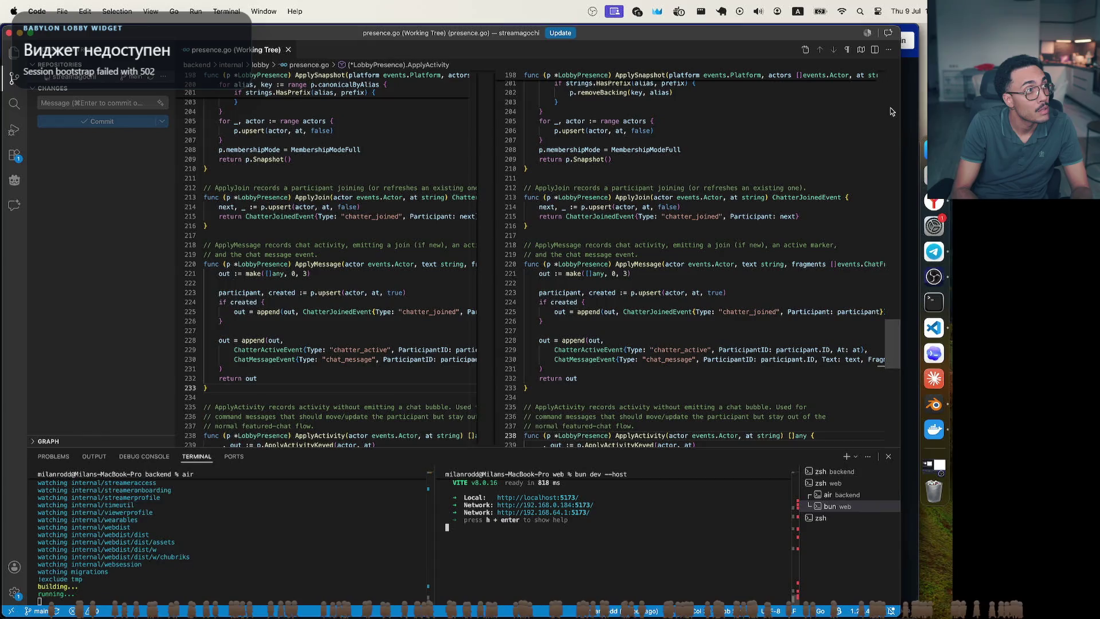
click(934, 201)
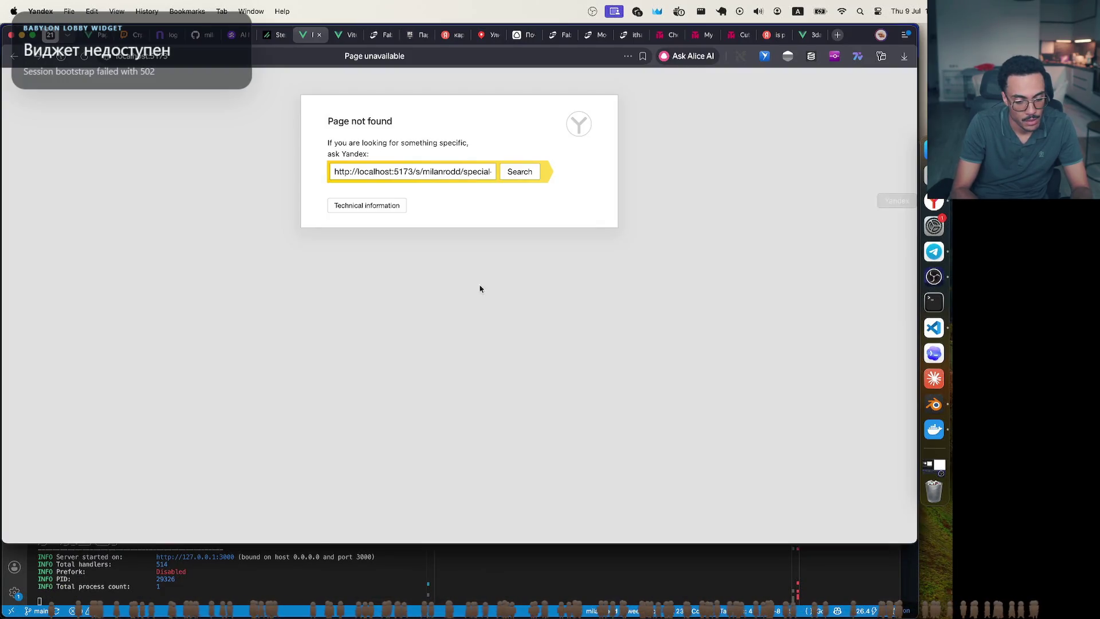
key(super+r)
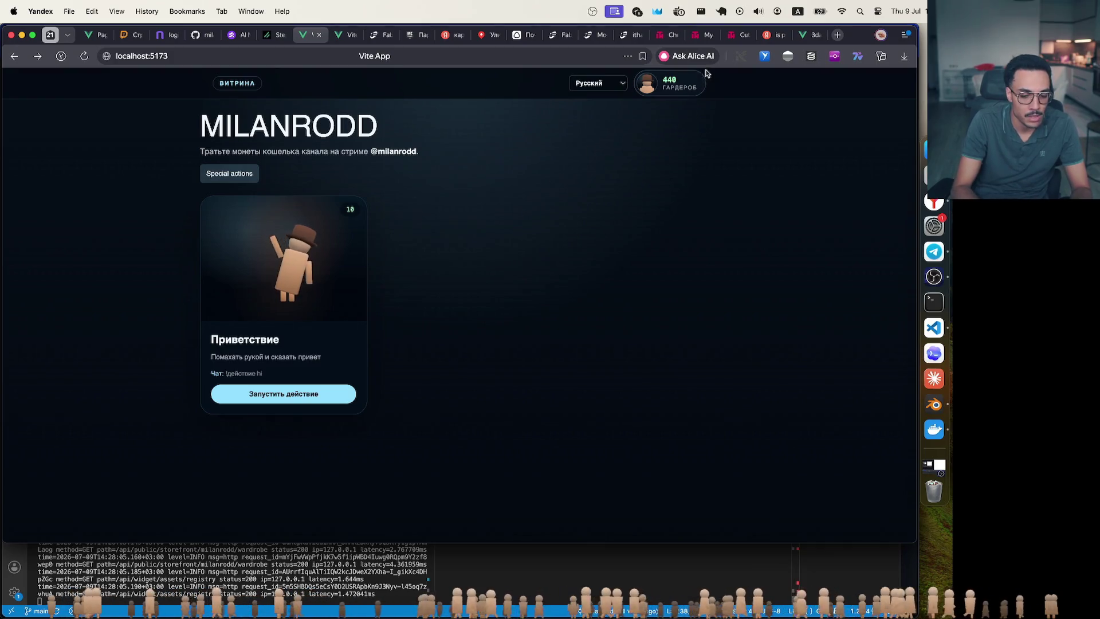
- Equip the Cat Ears hat in the wardrobe after comparing it with Cylinder, then close it
click(665, 87)
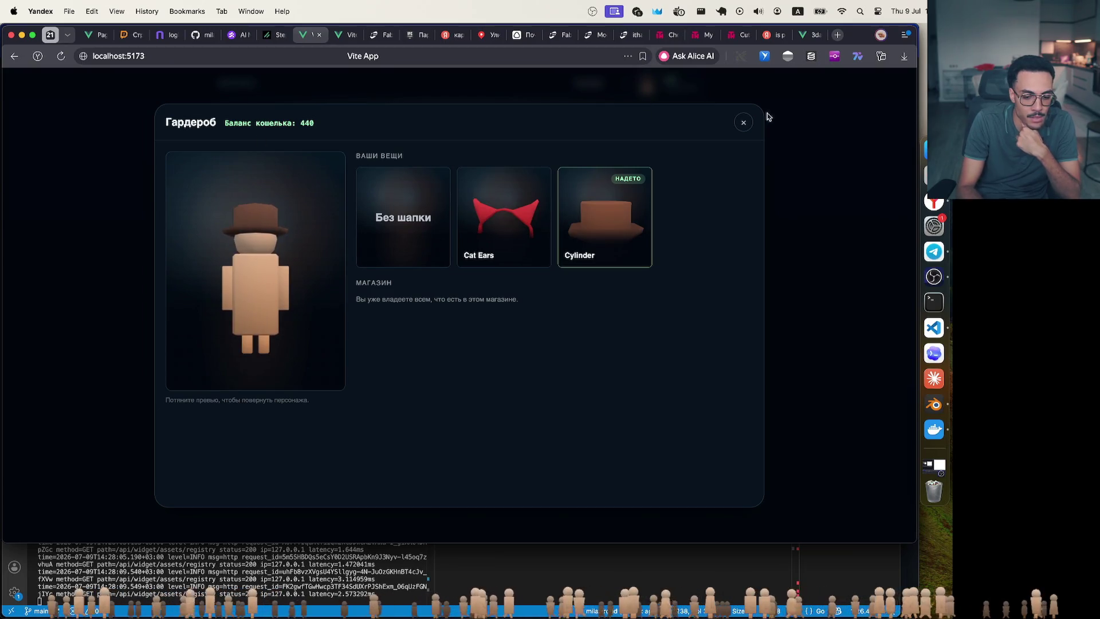
click(516, 219)
click(571, 220)
click(520, 214)
click(590, 217)
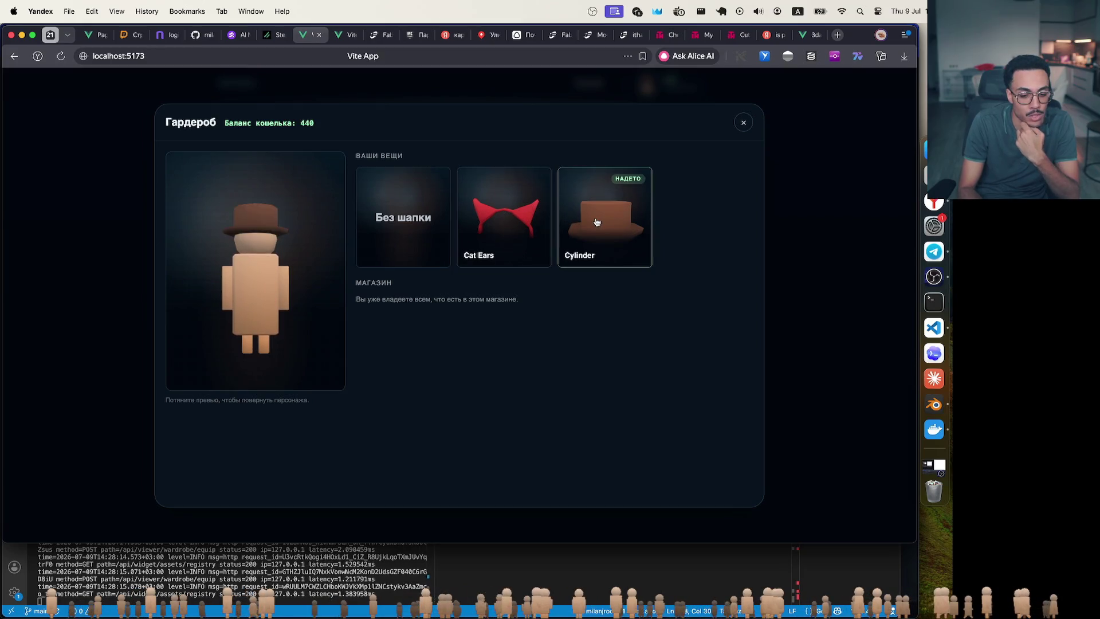
click(491, 216)
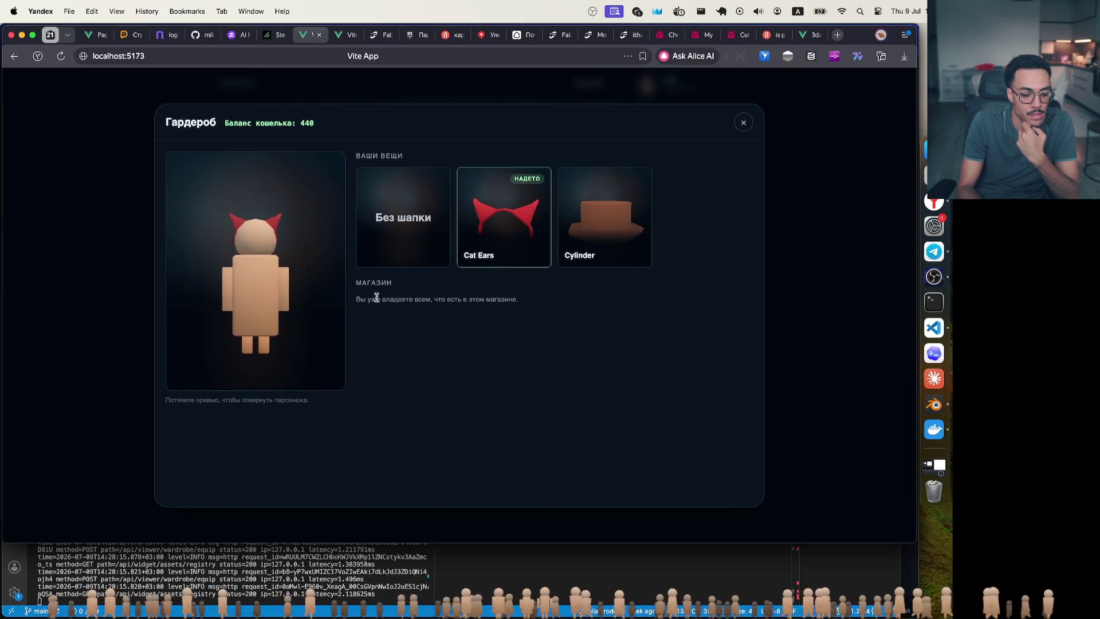
click(743, 125)
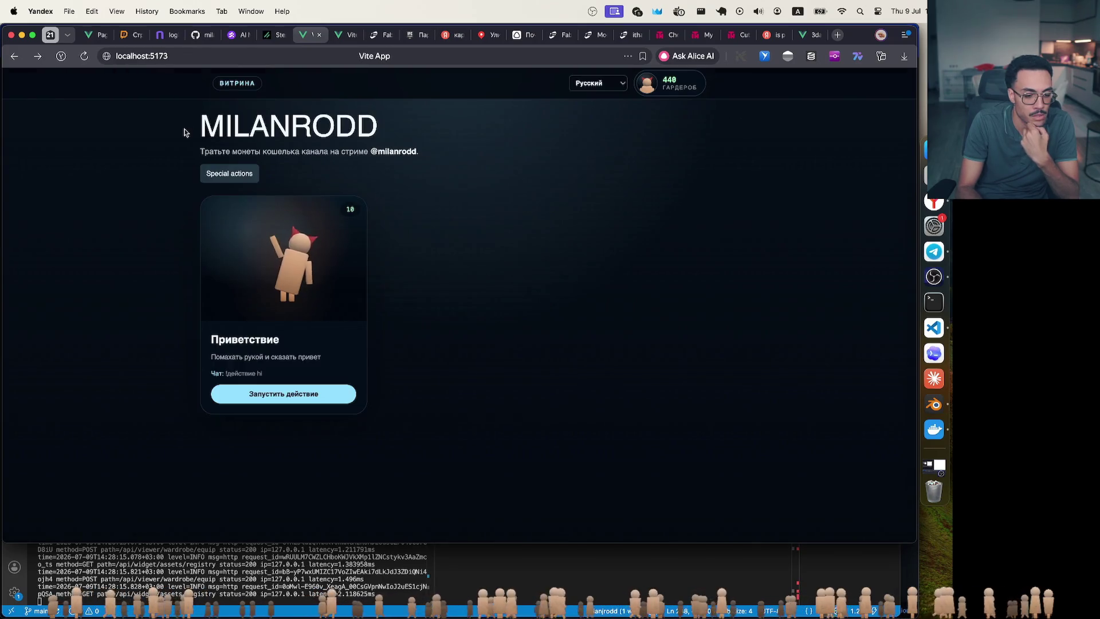
- On localhost:3000's Зритель wardrobe, preview Нет, then the Cylinder hat on the character
click(338, 37)
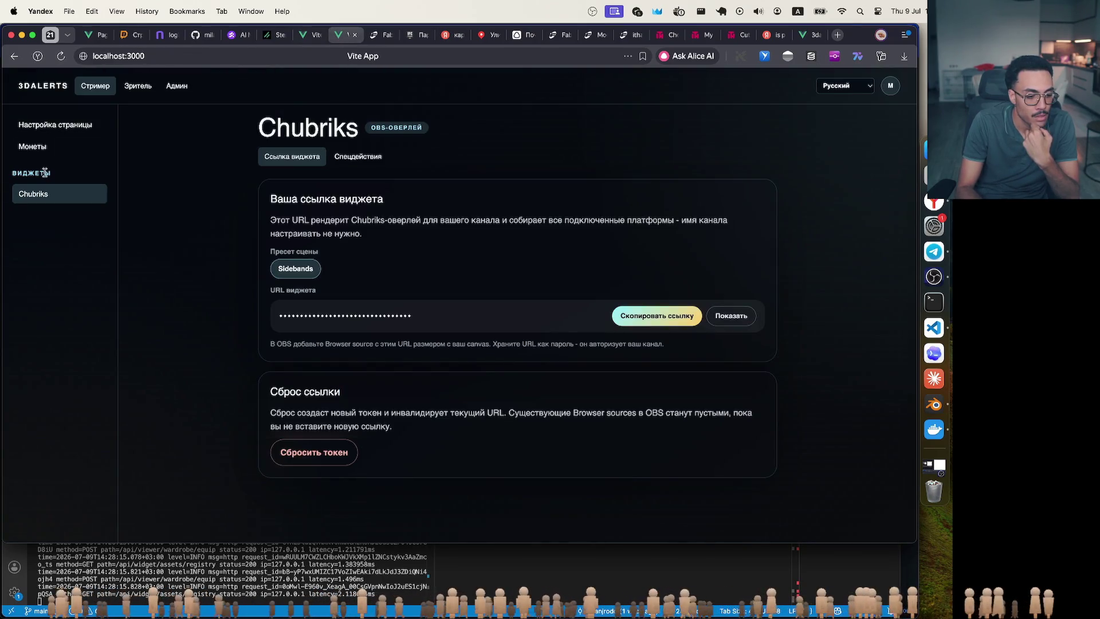
click(146, 87)
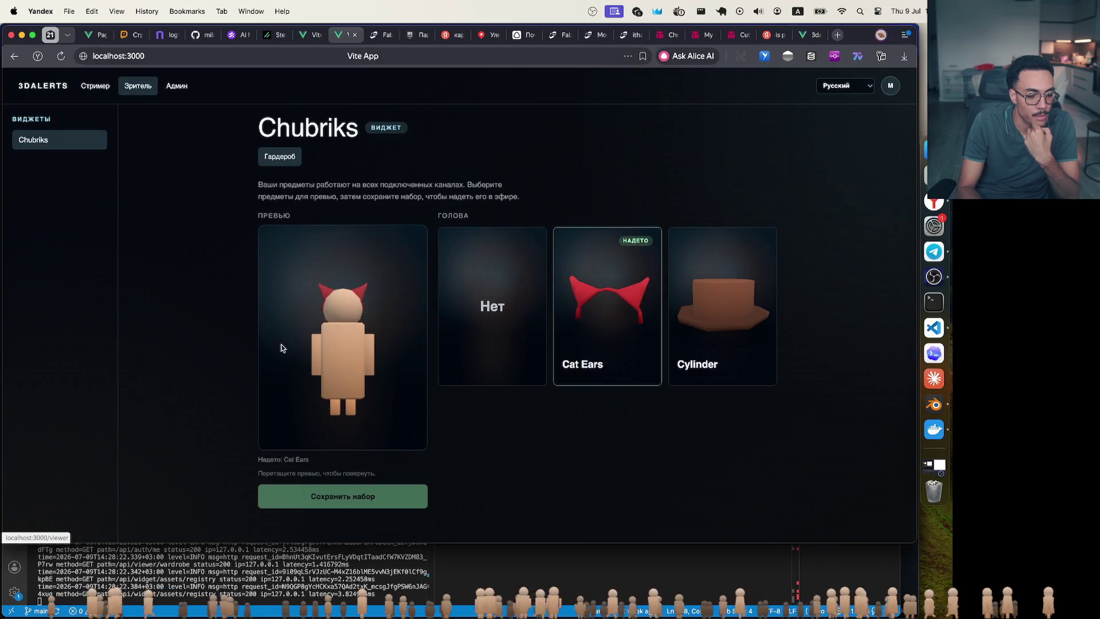
click(498, 255)
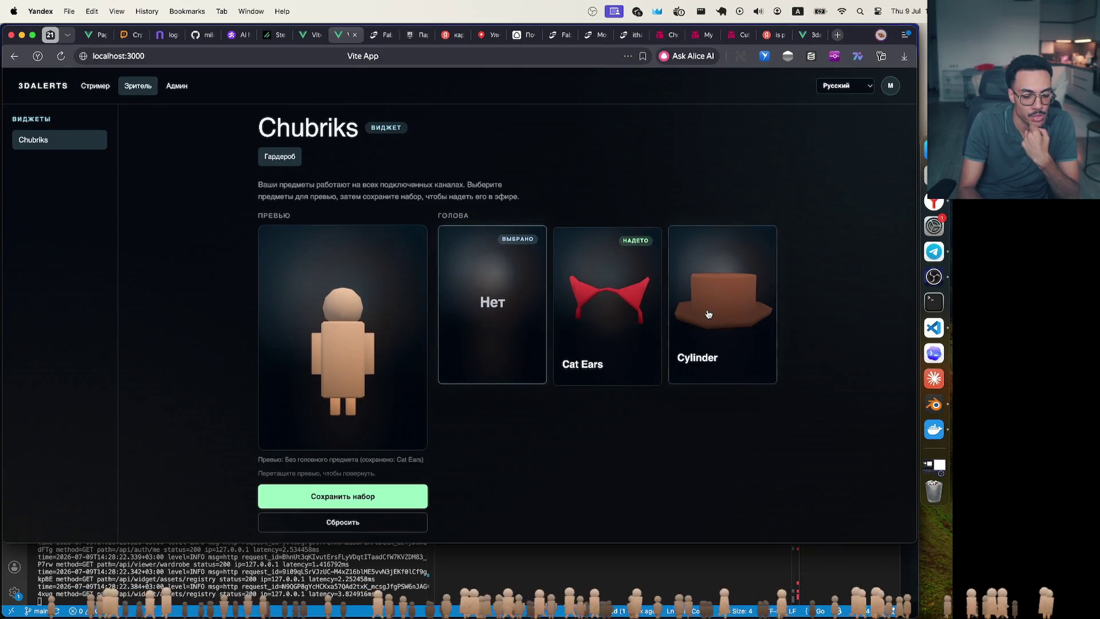
click(582, 294)
click(639, 314)
click(719, 303)
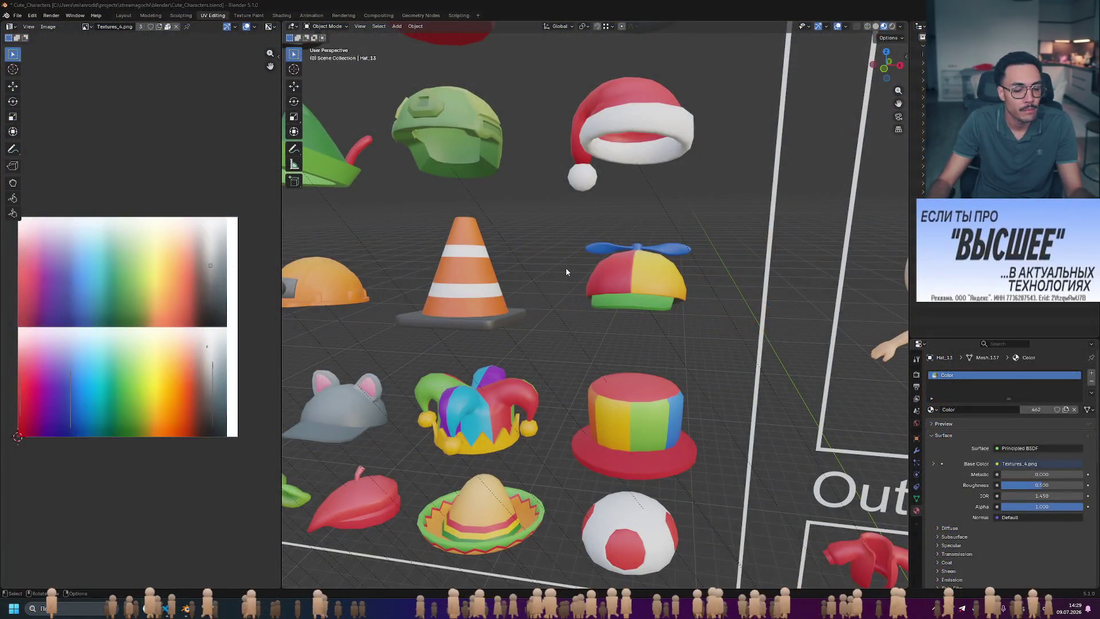
scroll(518, 271, down, 6)
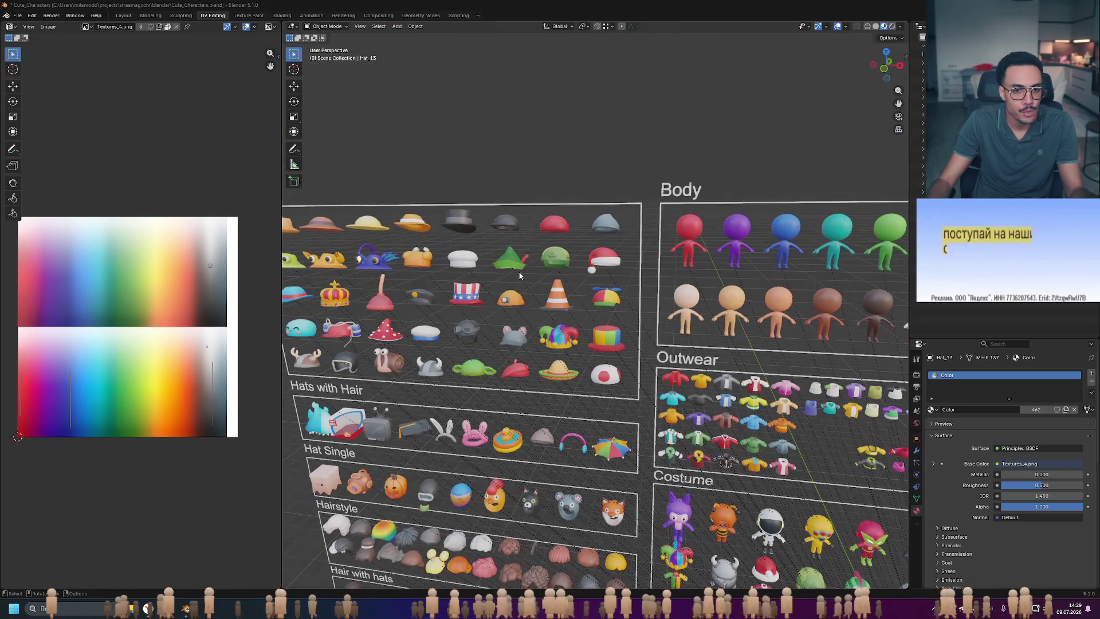
scroll(573, 282, up, 2)
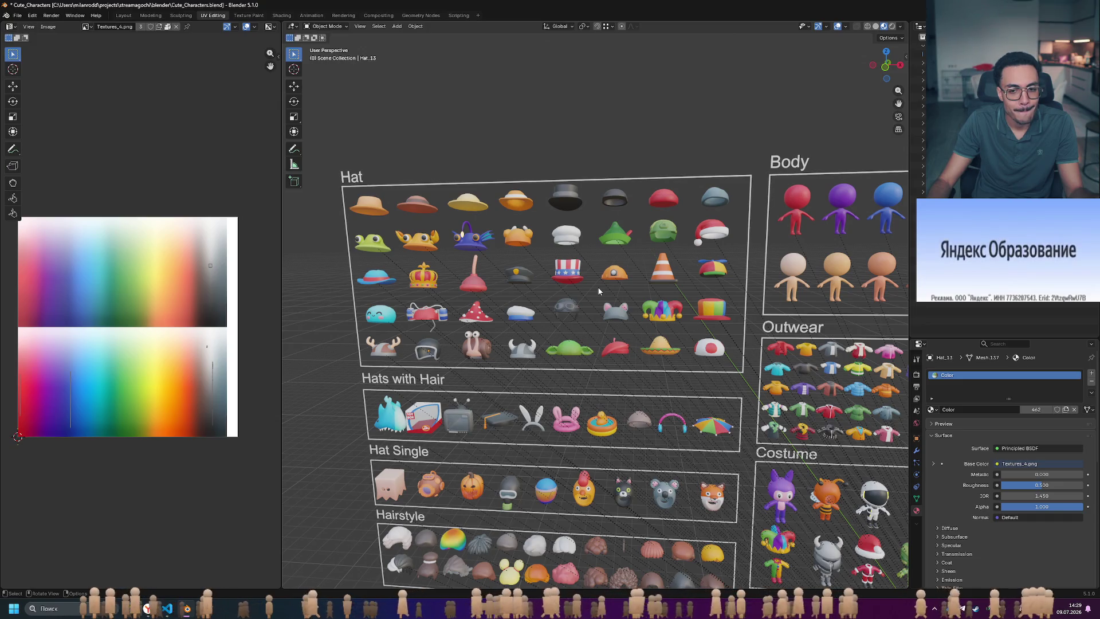
mouse_move(598, 291)
shift+middle_down()
mouse_move(559, 223)
mouse_move(635, 299)
mouse_move(667, 300)
shift+middle_up()
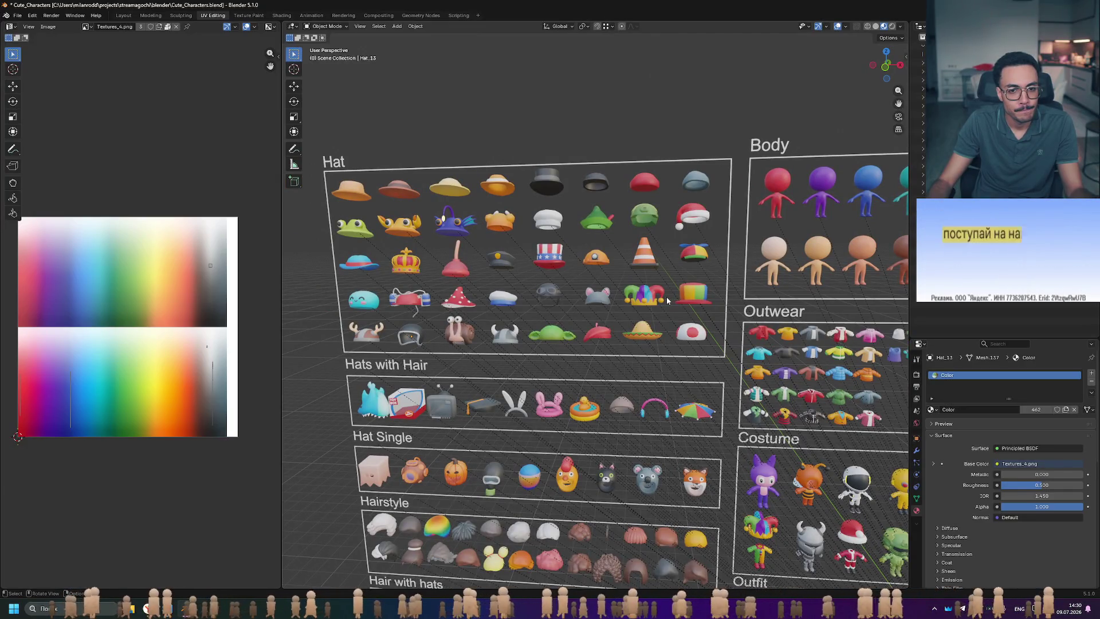
mouse_move(667, 301)
middle_down()
mouse_move(569, 365)
mouse_move(608, 287)
middle_up()
scroll(647, 219, up, 4)
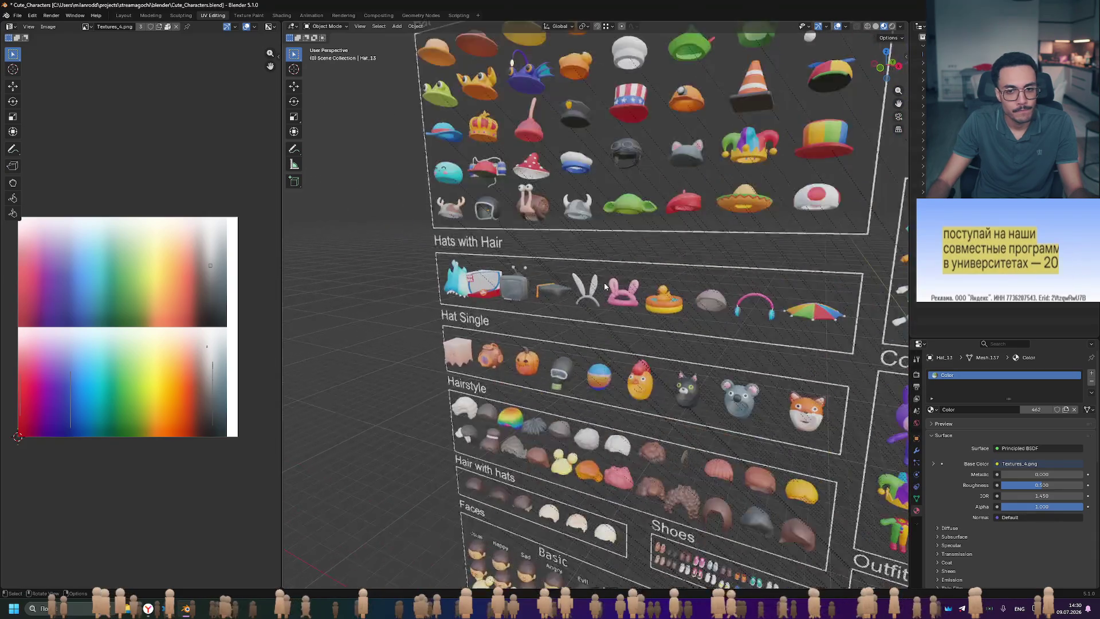
mouse_move(647, 219)
shift+middle_down()
mouse_move(640, 229)
mouse_move(634, 220)
mouse_move(638, 266)
shift+middle_up()
scroll(638, 226, up, 4)
scroll(638, 266, down, 4)
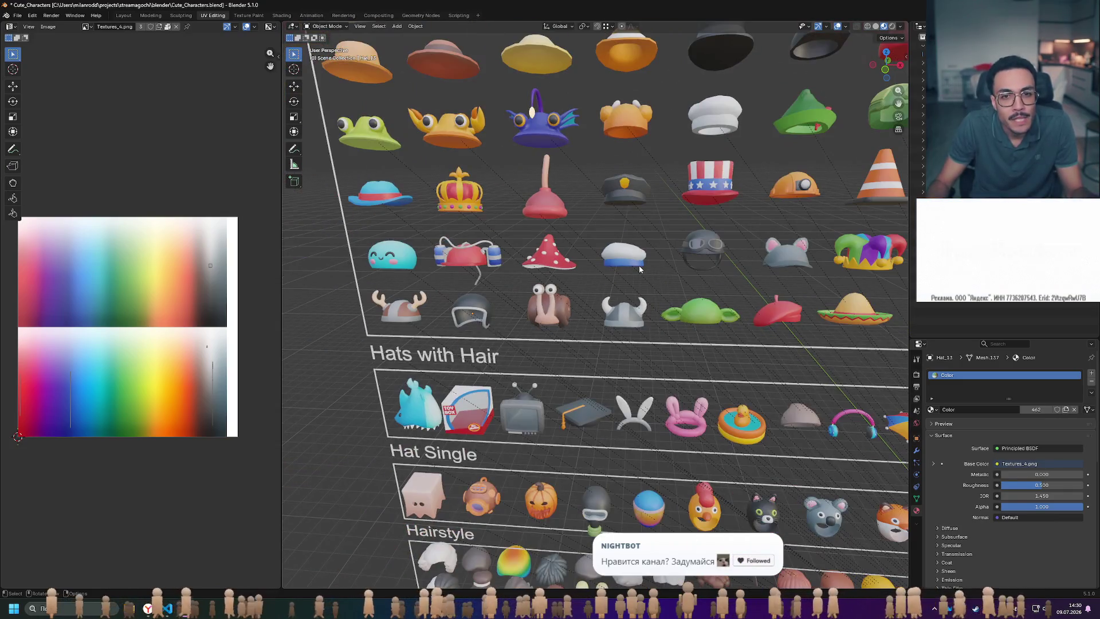
scroll(612, 255, down, 1)
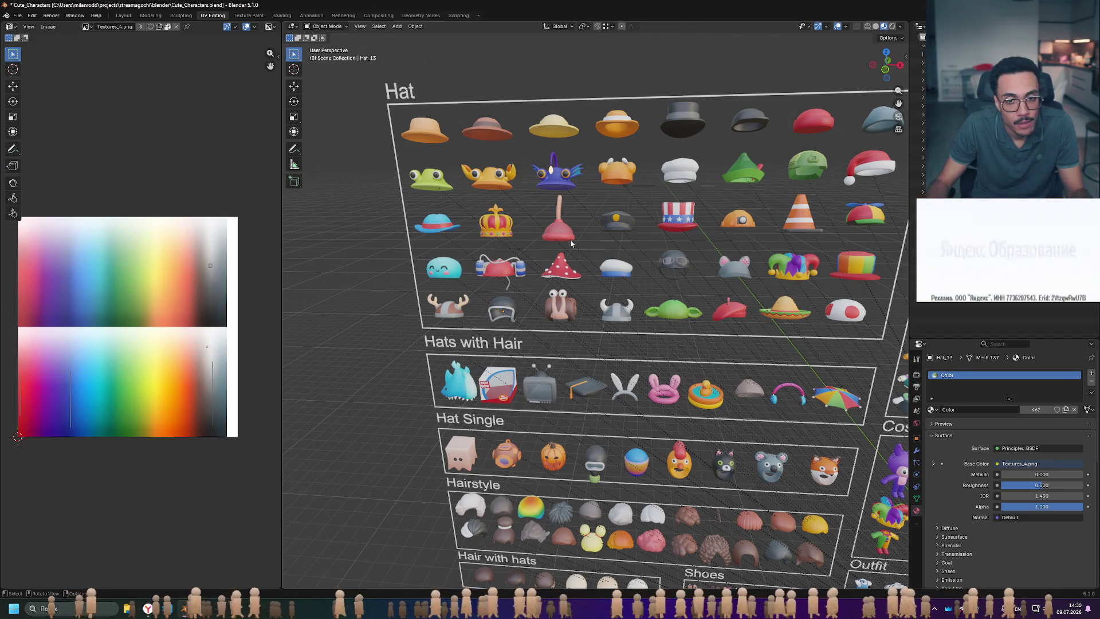
scroll(554, 256, up, 2)
scroll(573, 266, up, 2)
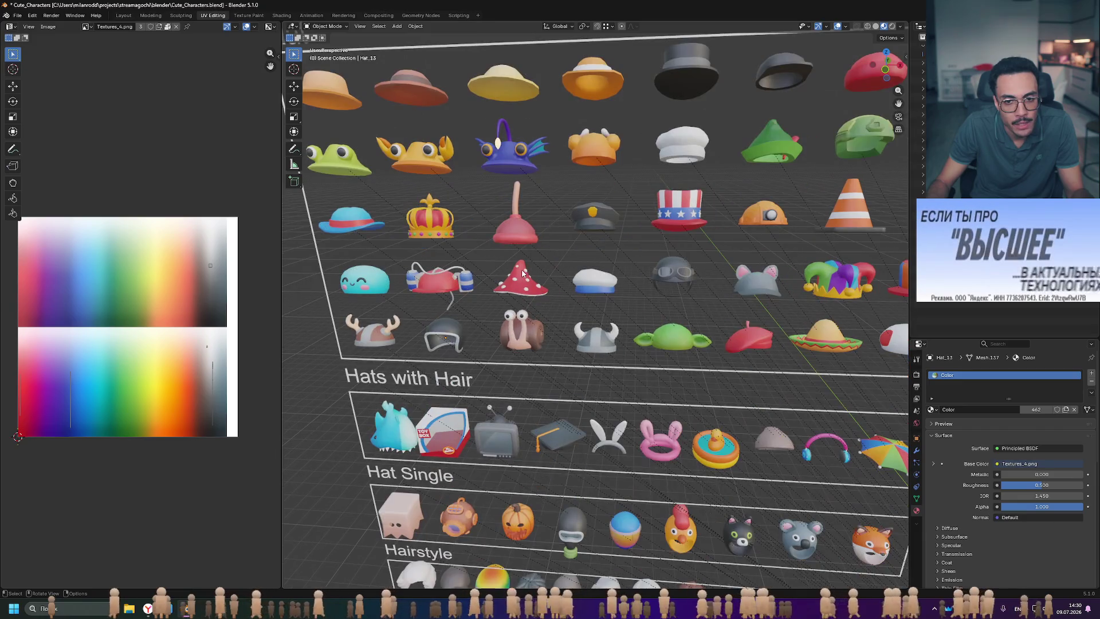
scroll(614, 283, up, 2)
middle_drag(615, 283, 634, 300)
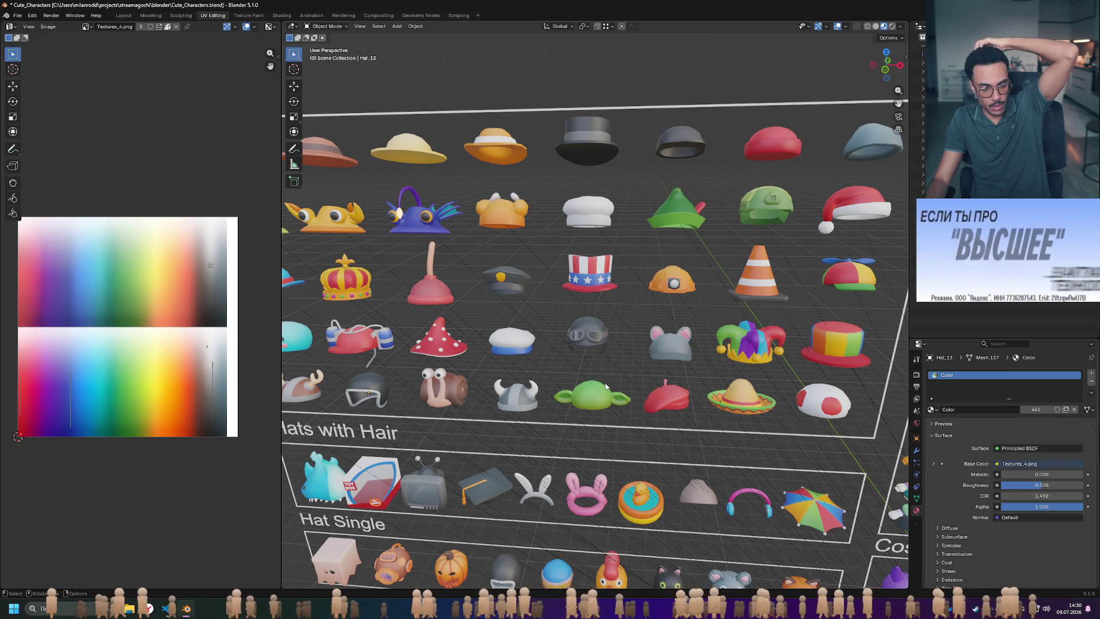
middle_drag(611, 341, 607, 357)
scroll(607, 358, down, 4)
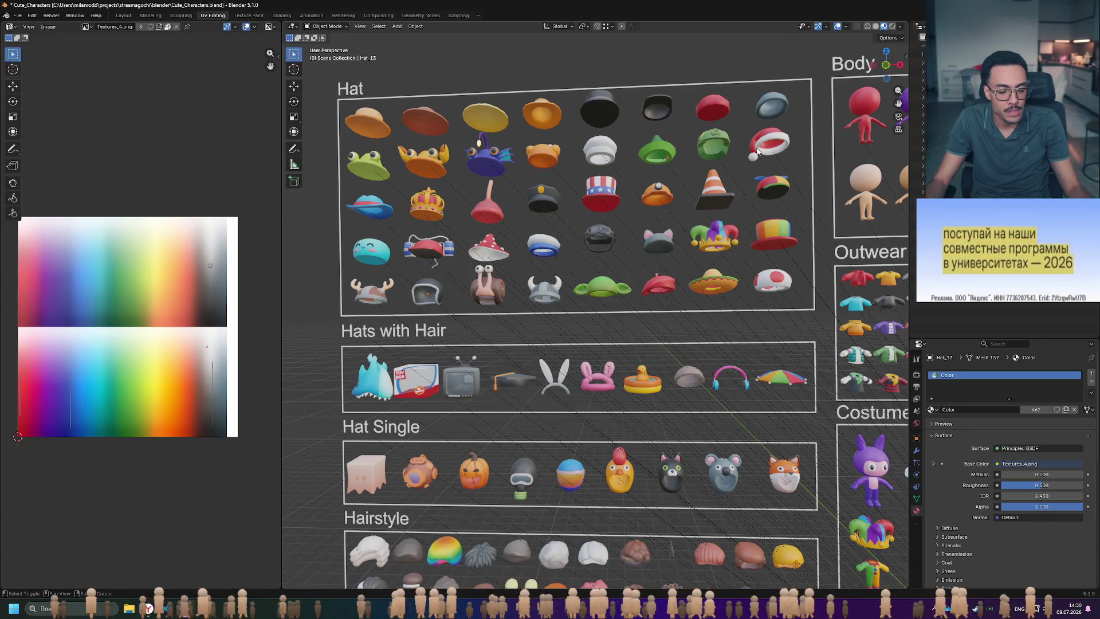
scroll(658, 201, up, 5)
scroll(656, 212, up, 5)
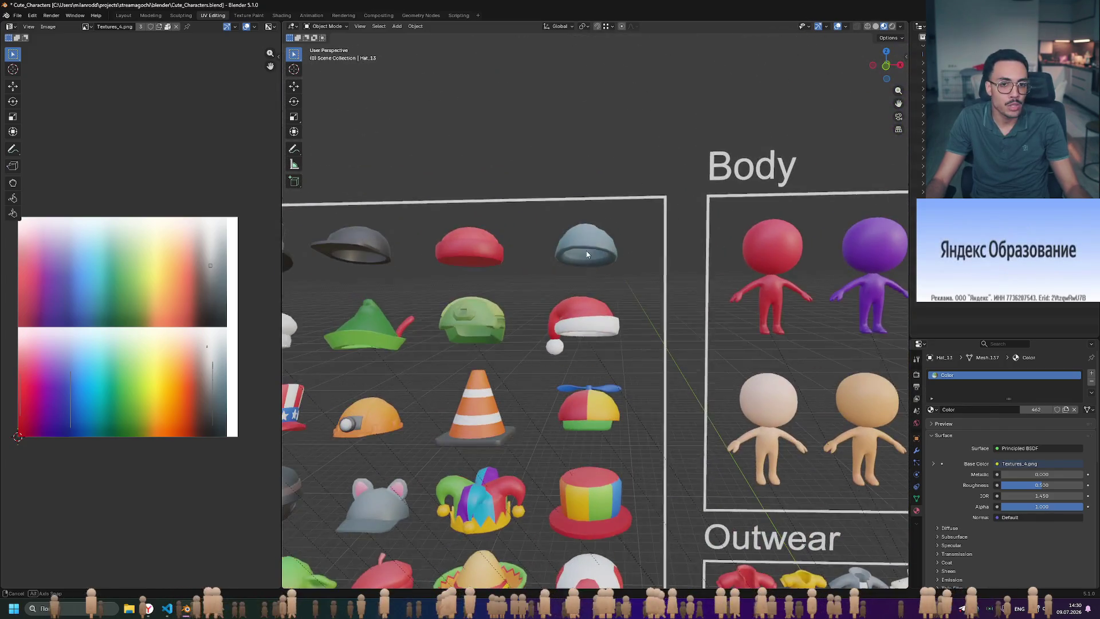
scroll(615, 238, up, 5)
shift+scroll(614, 277, up, 3)
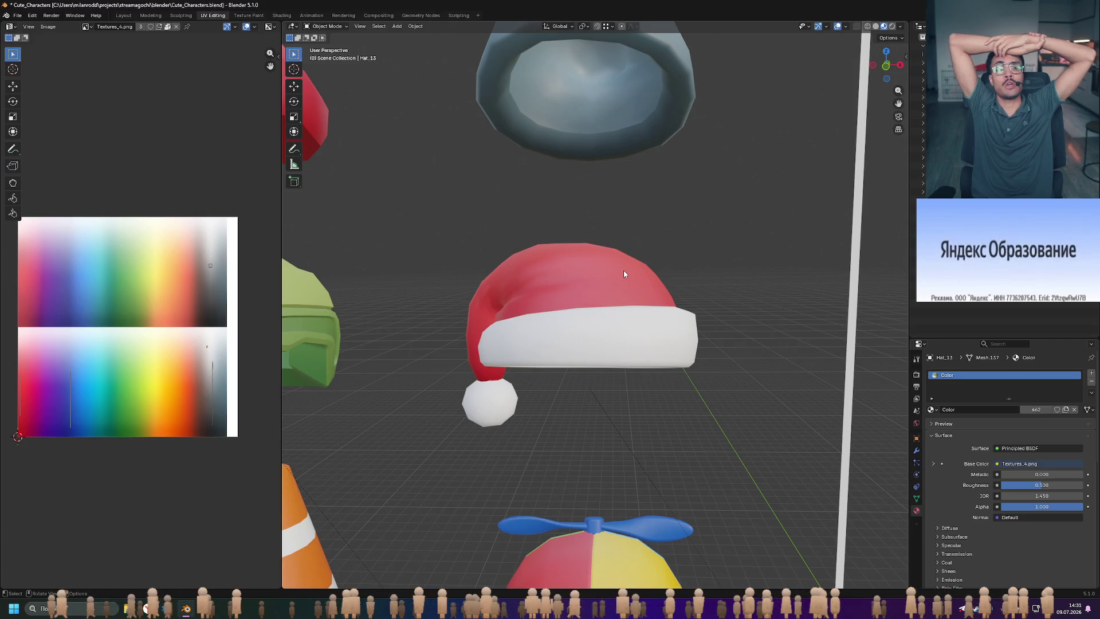
- Box-select the Hat, Hats with Hair and Hat Single groups one after another
scroll(630, 263, down, 10)
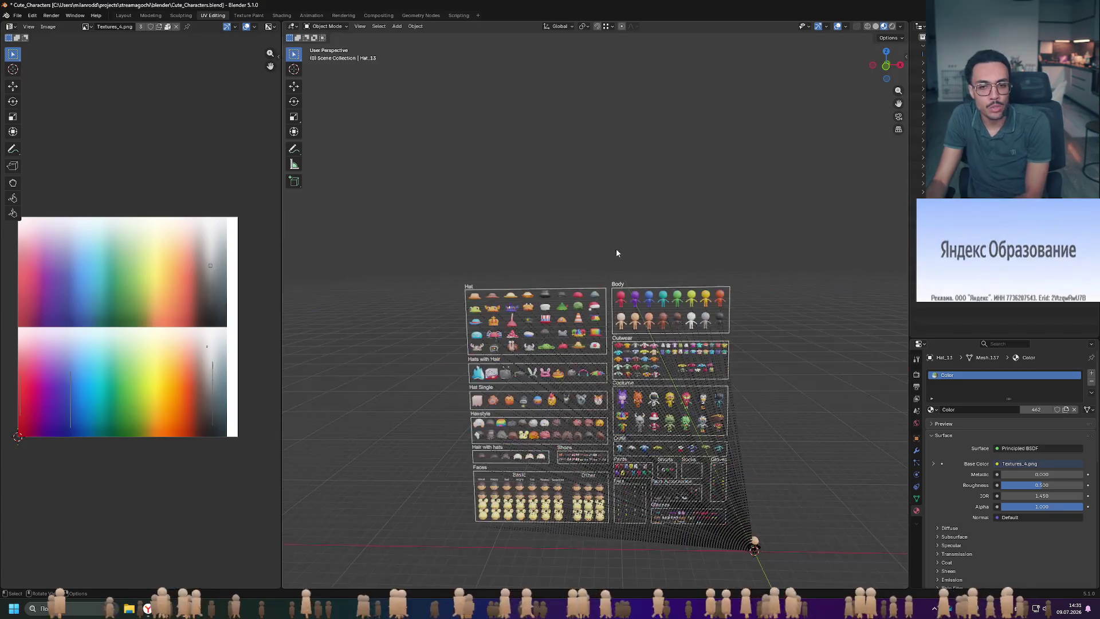
scroll(610, 297, up, 3)
scroll(607, 331, down, 4)
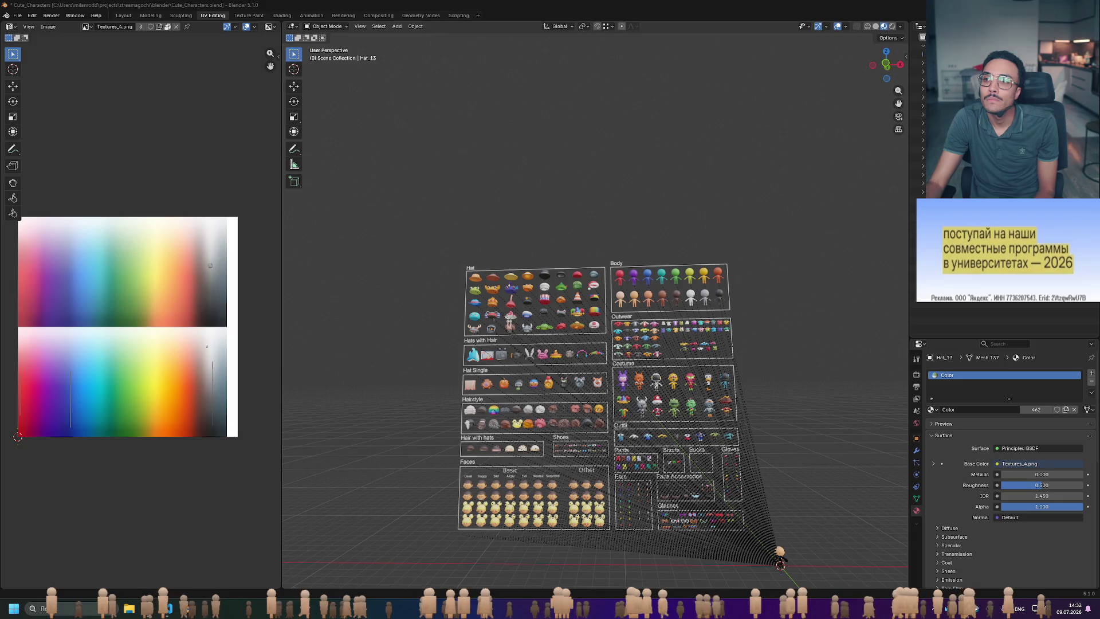
scroll(700, 302, up, 5)
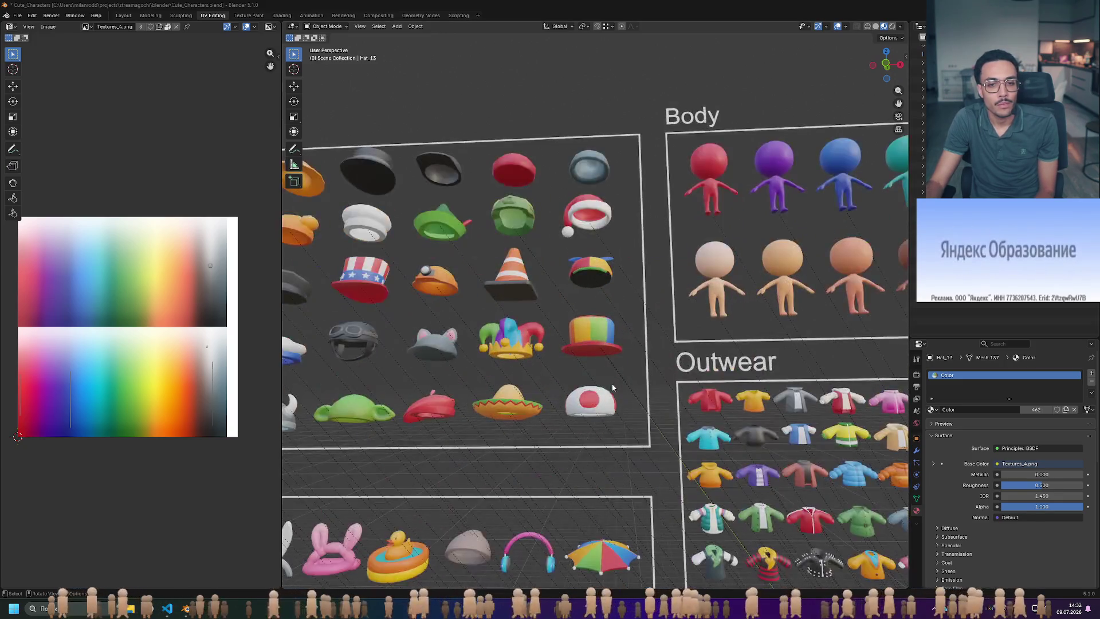
scroll(619, 385, down, 2)
scroll(564, 344, up, 1)
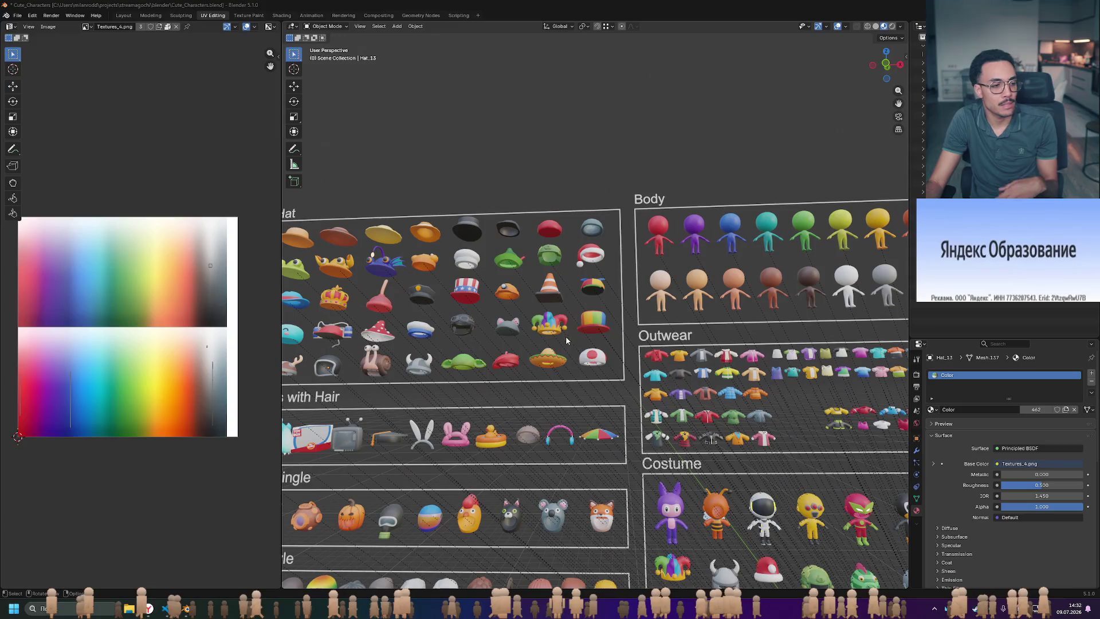
scroll(629, 315, up, 1)
scroll(629, 315, up, 2)
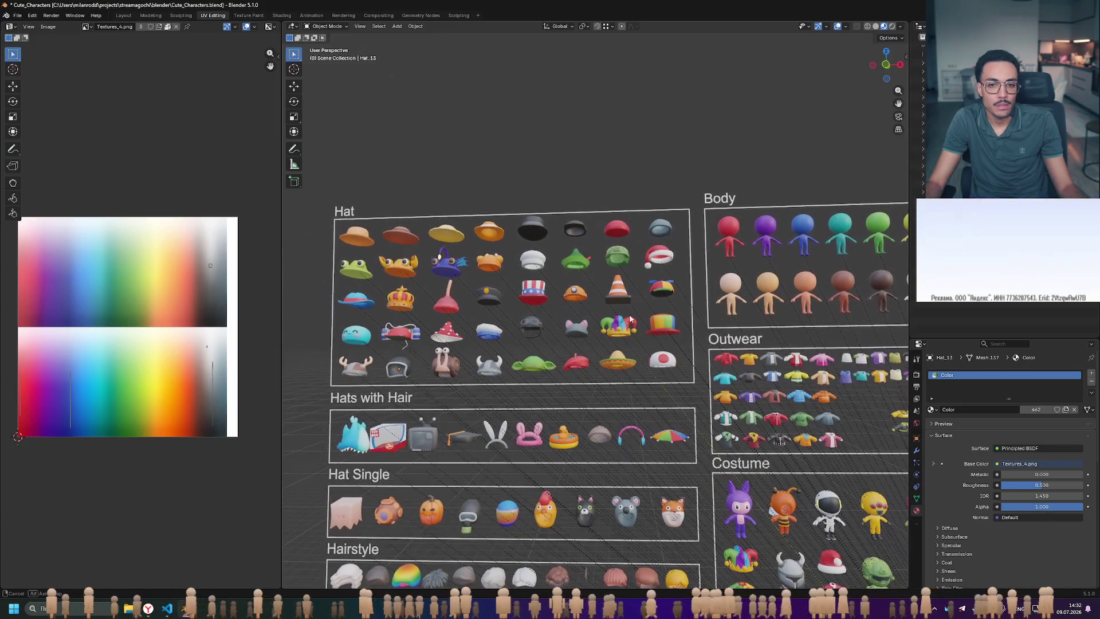
drag(347, 164, 720, 365)
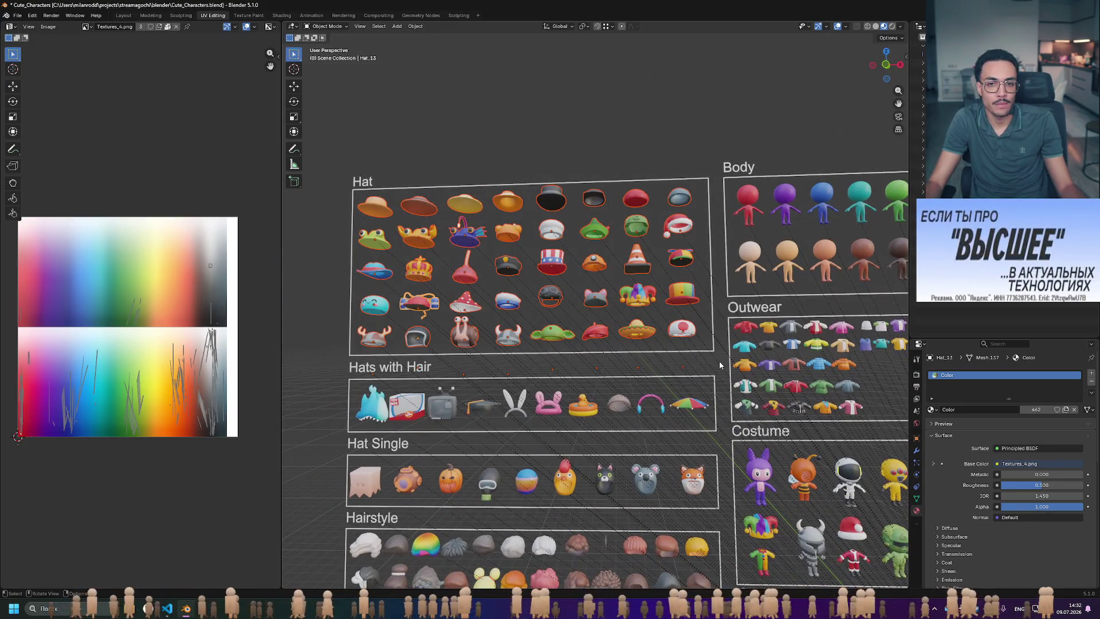
shift+middle_drag(698, 387, 720, 286)
shift+drag(346, 262, 738, 329)
drag(347, 336, 739, 409)
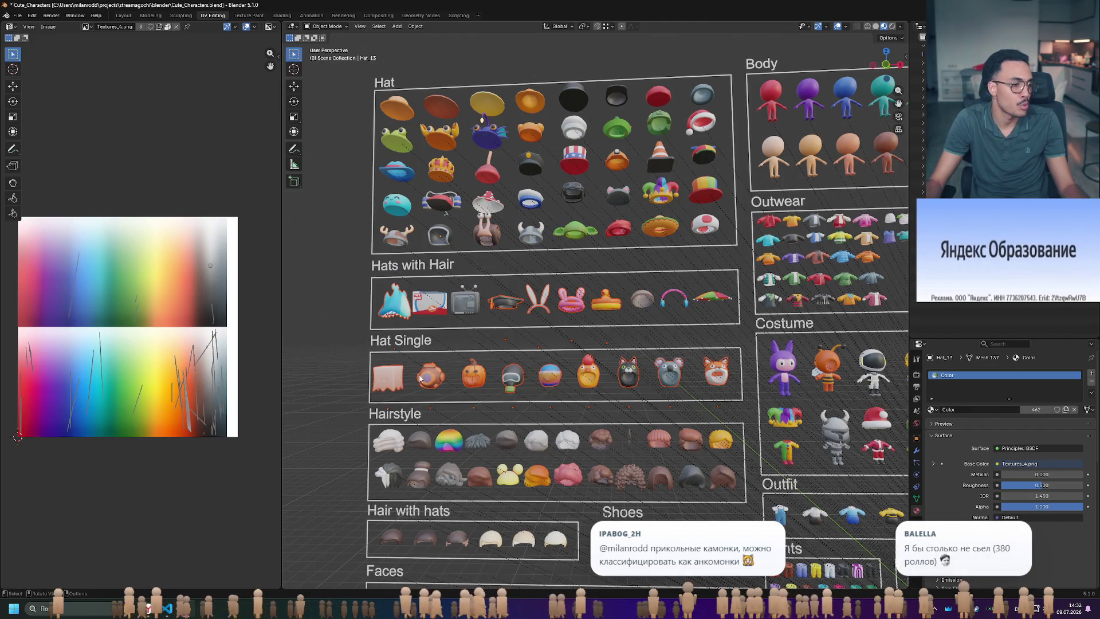
- Clear the selection and make the chick hat Hat_48 the active object
click(371, 275)
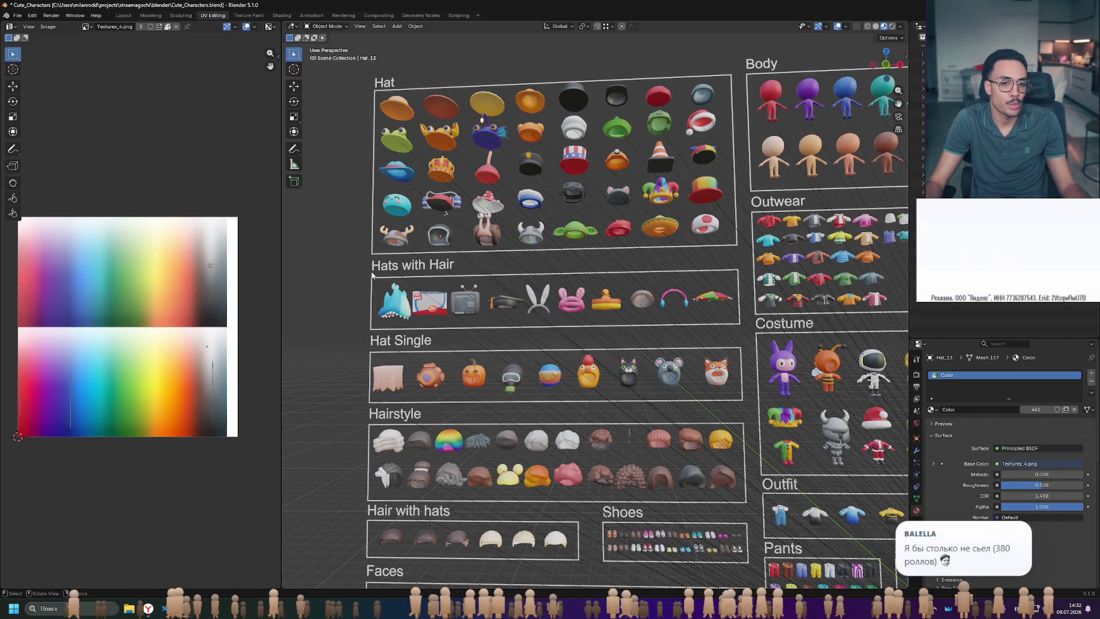
middle_drag(590, 269, 604, 299)
scroll(594, 292, up, 5)
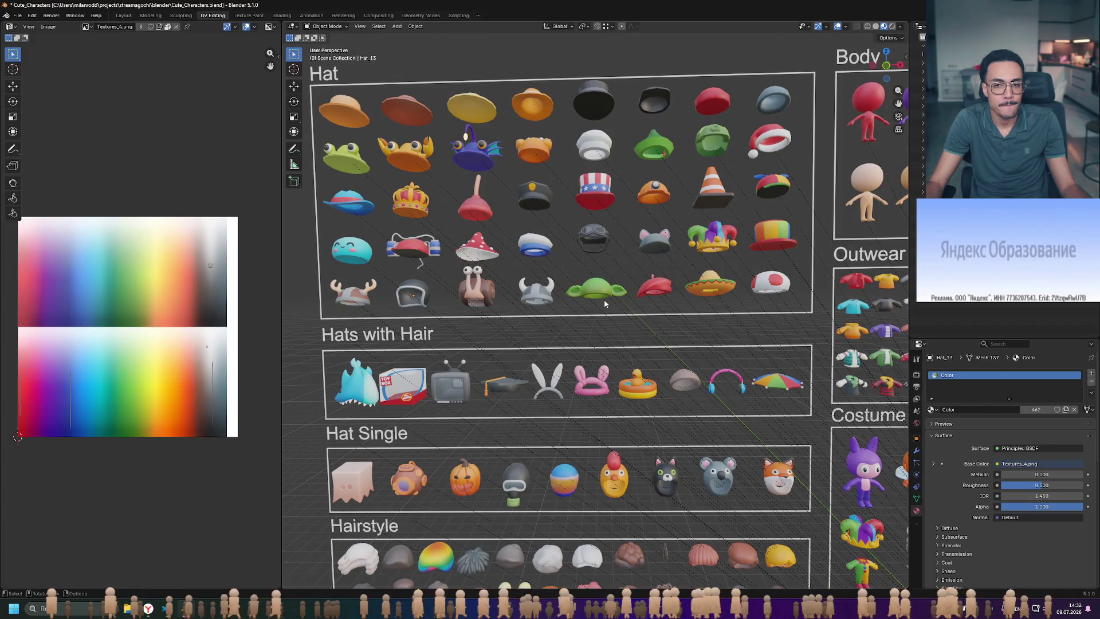
mouse_move(604, 303)
shift+middle_down()
mouse_move(643, 340)
mouse_move(640, 360)
shift+middle_up()
click(355, 500)
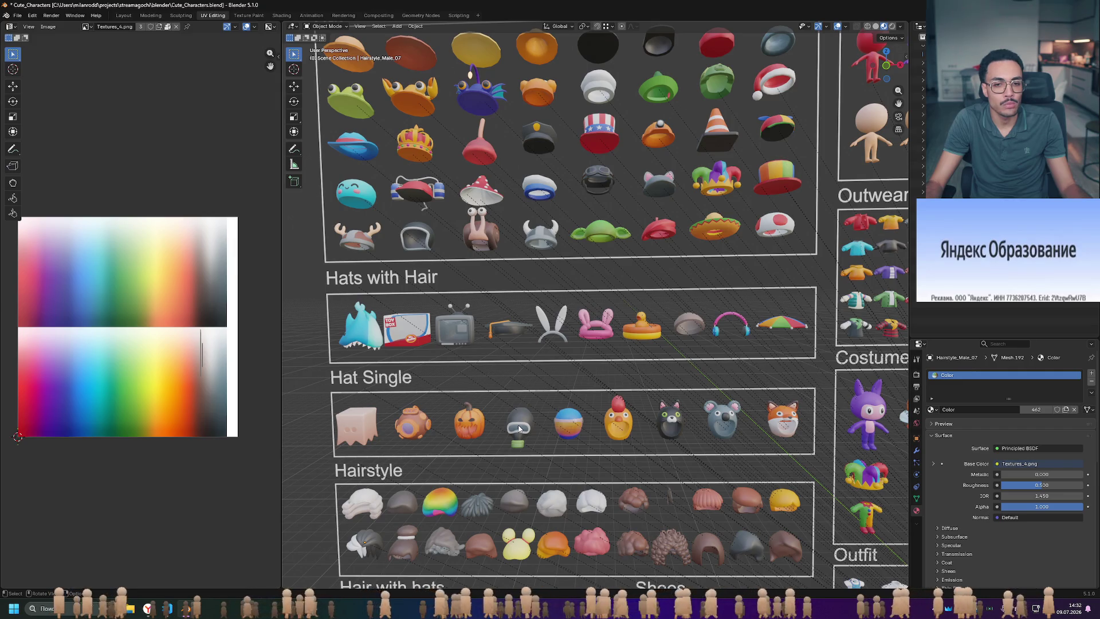
click(618, 421)
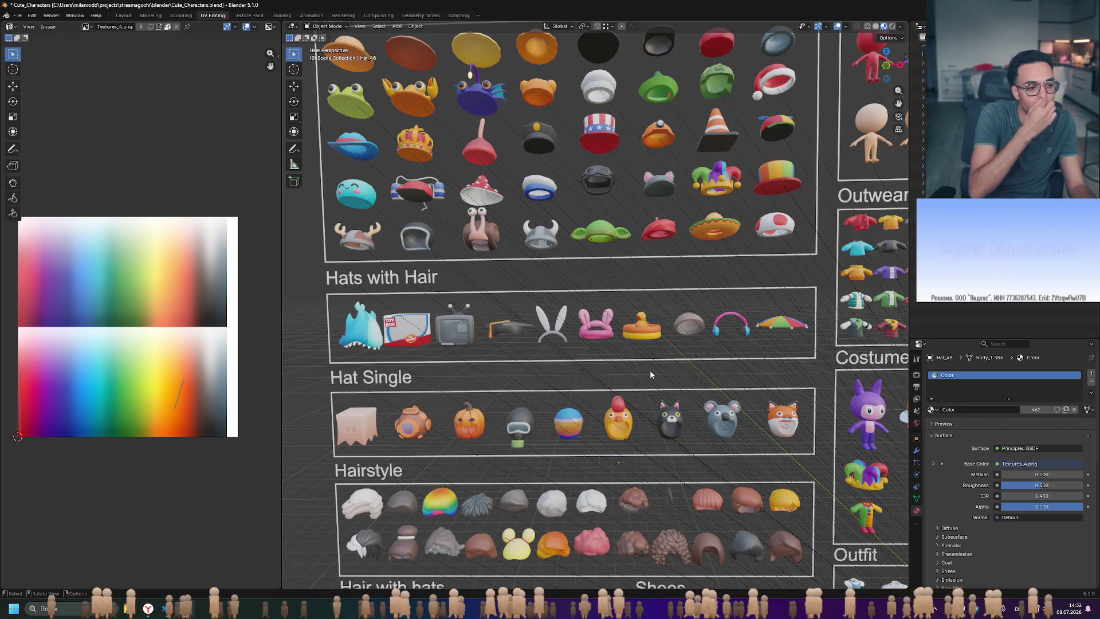
mouse_move(665, 440)
middle_down()
mouse_move(696, 383)
mouse_move(737, 375)
mouse_move(704, 418)
middle_up()
mouse_move(341, 295)
mouse_down()
mouse_move(487, 339)
mouse_move(802, 352)
mouse_up()
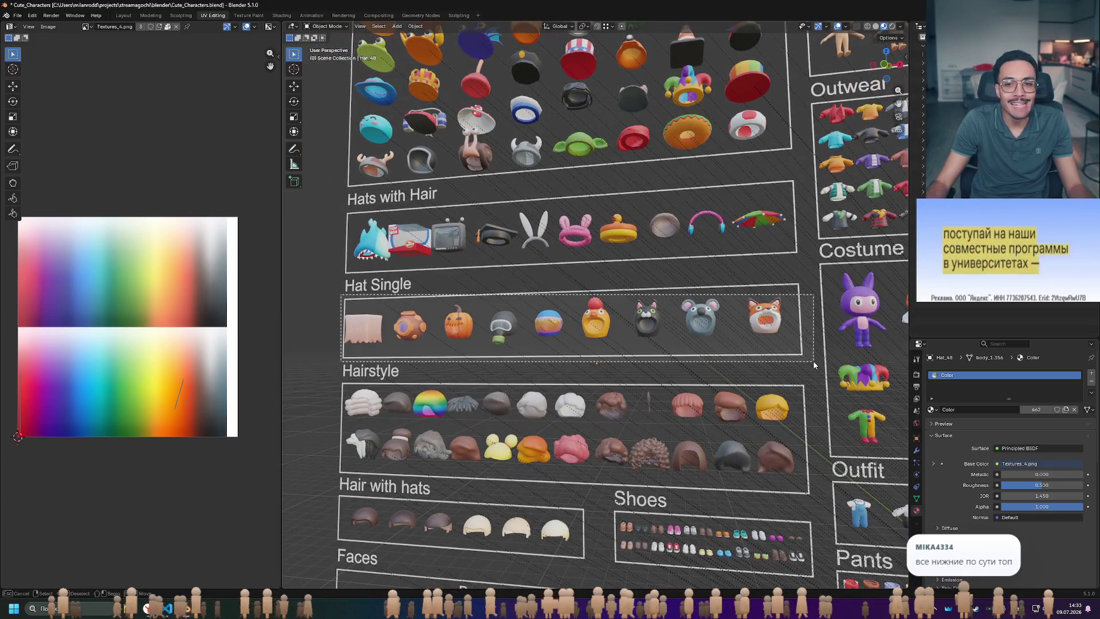
middle_drag(802, 353, 736, 365)
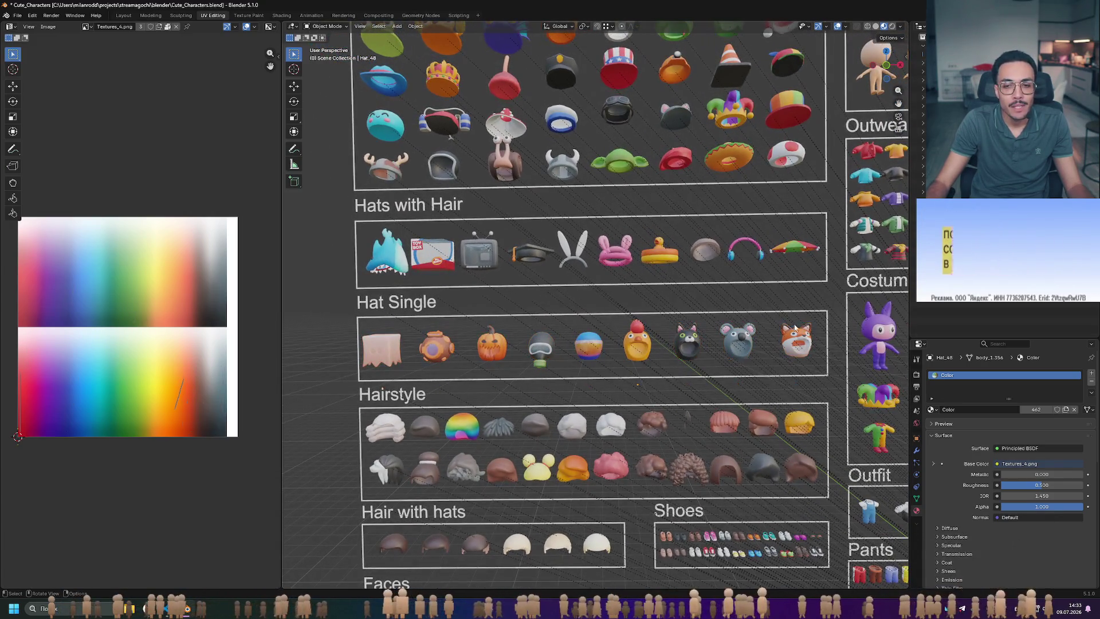
mouse_move(832, 307)
mouse_down()
mouse_move(740, 335)
mouse_move(359, 387)
mouse_up()
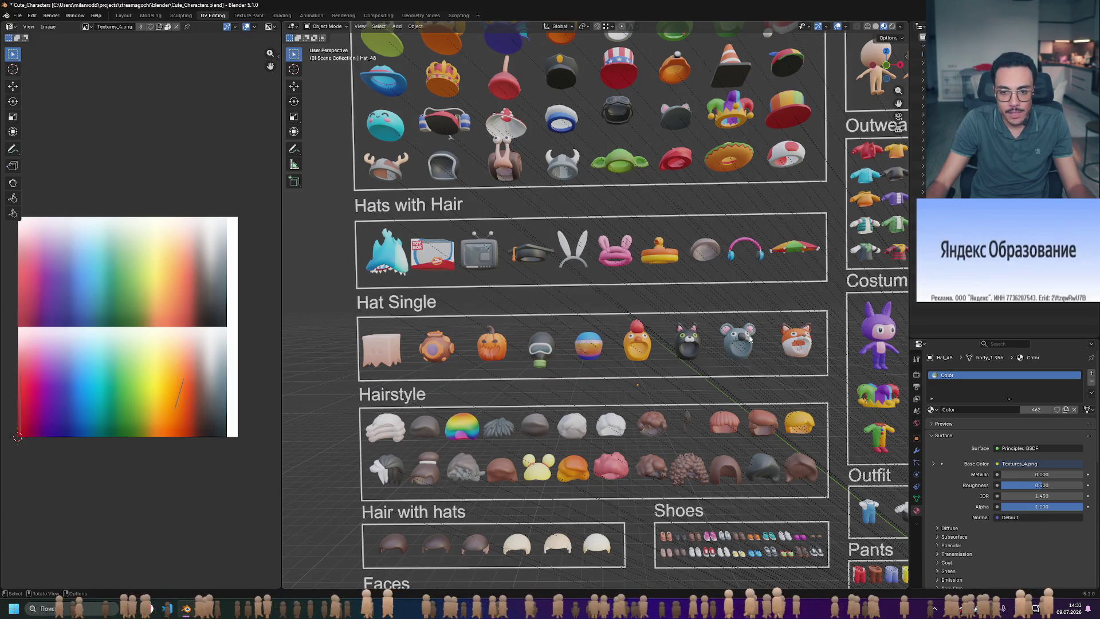
click(687, 344)
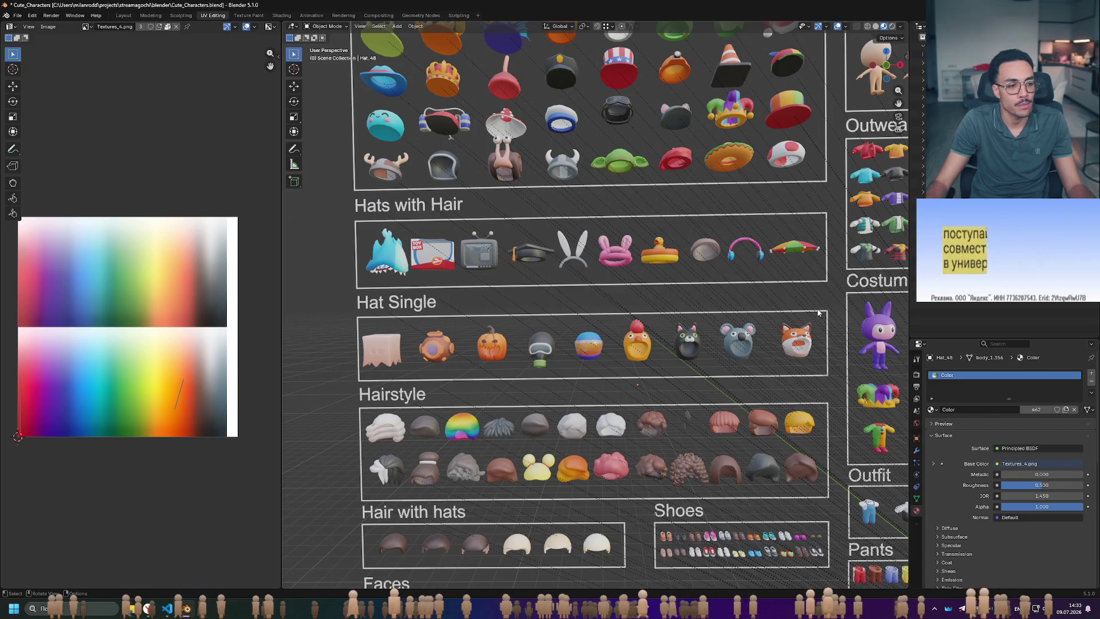
mouse_move(821, 307)
mouse_down()
mouse_move(785, 337)
mouse_move(411, 395)
mouse_move(346, 389)
mouse_up()
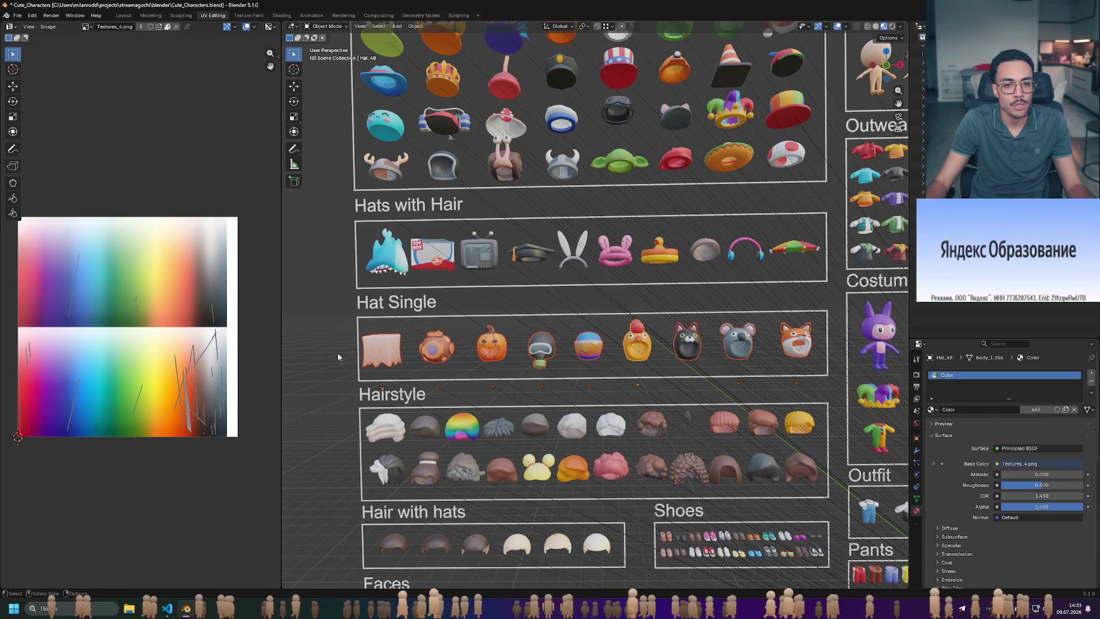
mouse_move(342, 305)
mouse_down()
mouse_move(739, 358)
mouse_move(831, 386)
mouse_up()
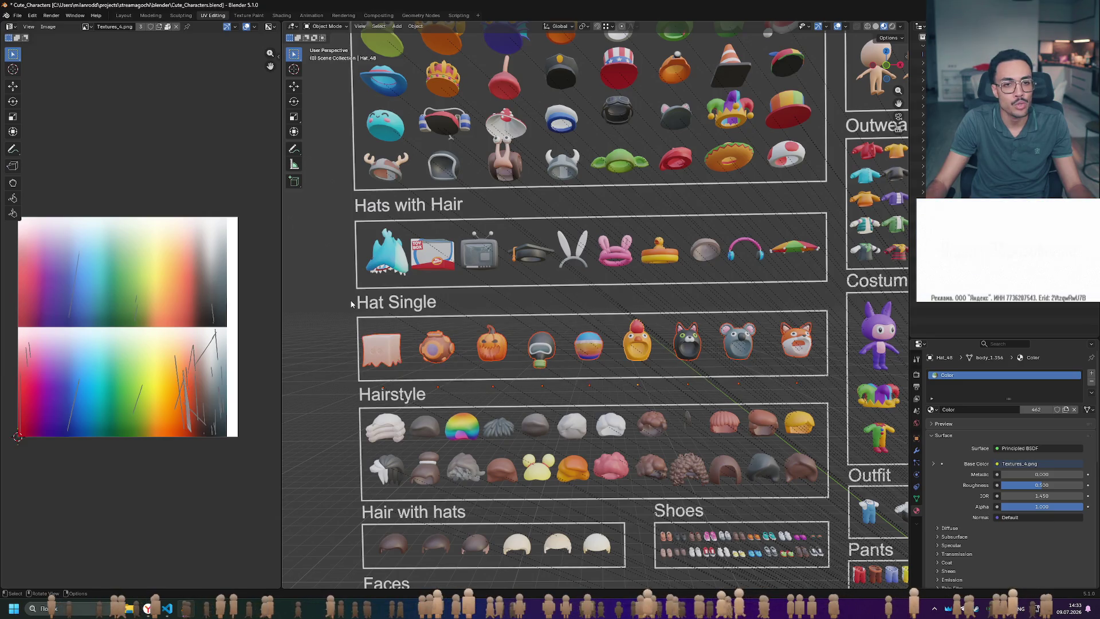
drag(354, 212, 847, 298)
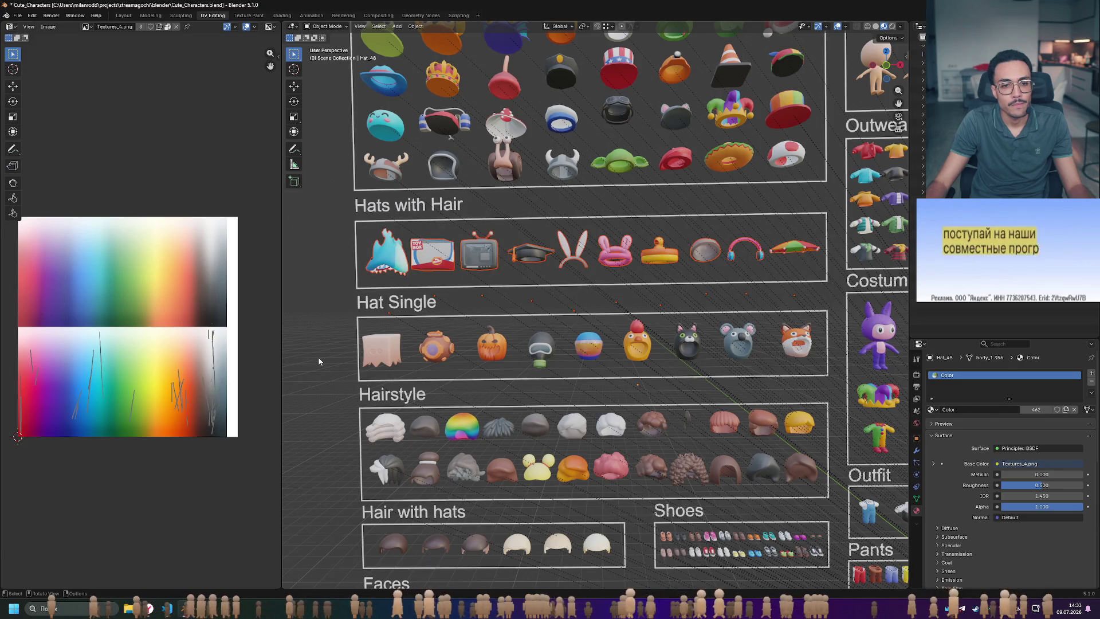
scroll(379, 397, down, 5)
scroll(394, 403, up, 4)
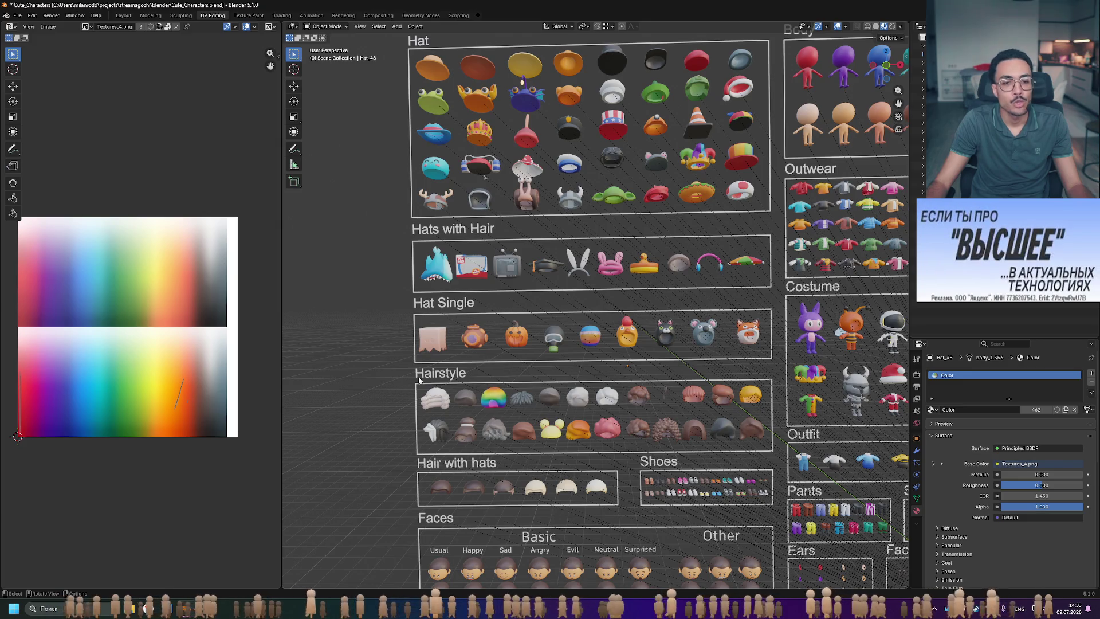
shift+middle_drag(560, 301, 545, 338)
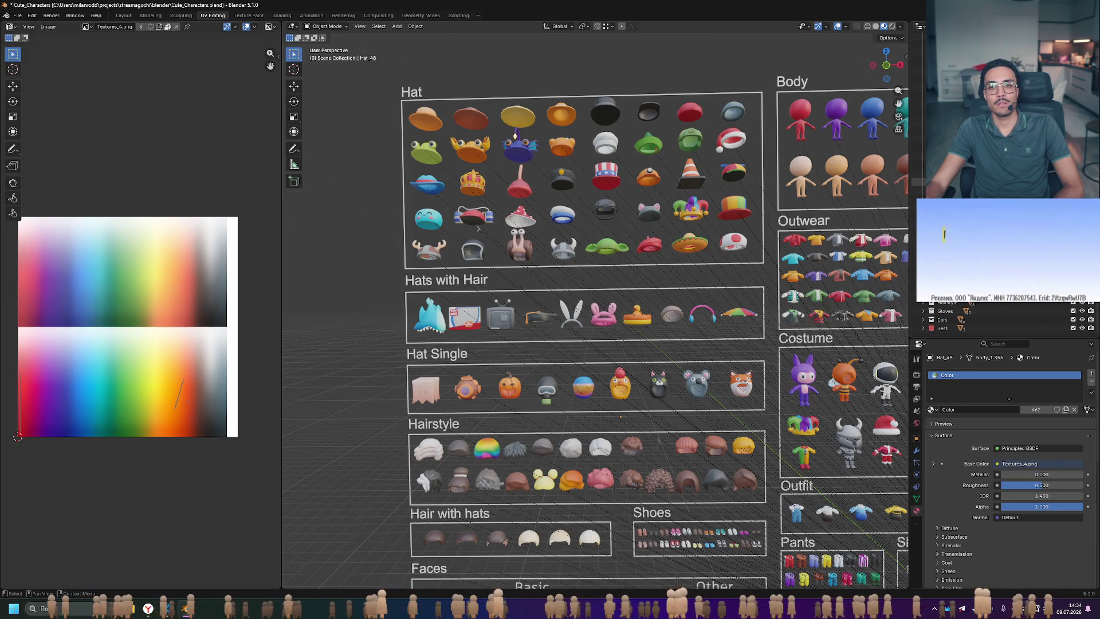
- Try the koala and orange diving-helmet hats, then choose the paper-bag hat Hat_54
click(697, 384)
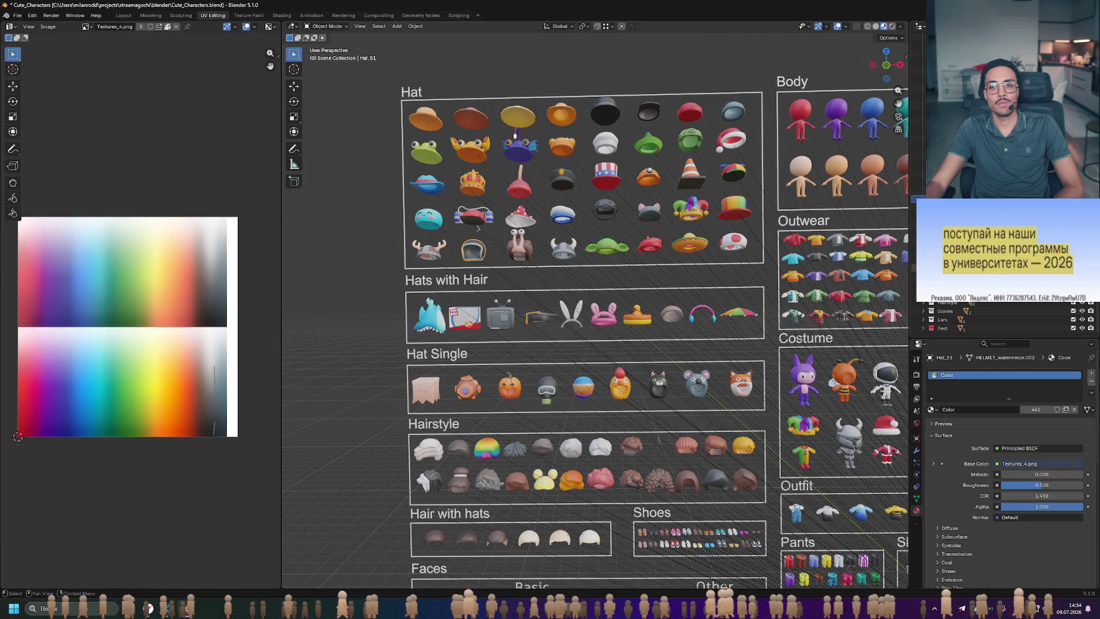
click(468, 388)
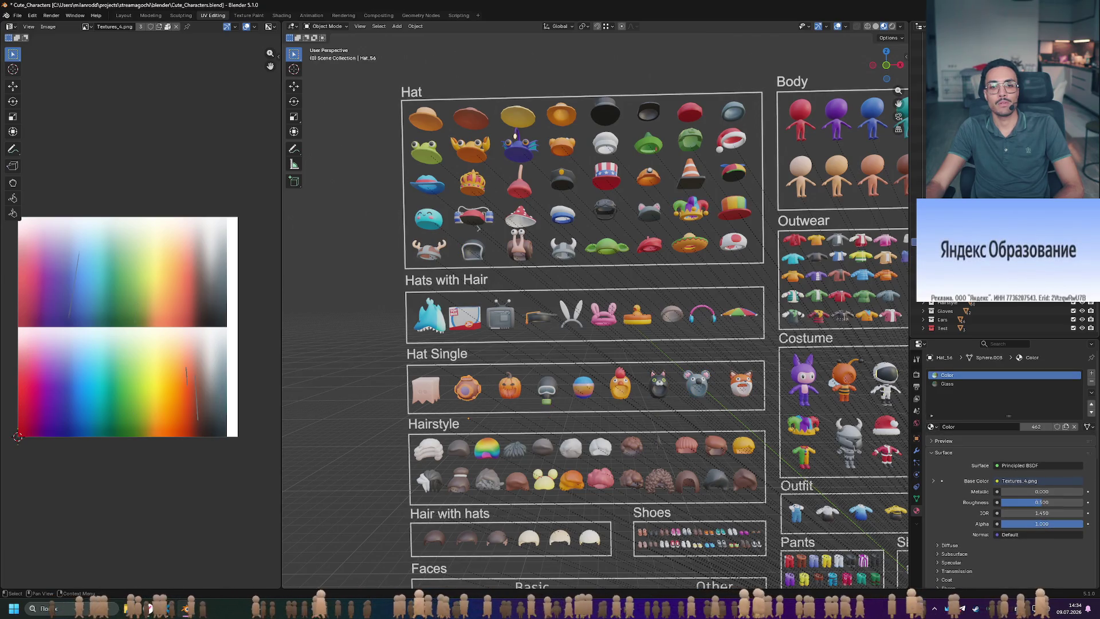
click(426, 389)
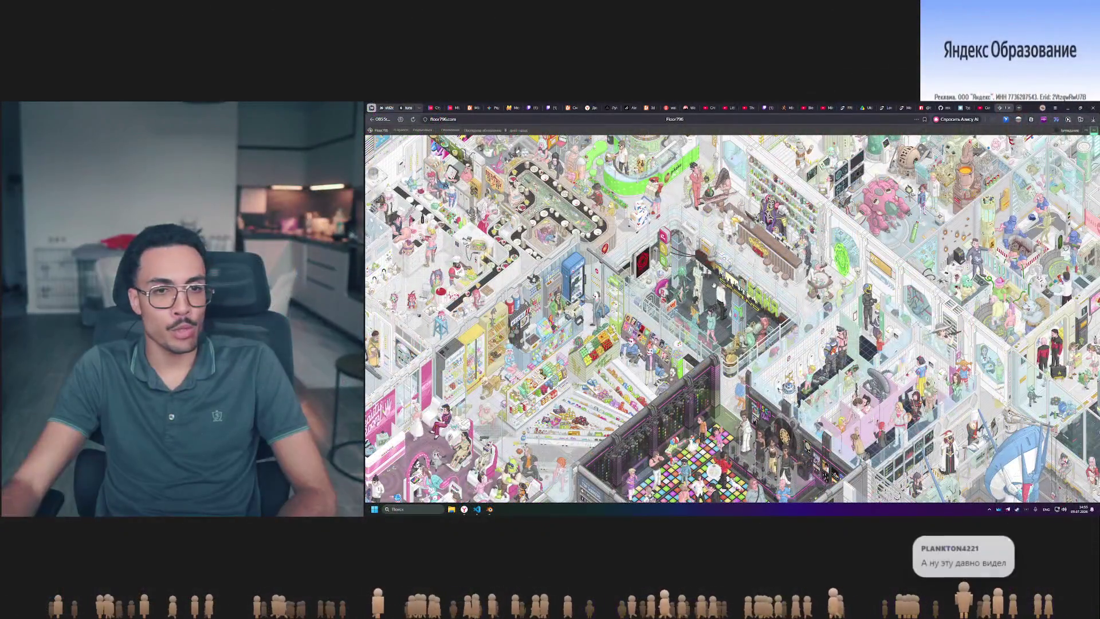
- Center the map on the sushi conveyor and close the О проекте dialog
drag(713, 285, 857, 371)
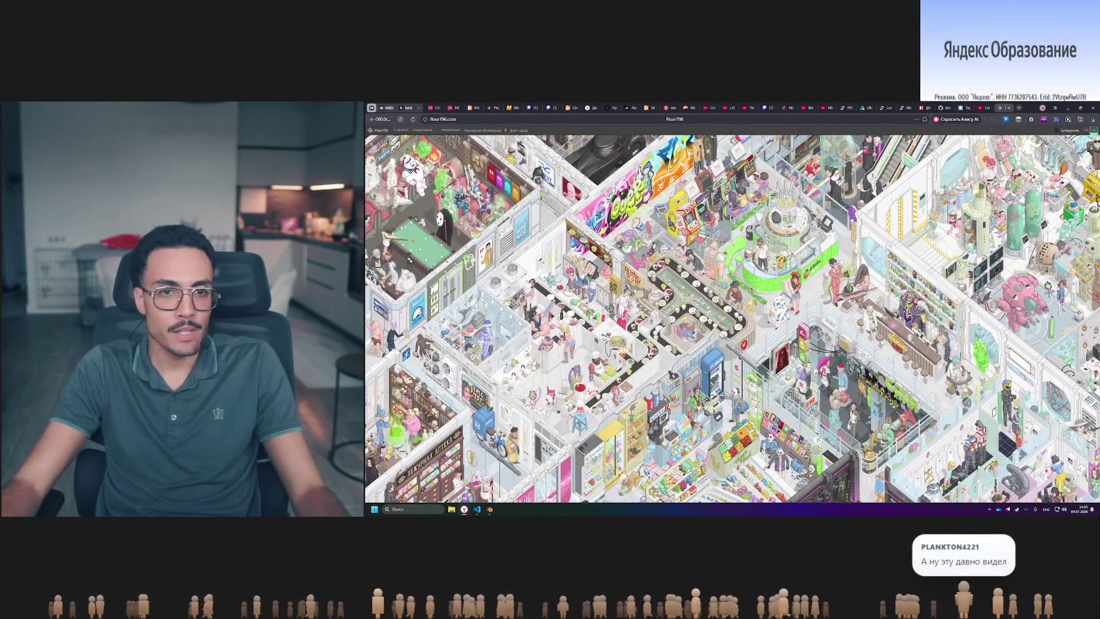
scroll(659, 344, up, 1)
scroll(659, 344, down, 2)
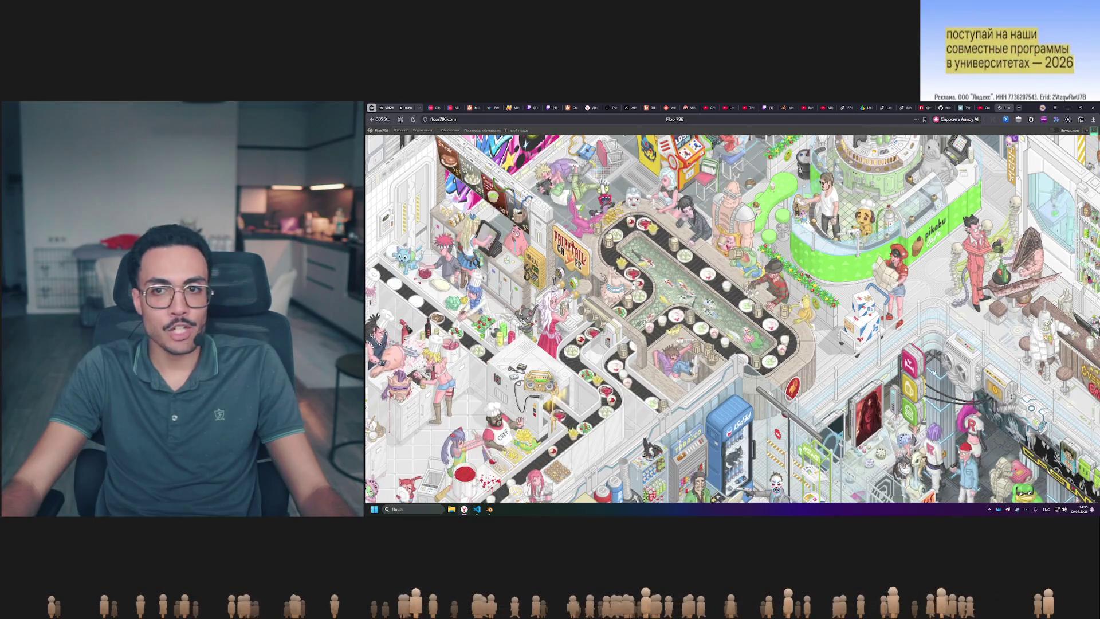
drag(934, 372, 831, 452)
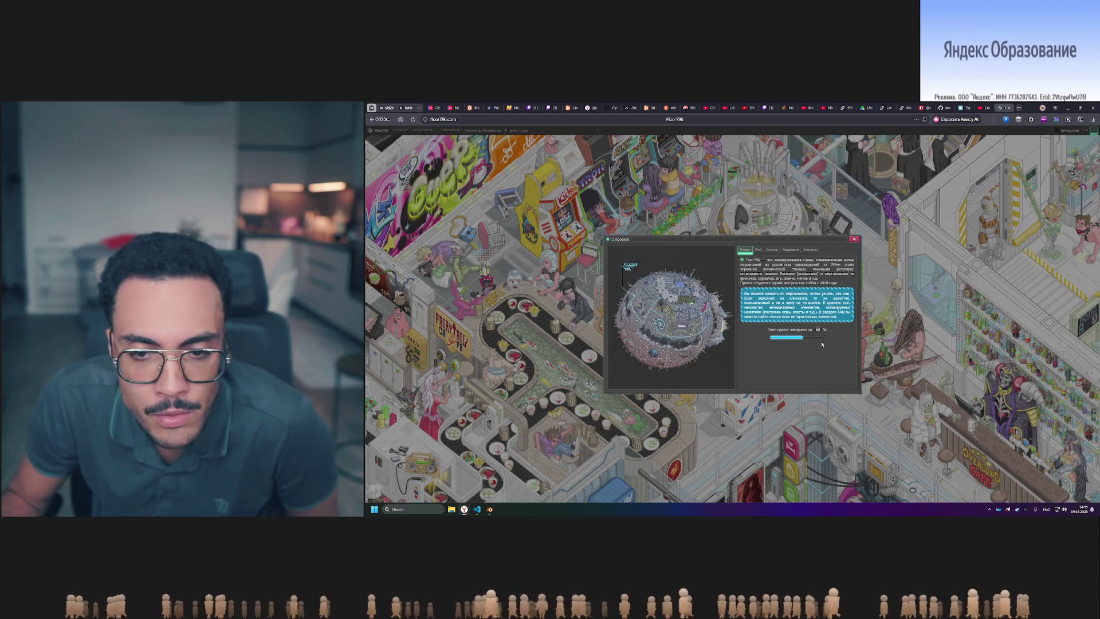
click(854, 239)
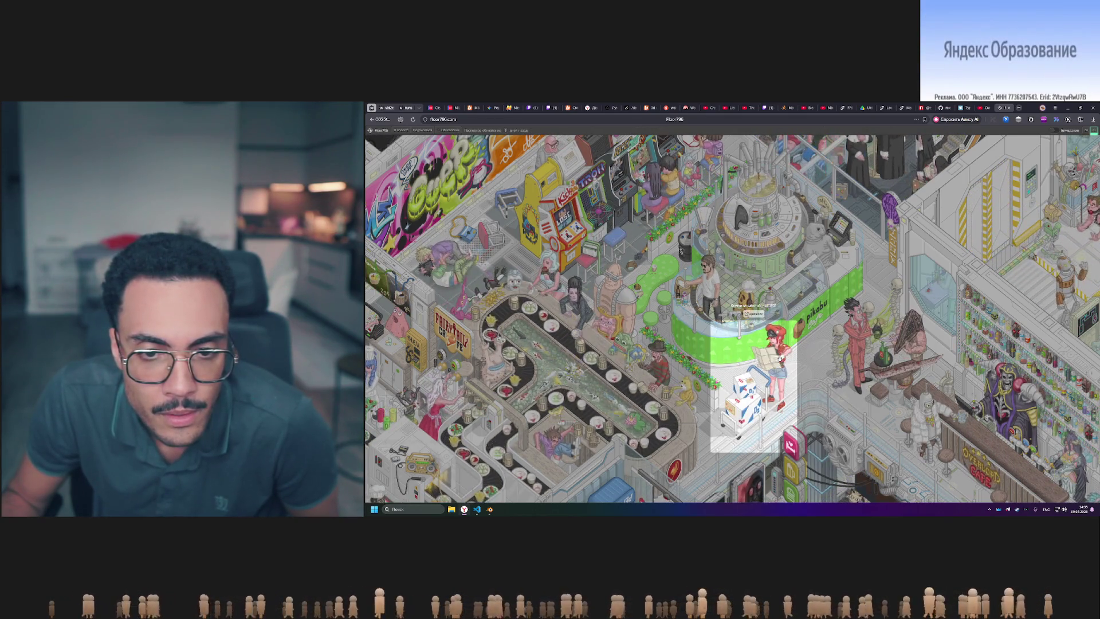
scroll(652, 361, down, 3)
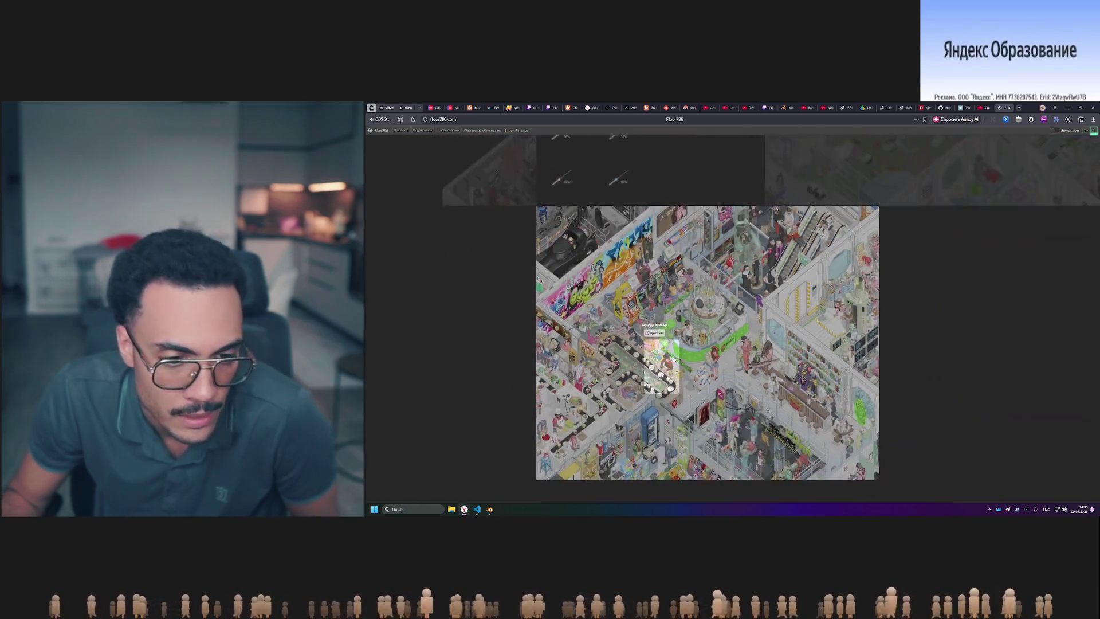
- Pan past the Spider-Man train and zoom onto the pirate ship deck beside the ping-pong garden
drag(538, 304, 840, 401)
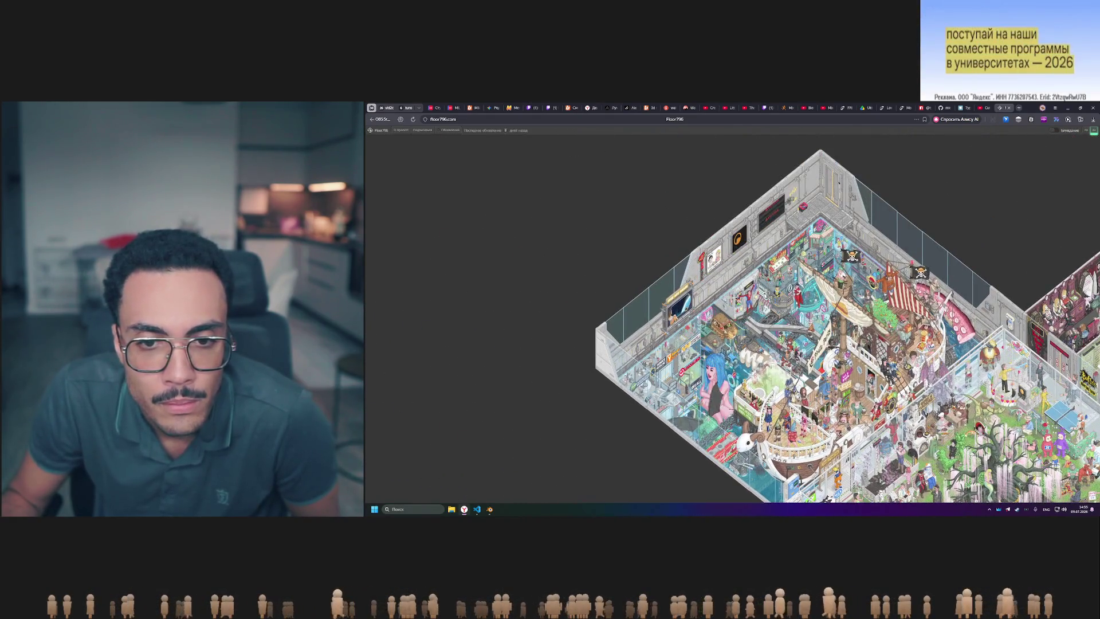
scroll(742, 309, up, 5)
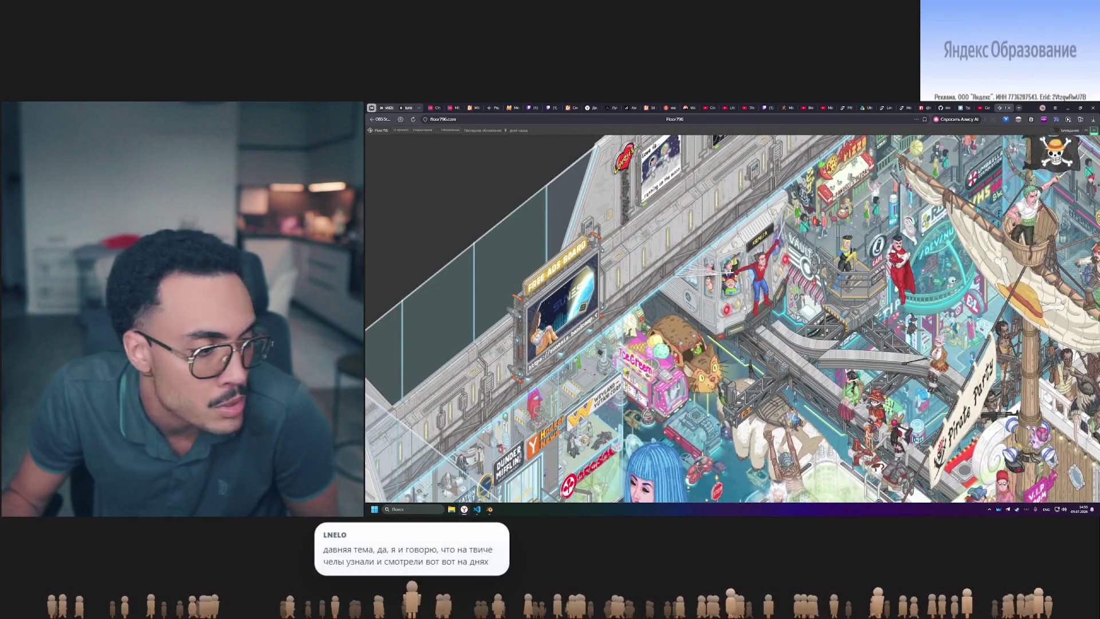
mouse_move(763, 287)
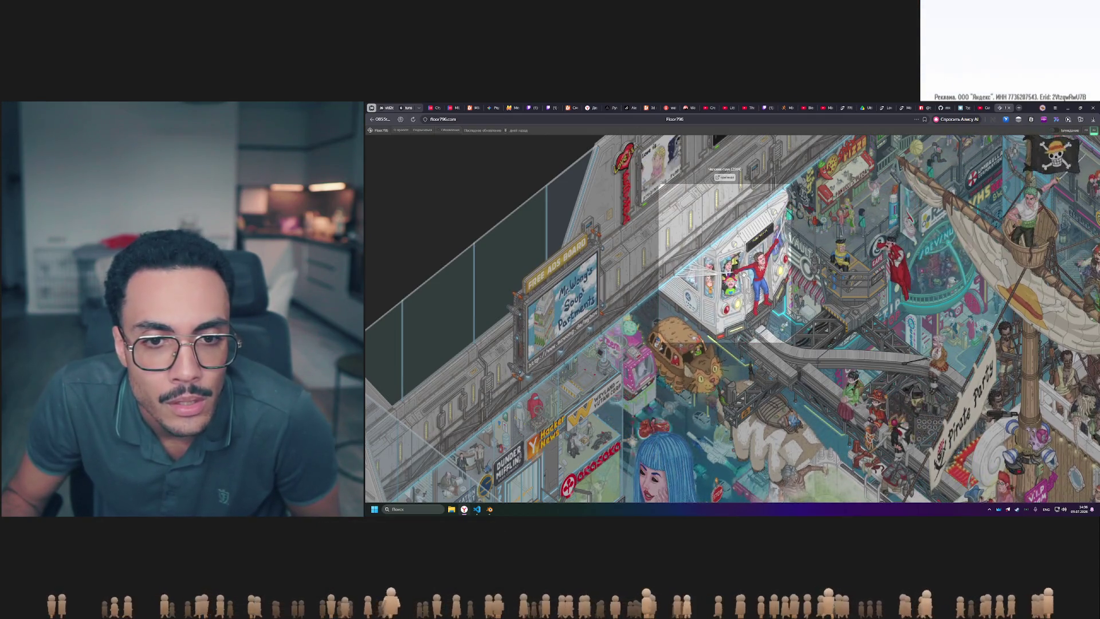
scroll(743, 274, down, 5)
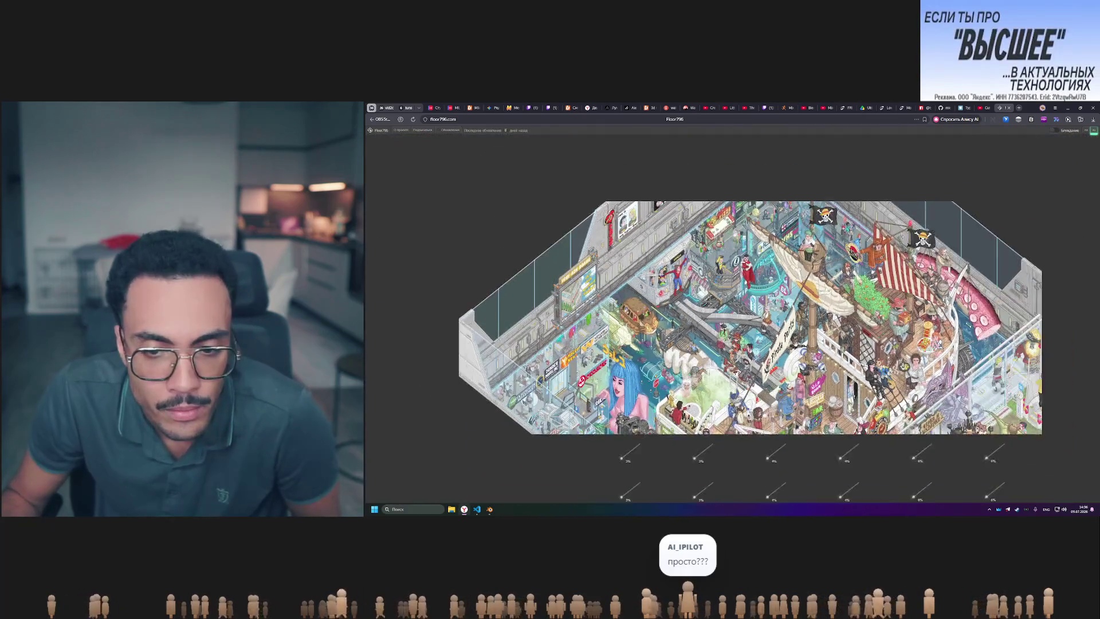
drag(743, 274, 621, 206)
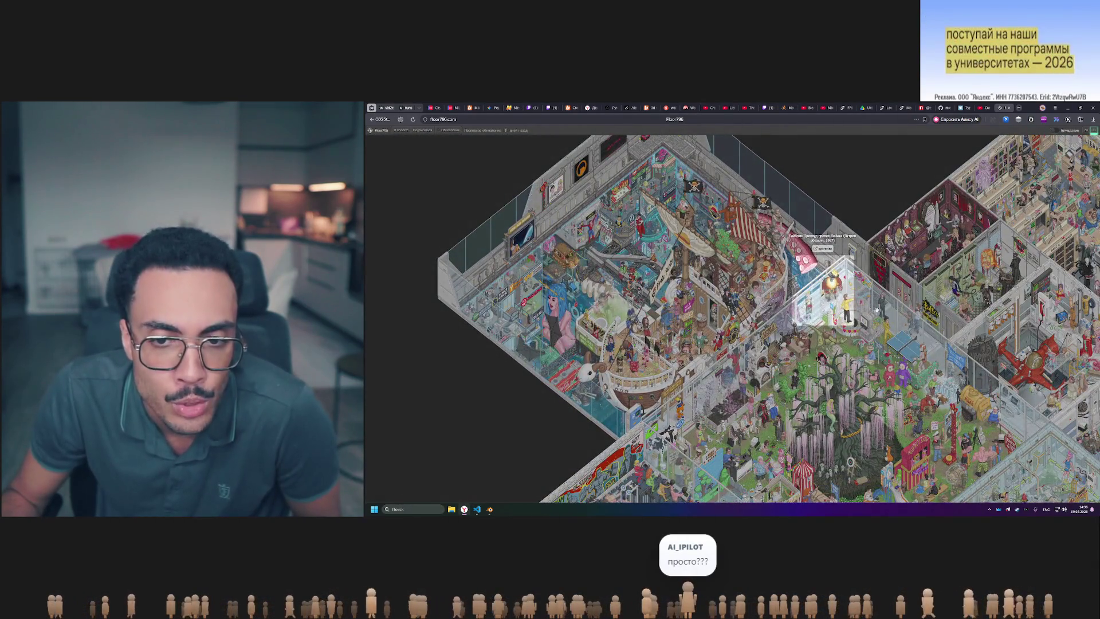
scroll(832, 284, up, 4)
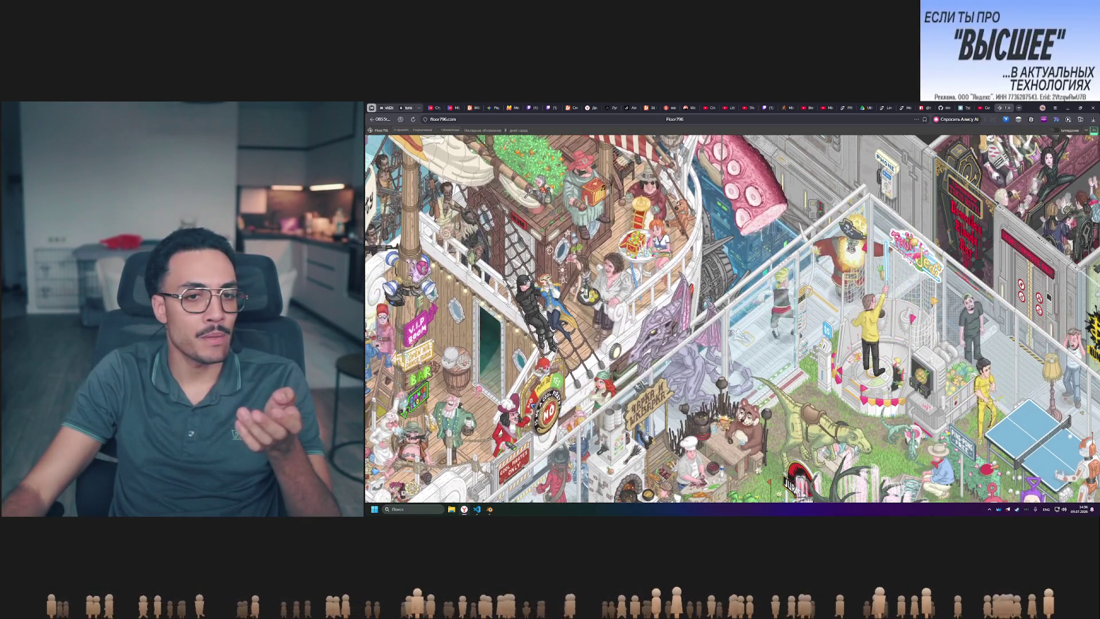
- Move across the floor past the Godzilla battle and zoom in on the Umbrella Corporation lab
key(Left)
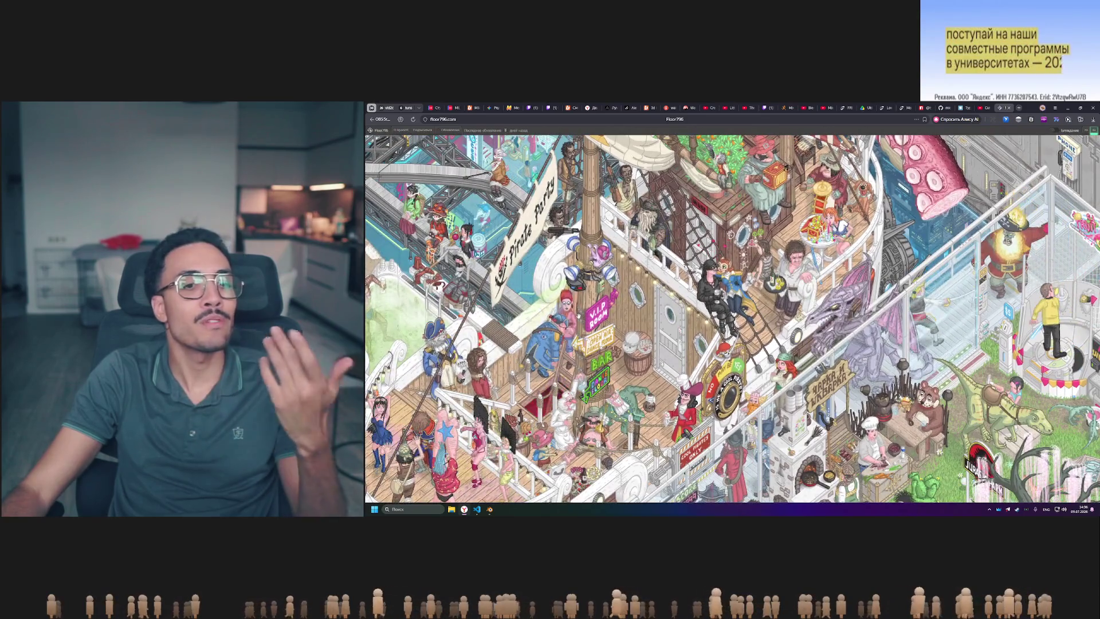
key(Up)
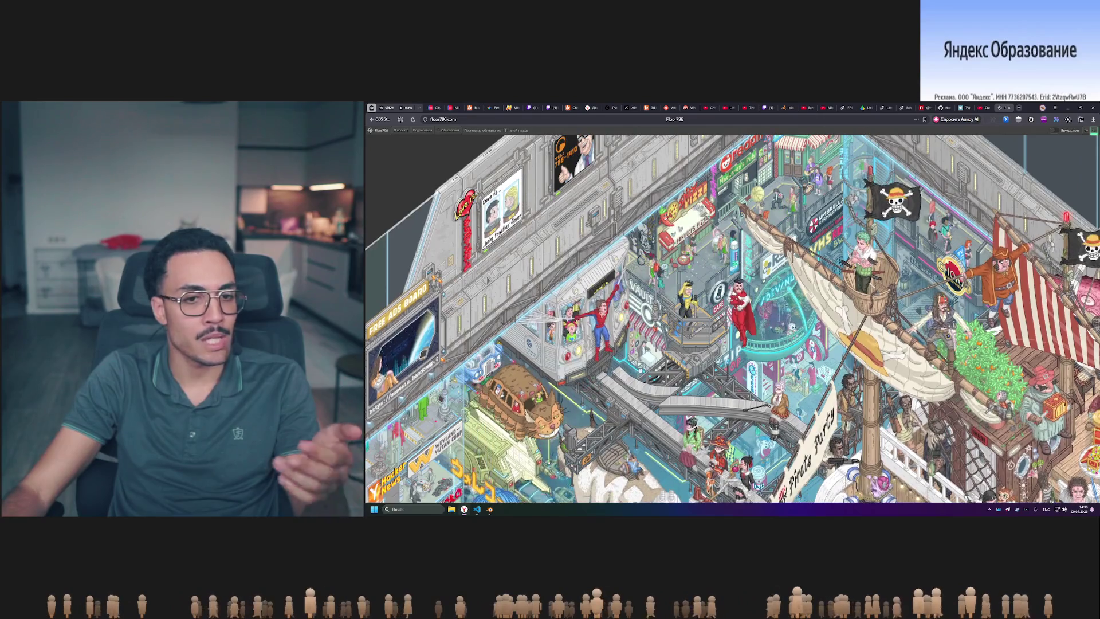
scroll(752, 406, up, 2)
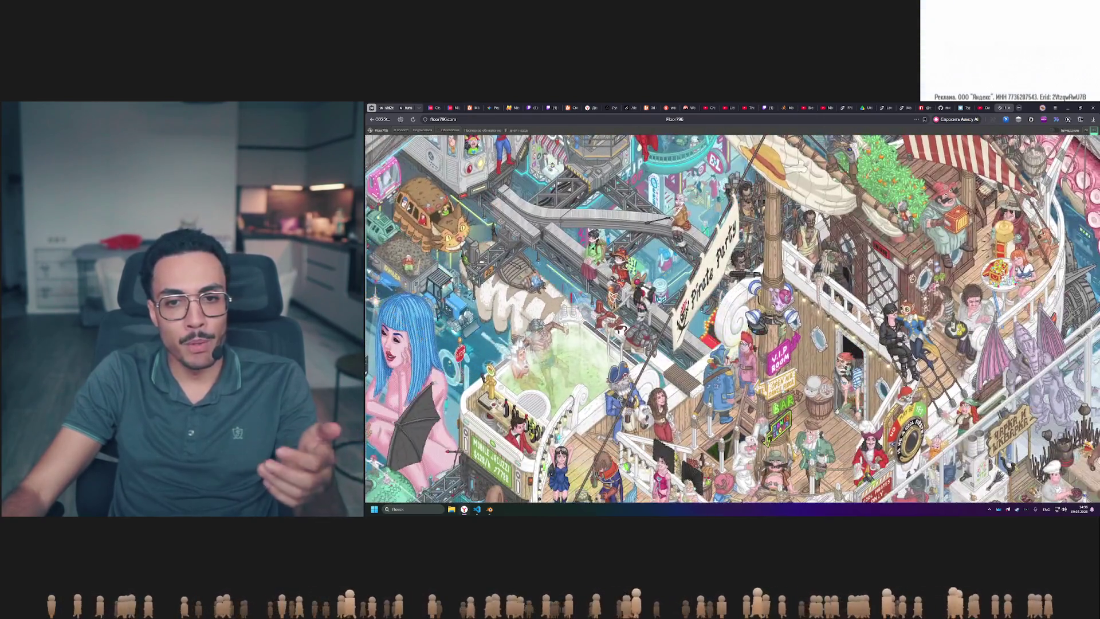
scroll(732, 318, down, 3)
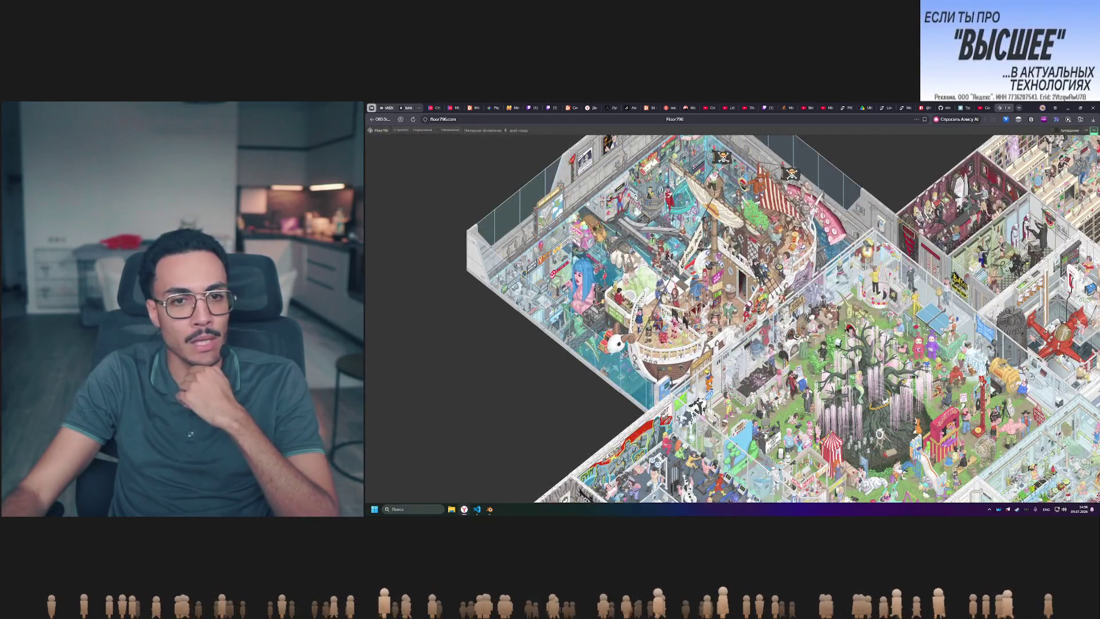
drag(870, 397, 694, 219)
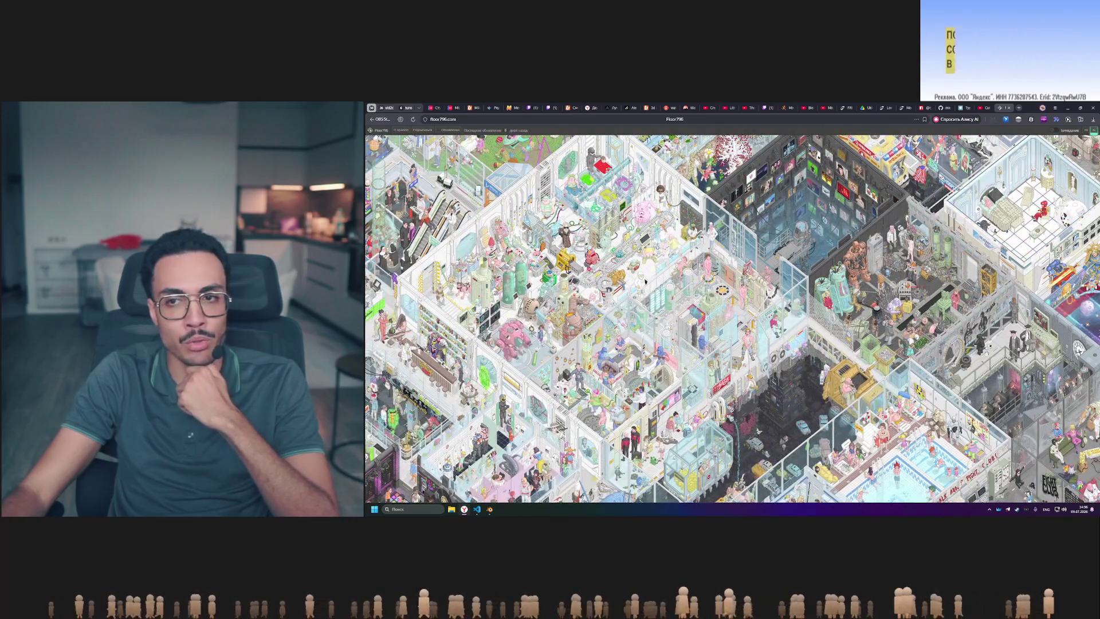
drag(645, 280, 608, 267)
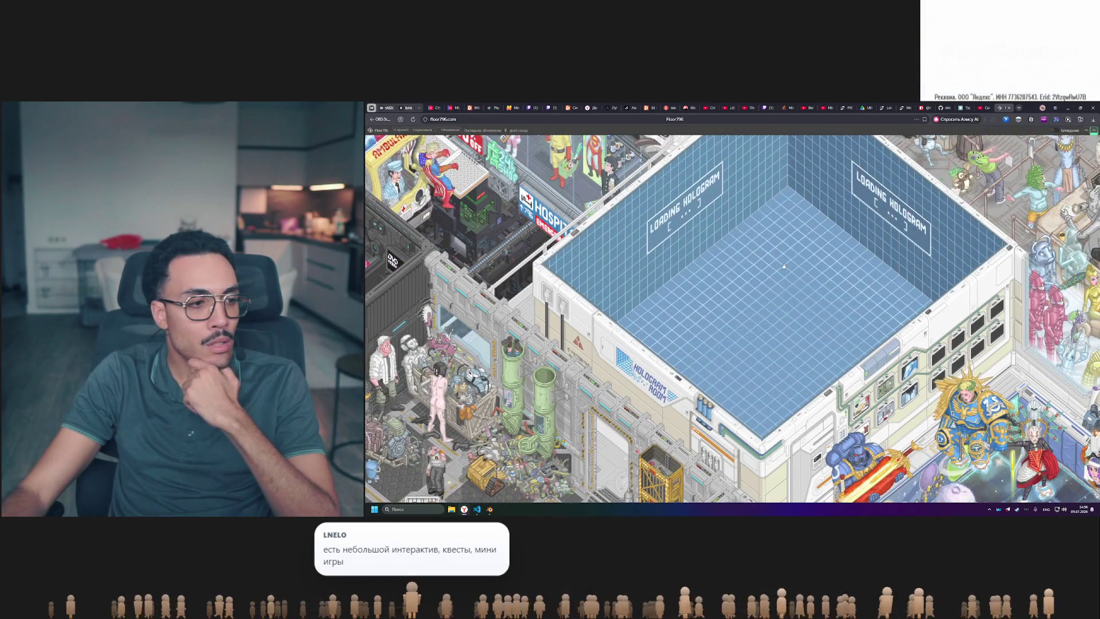
scroll(784, 266, down, 3)
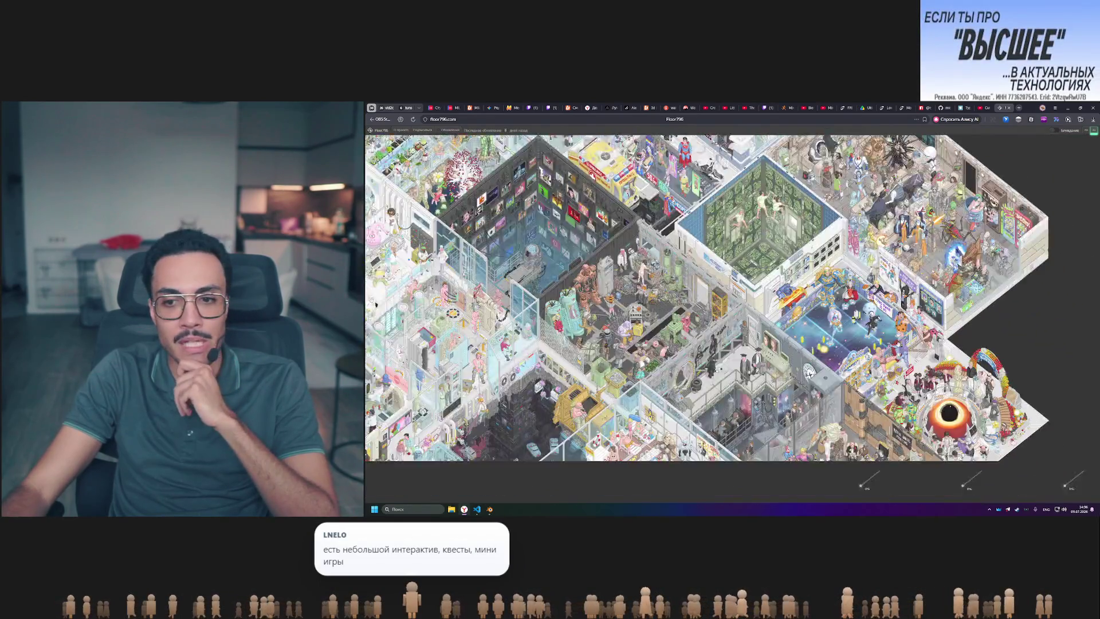
scroll(783, 266, down, 2)
scroll(774, 374, up, 4)
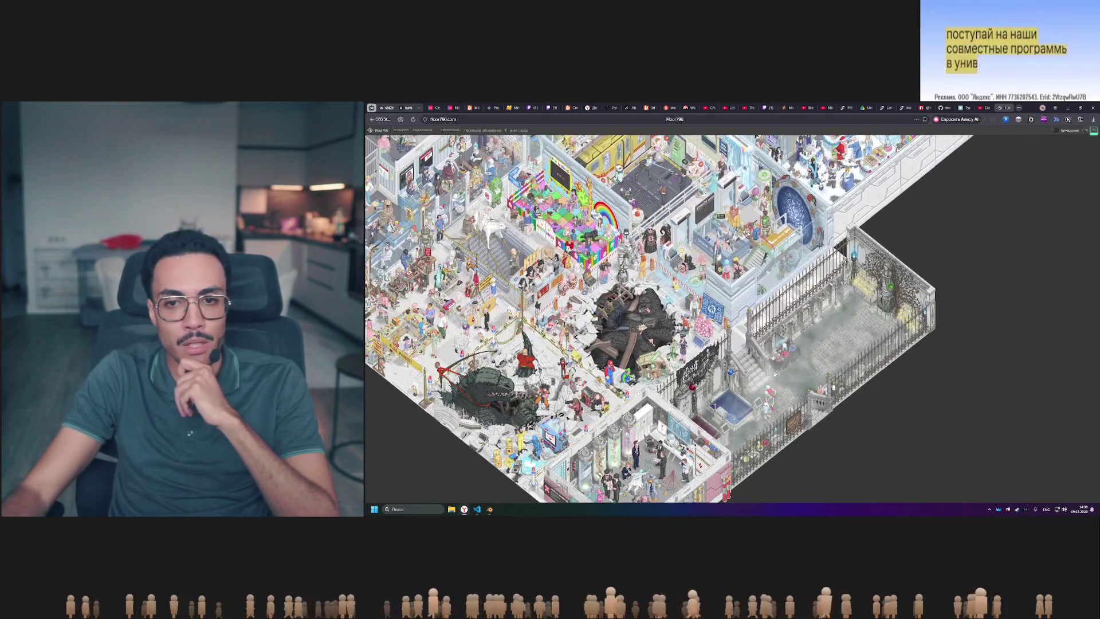
mouse_move(774, 373)
mouse_down()
mouse_move(889, 187)
mouse_move(1012, 248)
mouse_up()
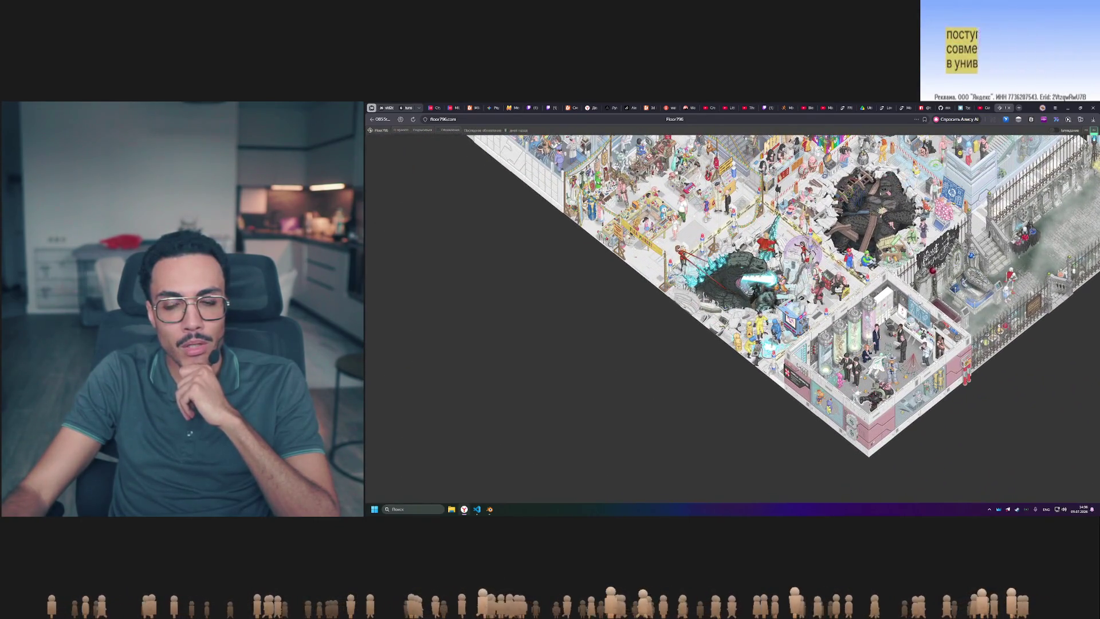
scroll(917, 381, up, 3)
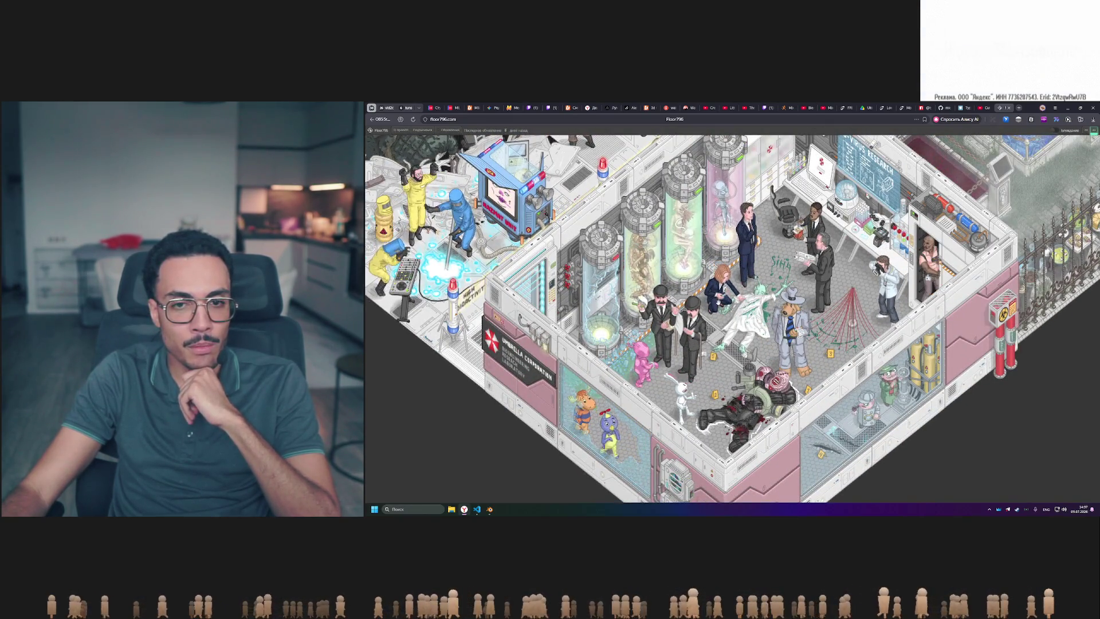
- Read the Agent J, Agent K and Dexter captions, then zoom out to the dance-floor area
mouse_move(811, 214)
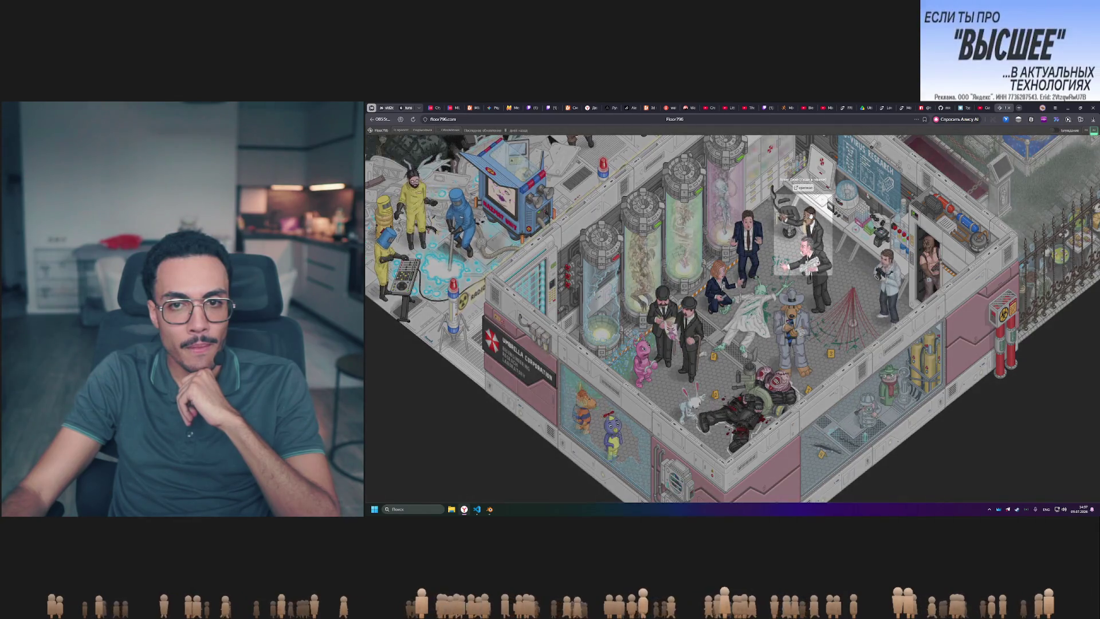
mouse_move(830, 279)
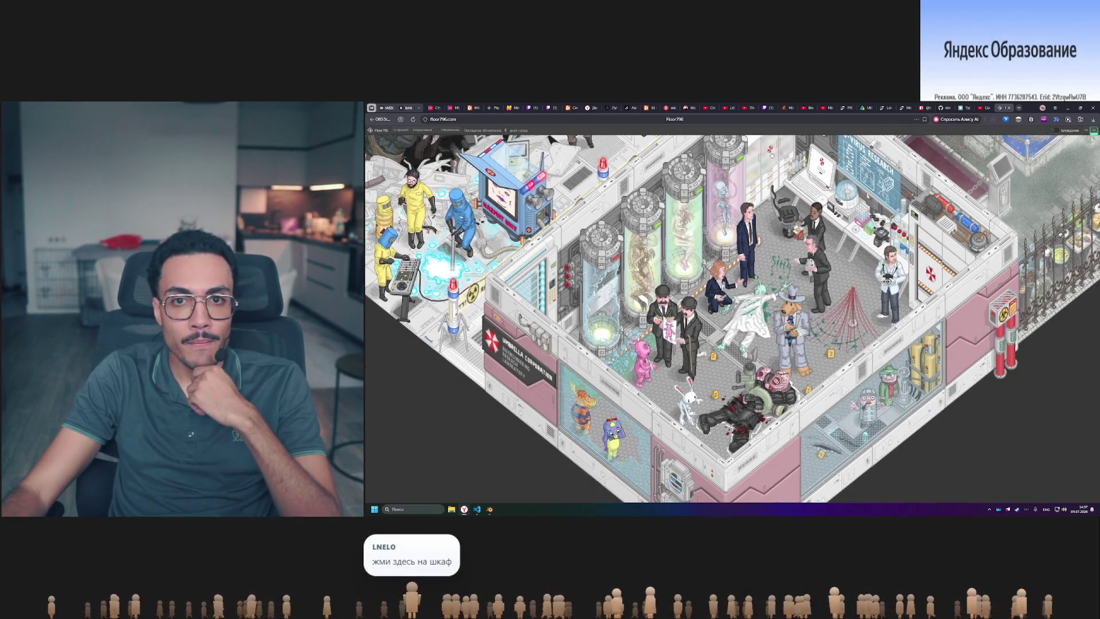
mouse_move(934, 273)
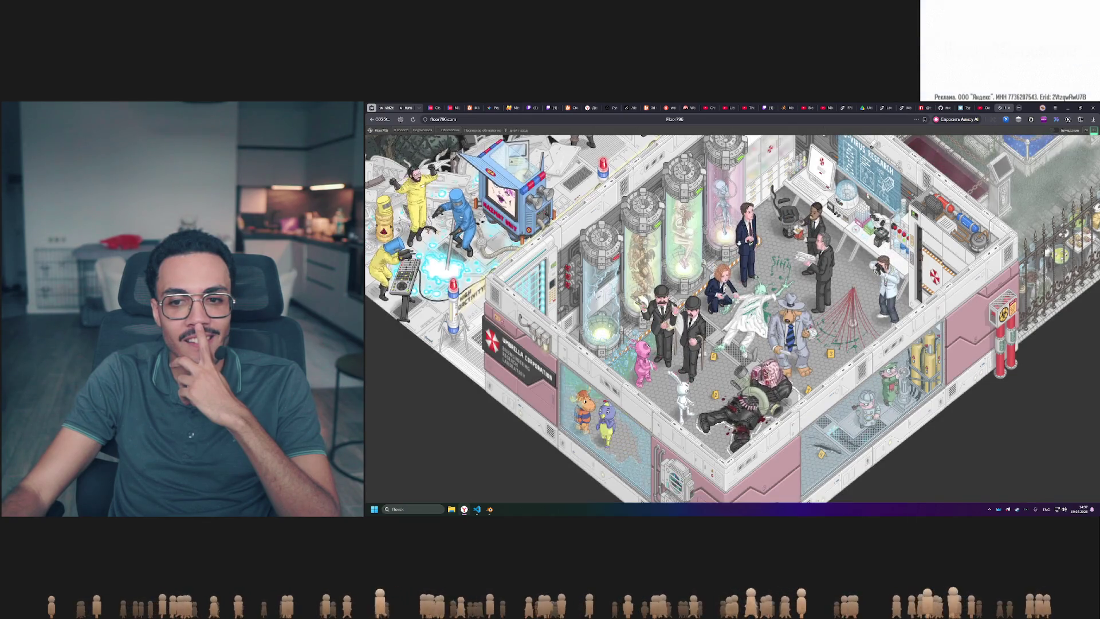
scroll(865, 436, down, 5)
drag(767, 279, 814, 491)
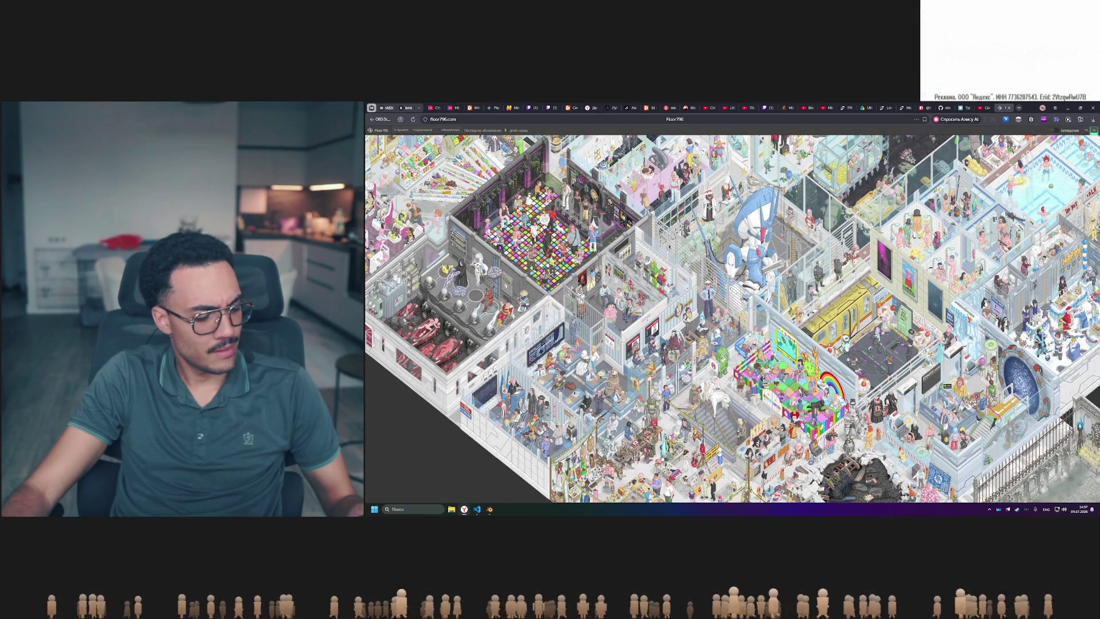
- Pan down-left and zoom in on the Pikabu cafe's conveyor-belt sushi bar
scroll(733, 319, up, 5)
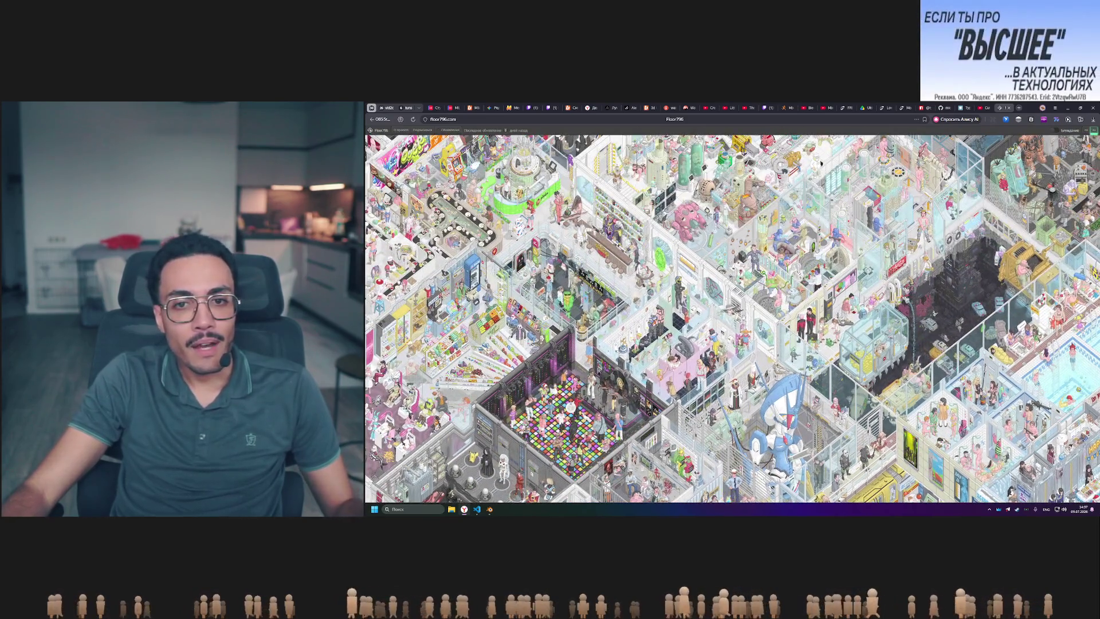
scroll(733, 319, up, 5)
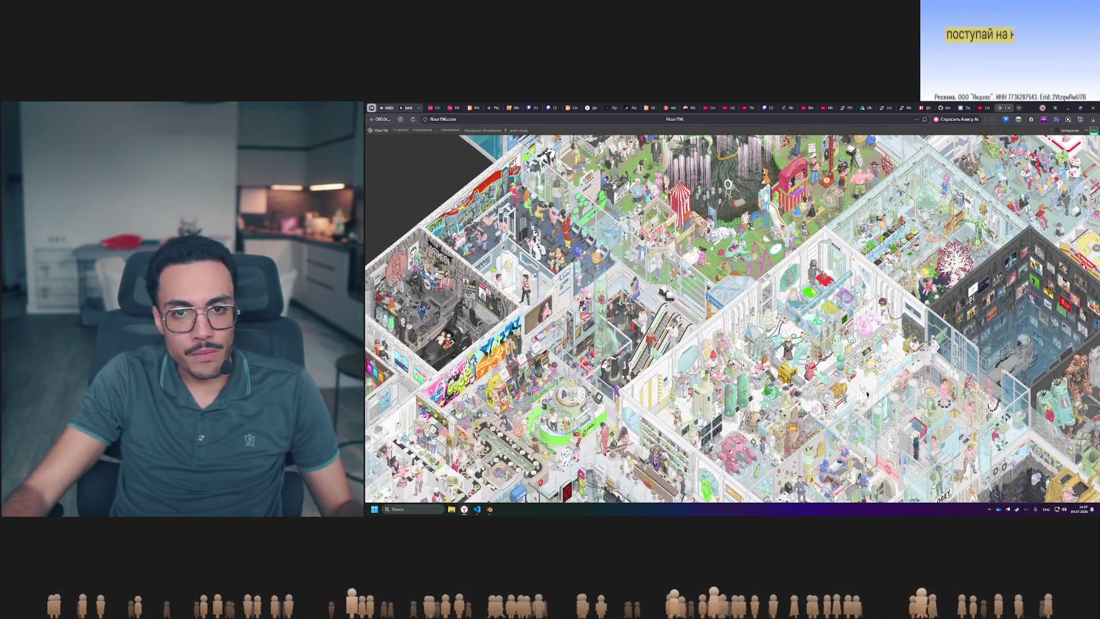
scroll(732, 318, down, 4)
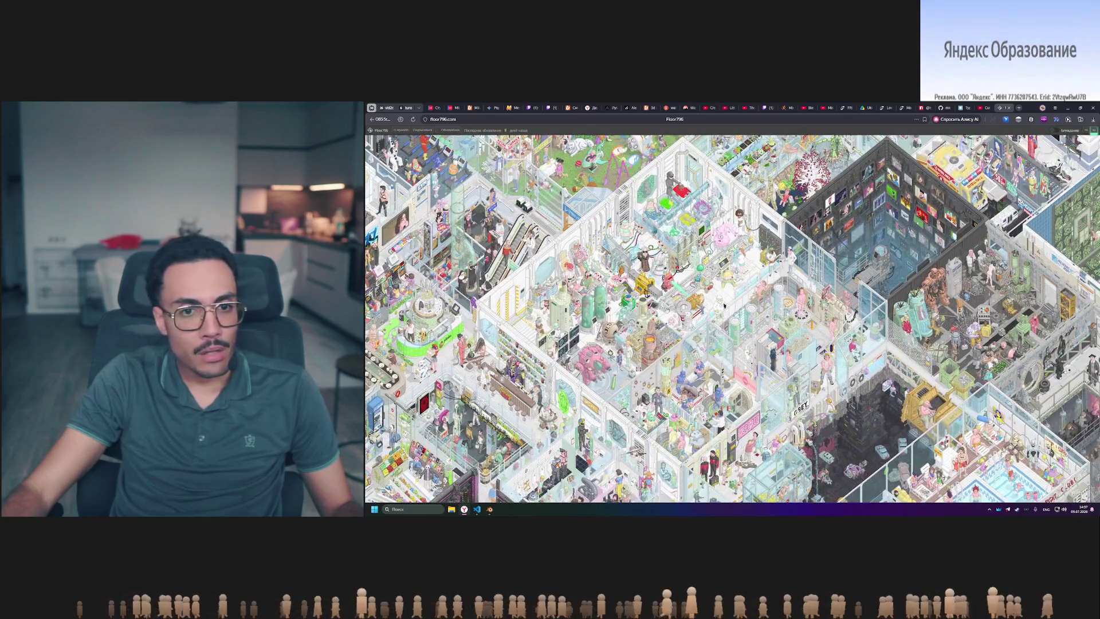
mouse_move(724, 306)
mouse_down()
mouse_move(821, 144)
mouse_move(997, 166)
mouse_move(1044, 205)
mouse_up()
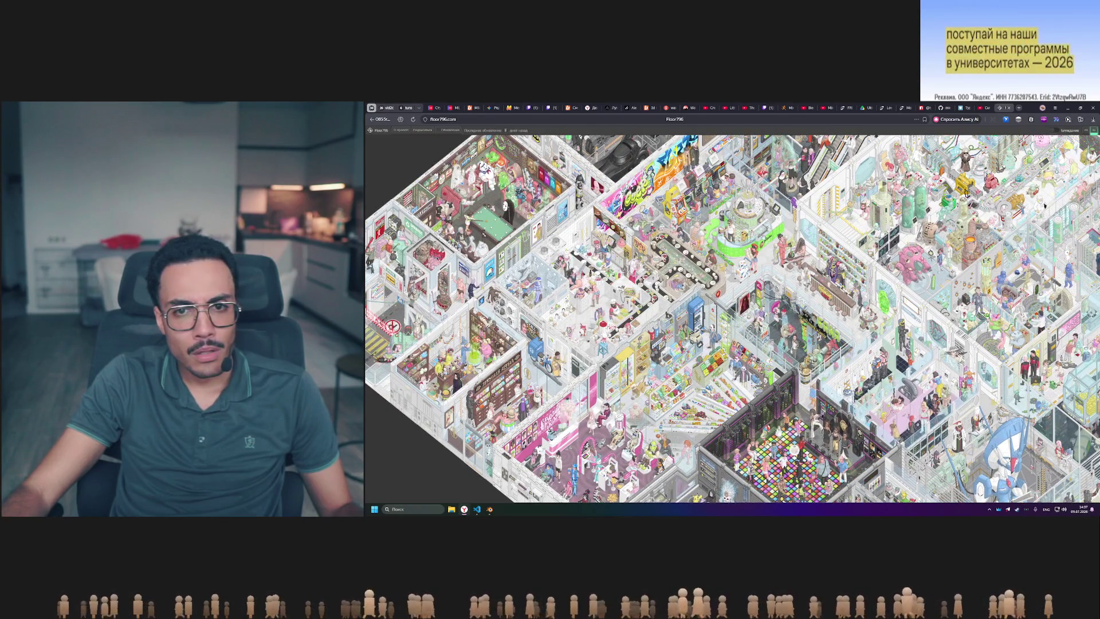
scroll(751, 229, up, 3)
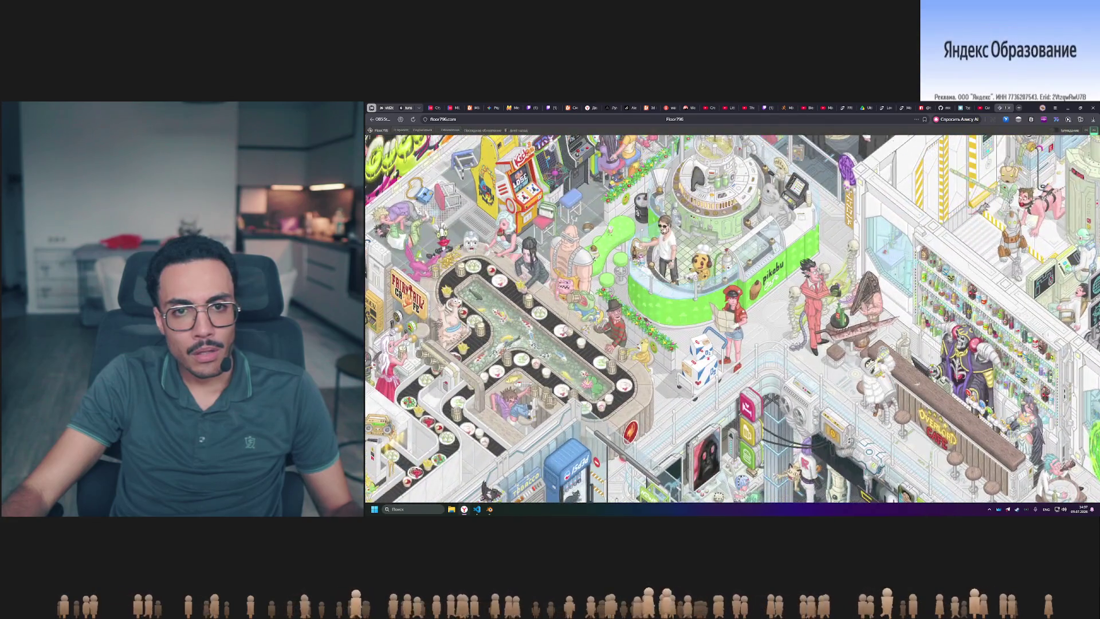
mouse_move(704, 258)
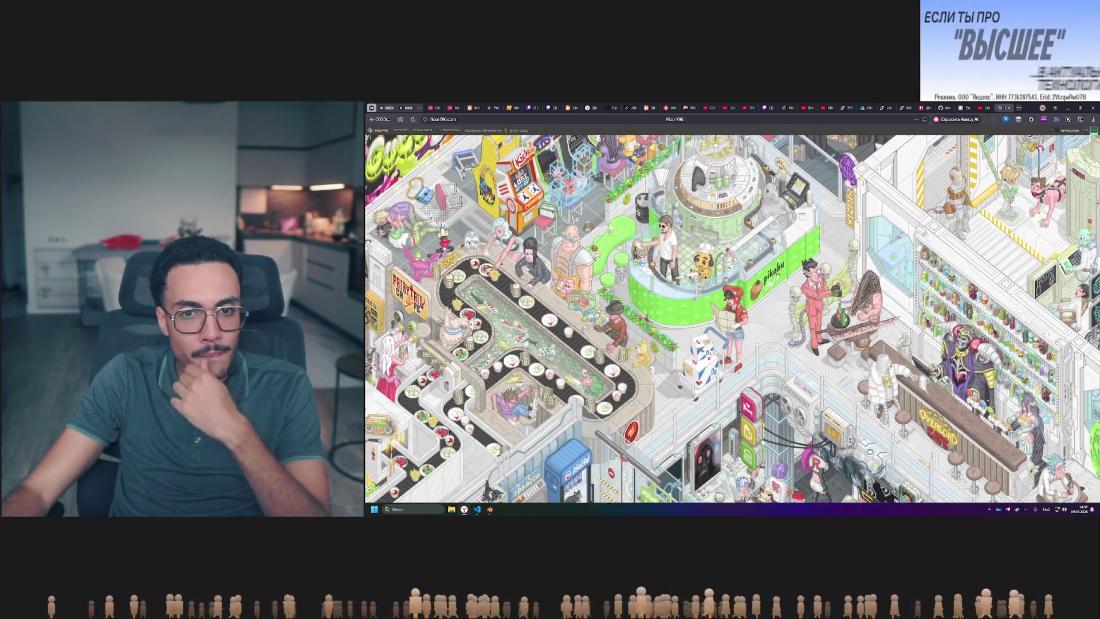
- Zoom in on the arcade games beside the café, the escalators and the group of nuns
mouse_move(579, 264)
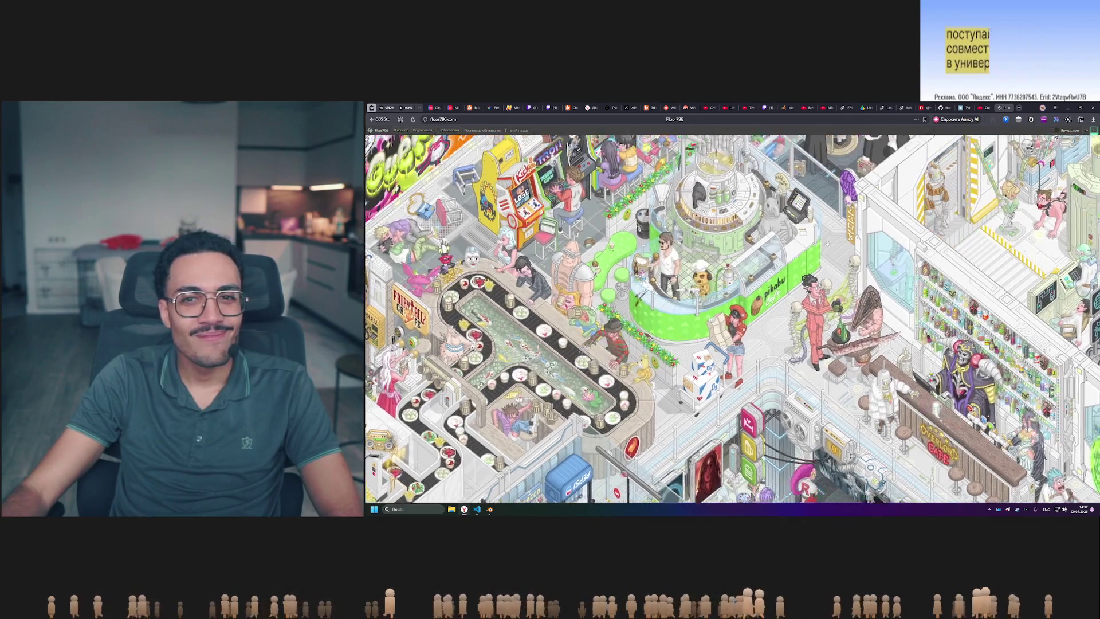
scroll(827, 243, up, 1)
mouse_move(765, 243)
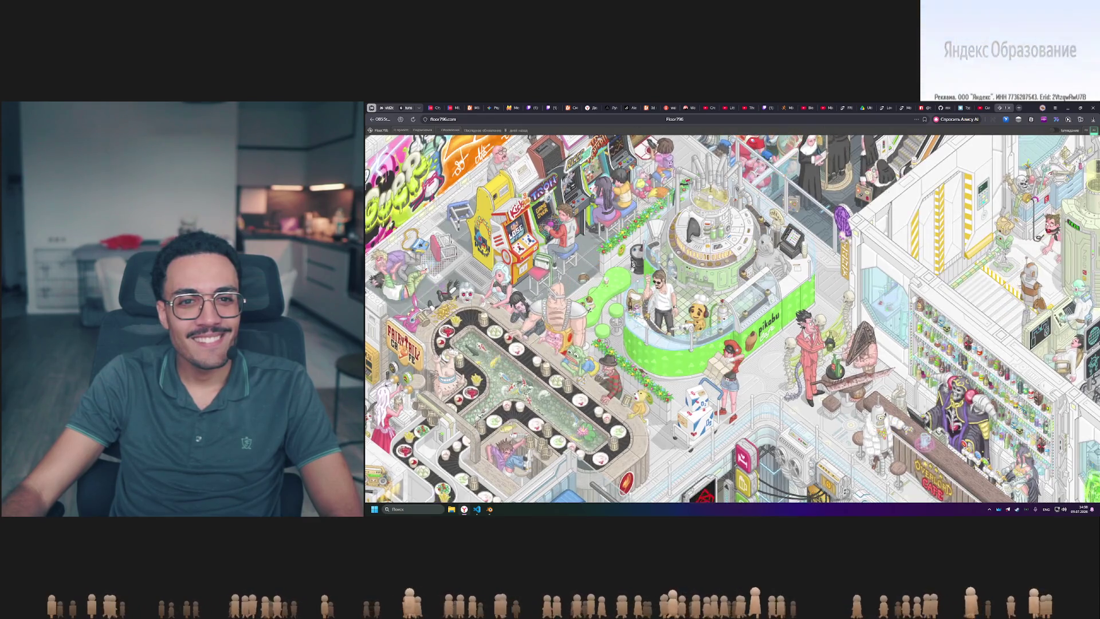
mouse_move(571, 316)
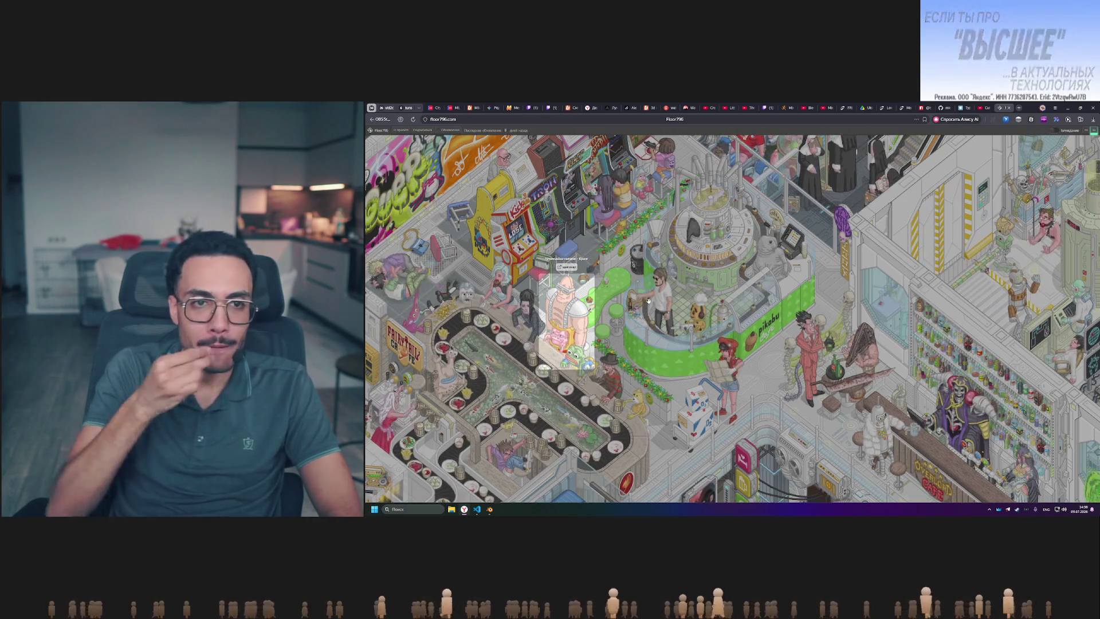
mouse_move(548, 217)
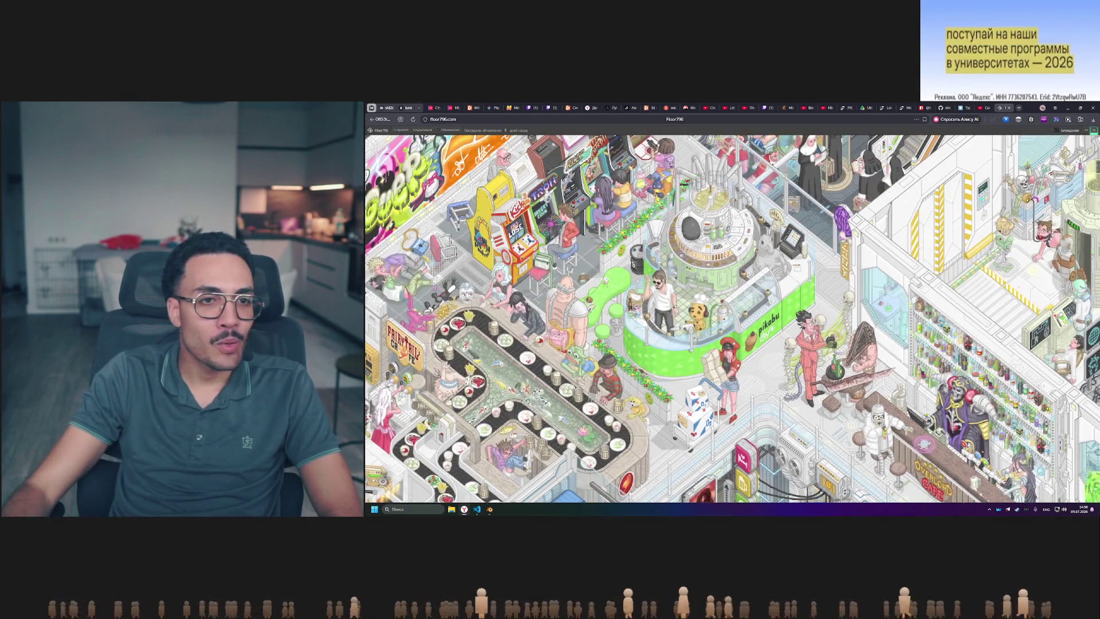
scroll(601, 238, up, 1)
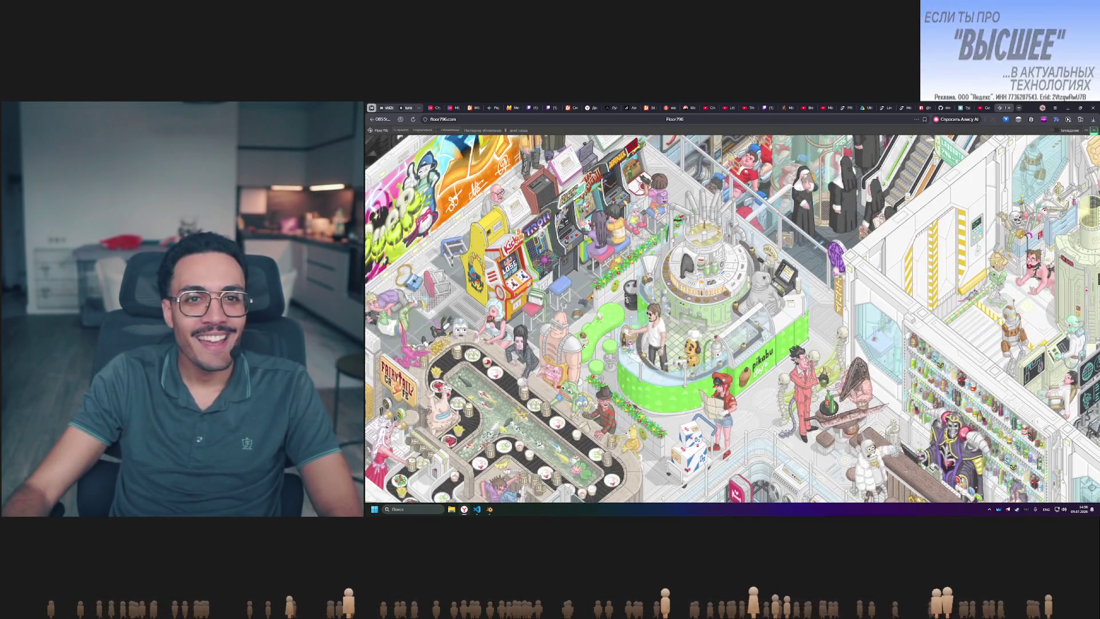
scroll(764, 338, up, 3)
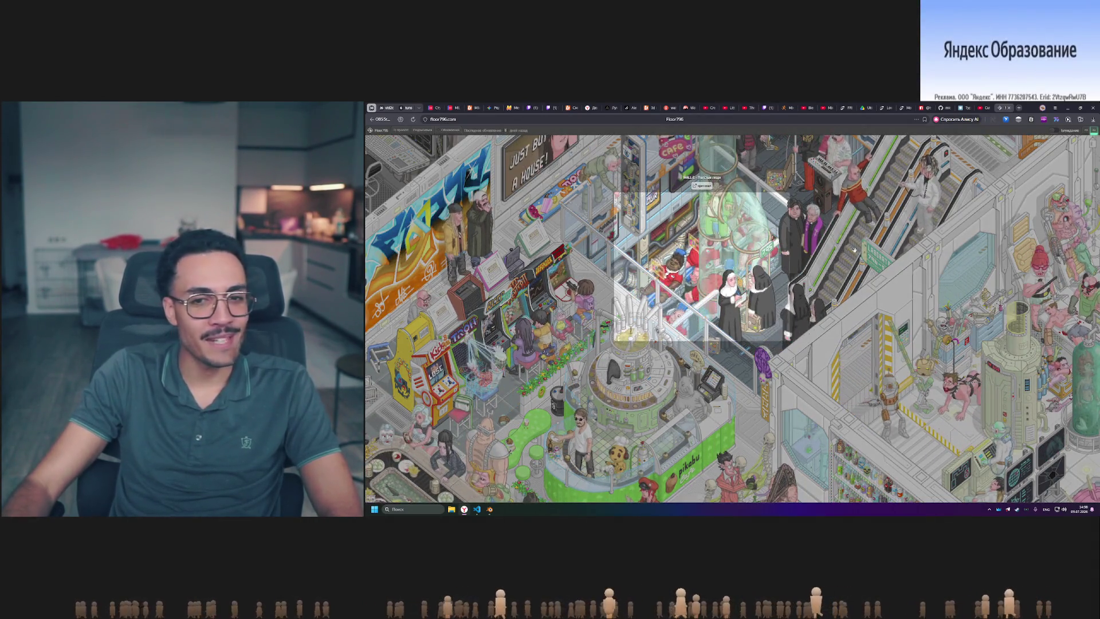
scroll(905, 195, up, 2)
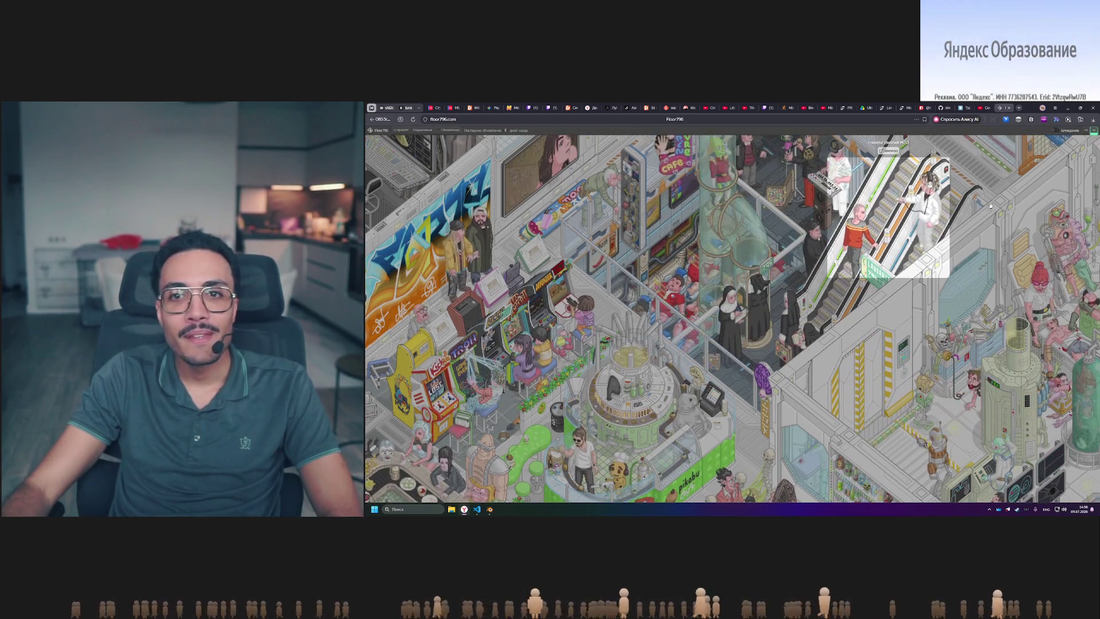
- Zoom the Floor796 map and pan across the hospital wing, waiting room and migration office
scroll(907, 279, up, 2)
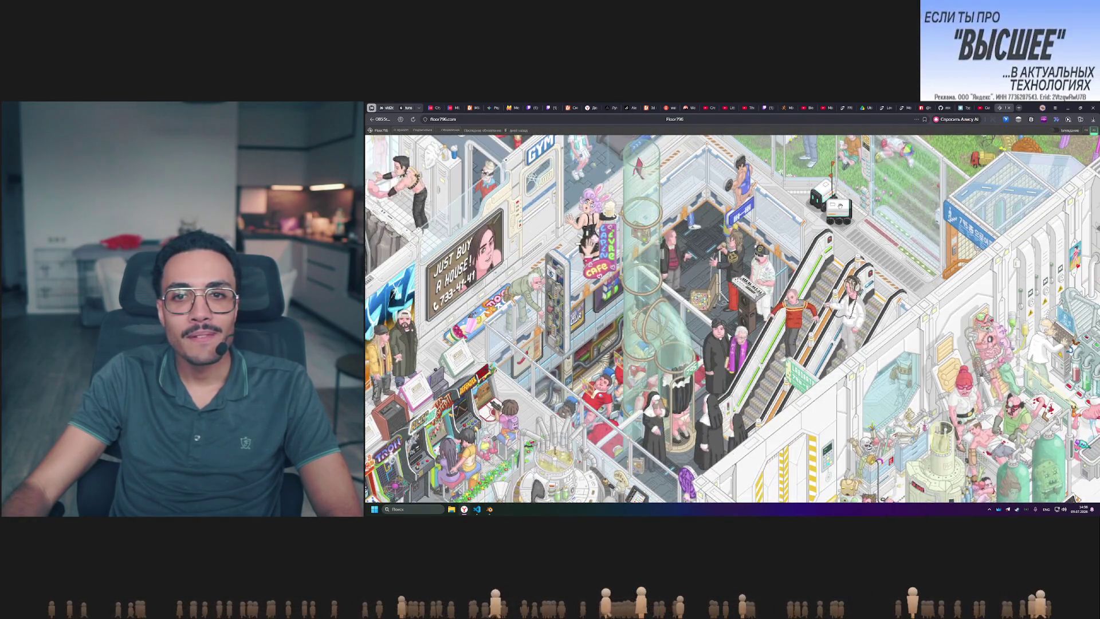
drag(837, 204, 793, 352)
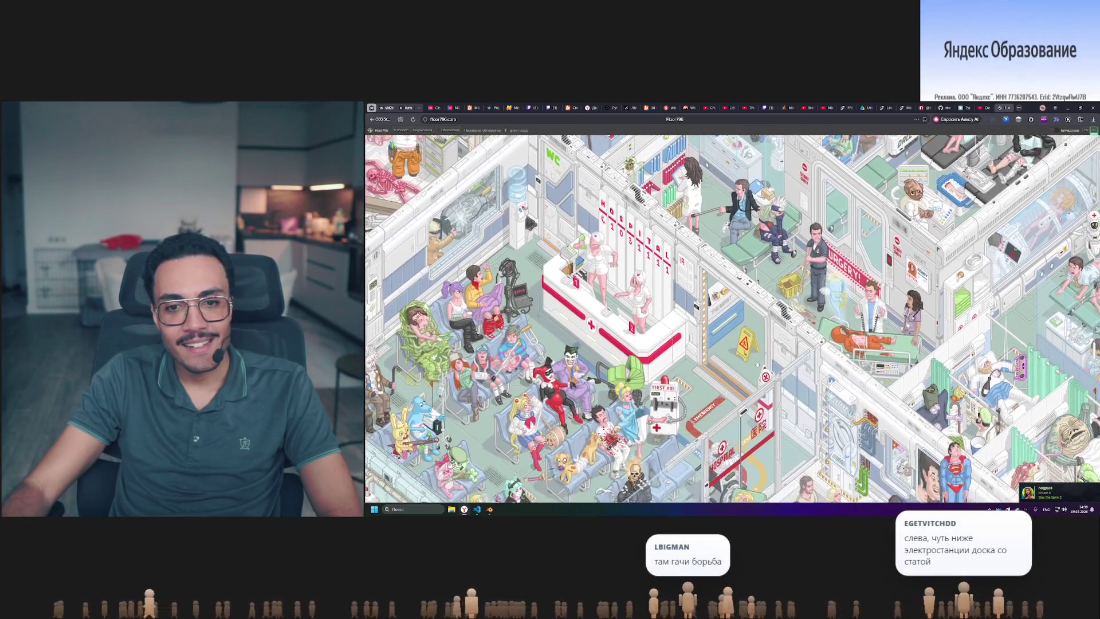
drag(758, 363, 707, 376)
drag(758, 411, 427, 212)
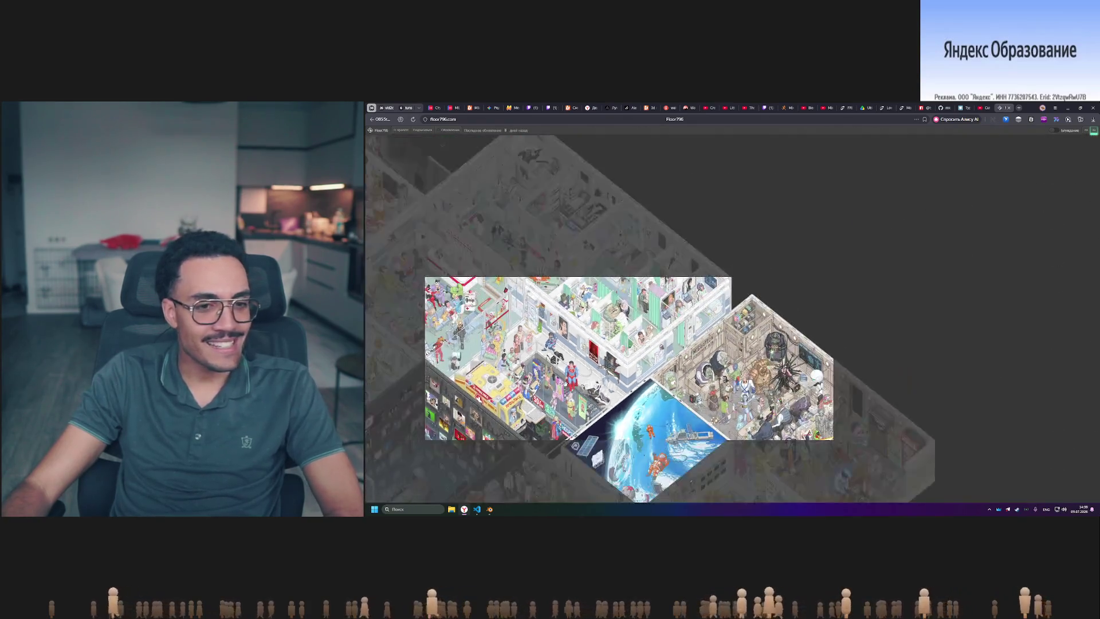
- Pan the Floor796 map to reveal more rendered rooms, then bring up Task Manager
drag(573, 344, 888, 197)
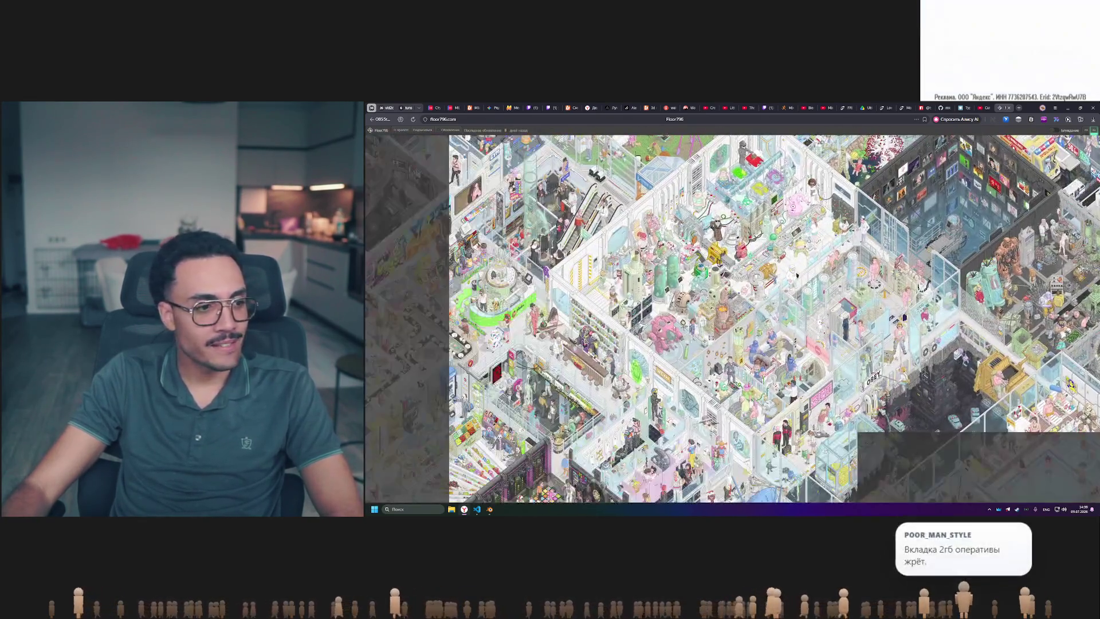
drag(633, 303, 773, 281)
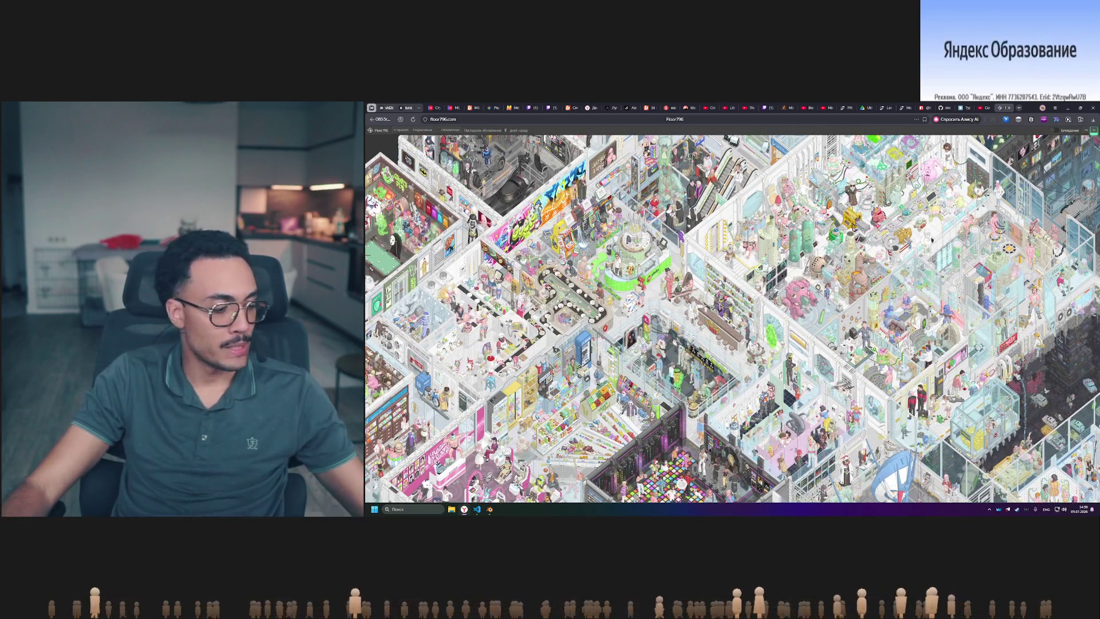
key(ctrl+shift+Escape)
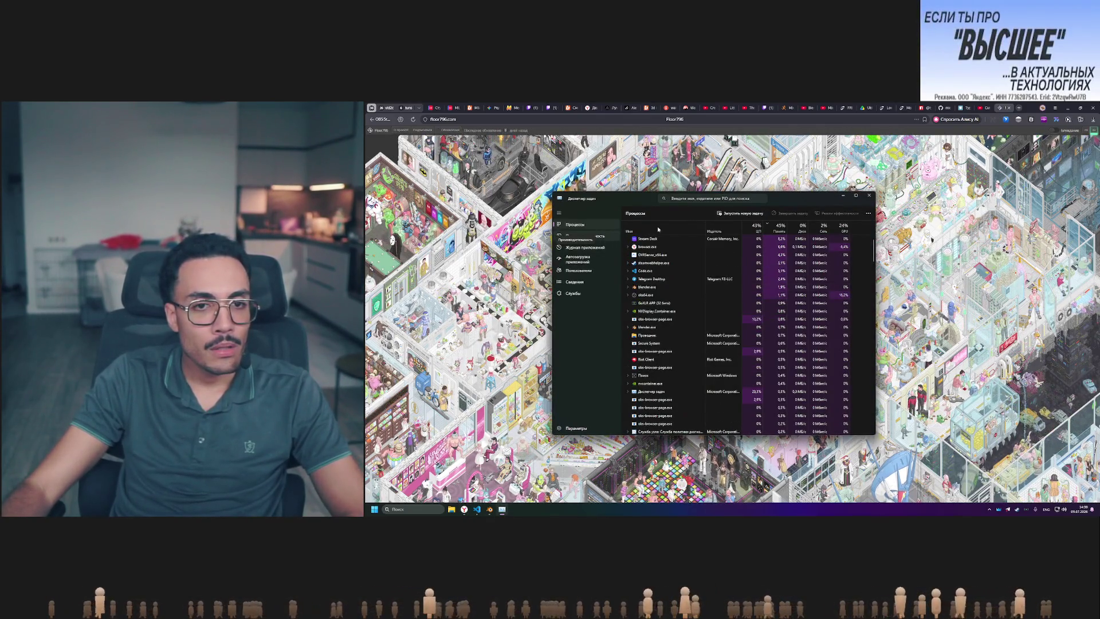
- Close Task Manager and show DevTools' Network panel listing the webp preview requests
click(866, 196)
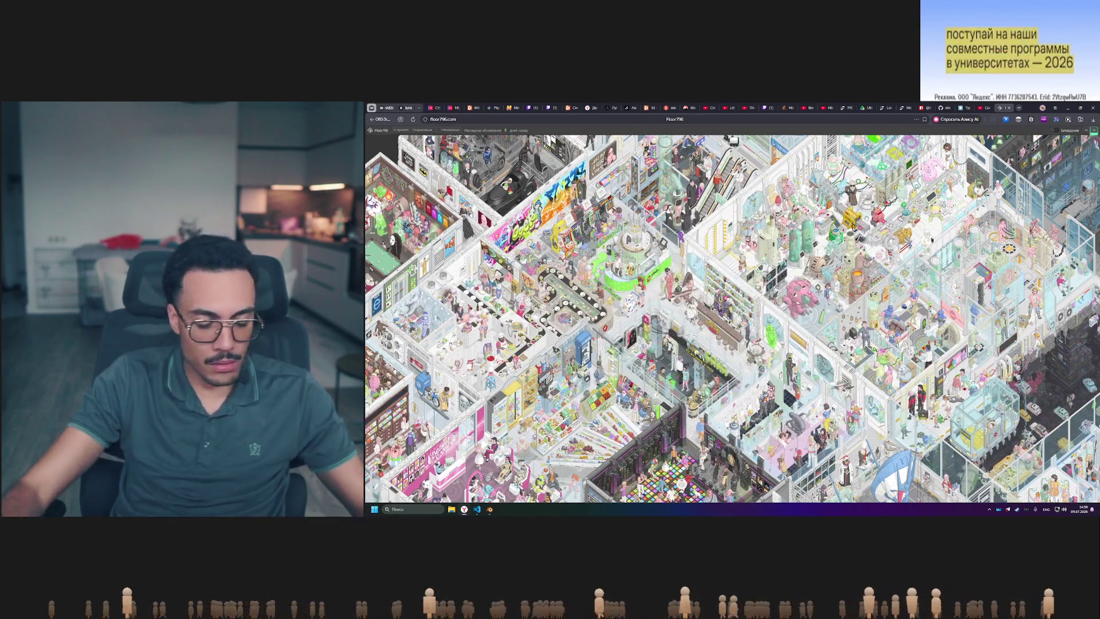
key(F12)
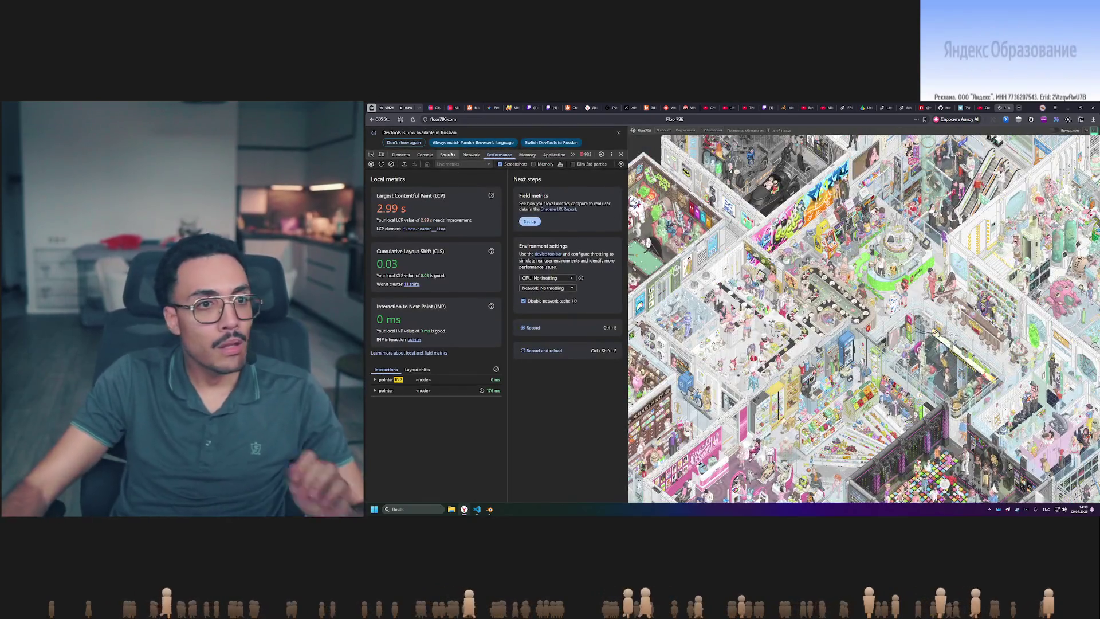
click(448, 155)
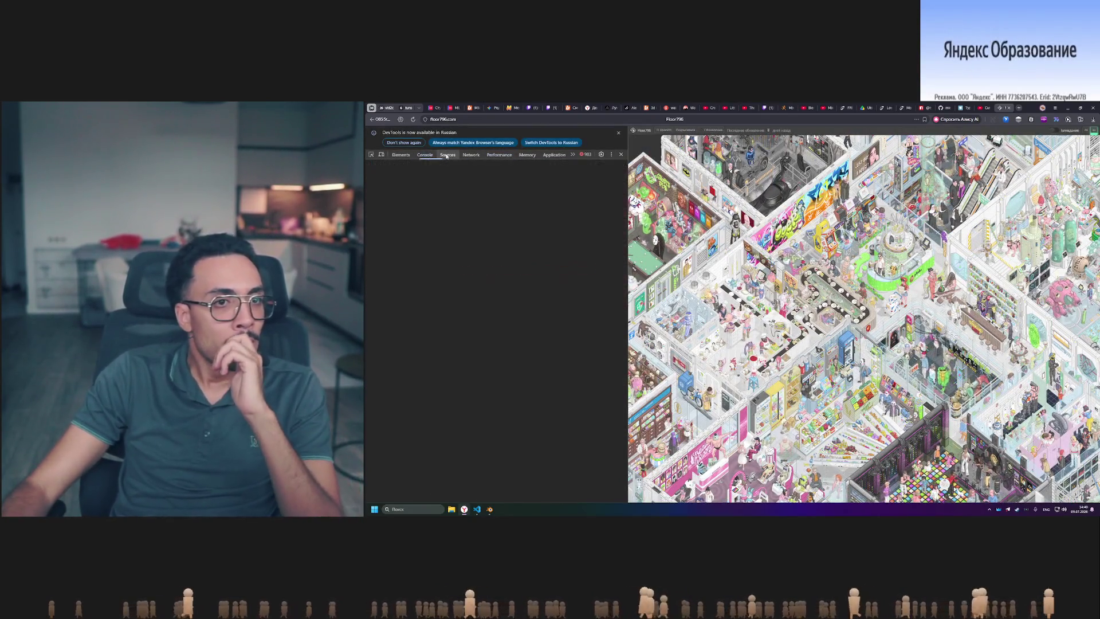
click(471, 155)
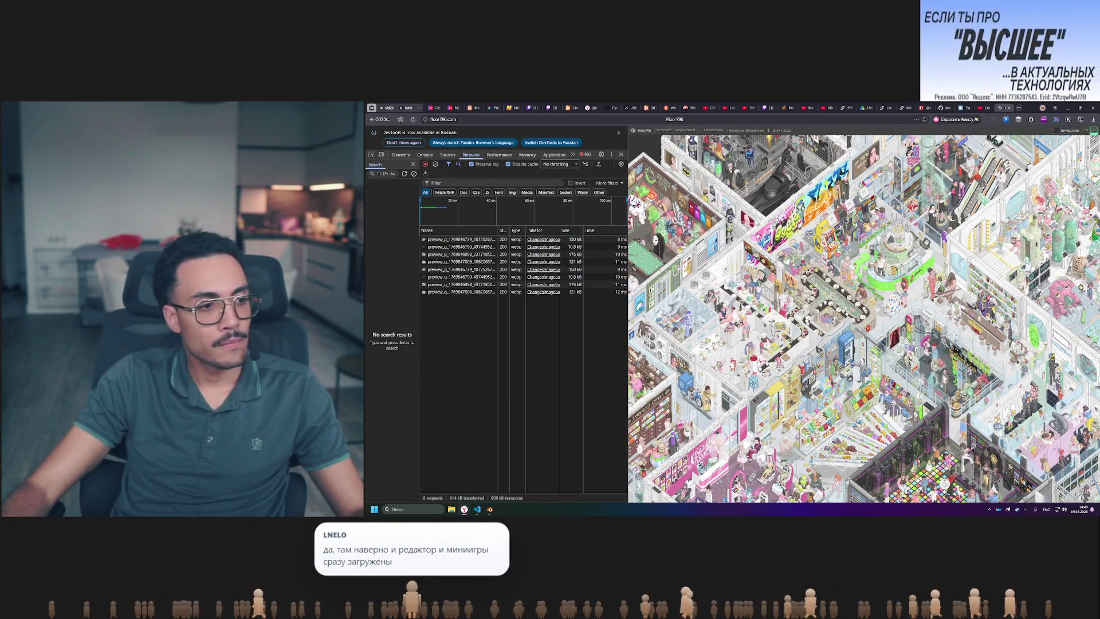
- Reload the page with Network open to capture all 87 requests
key(F5)
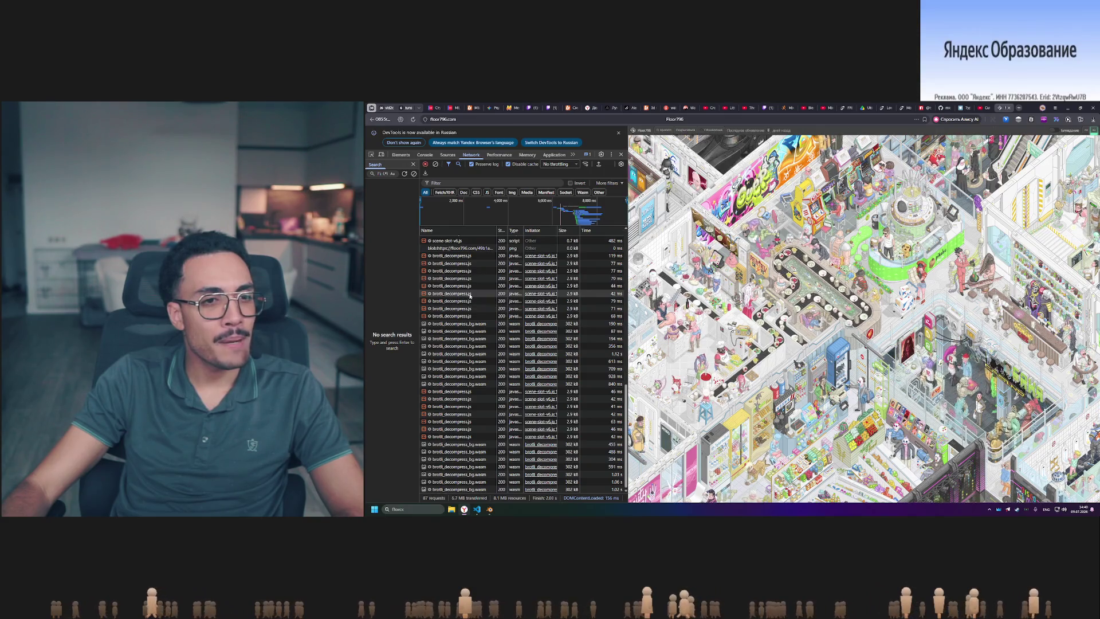
scroll(469, 295, up, 3)
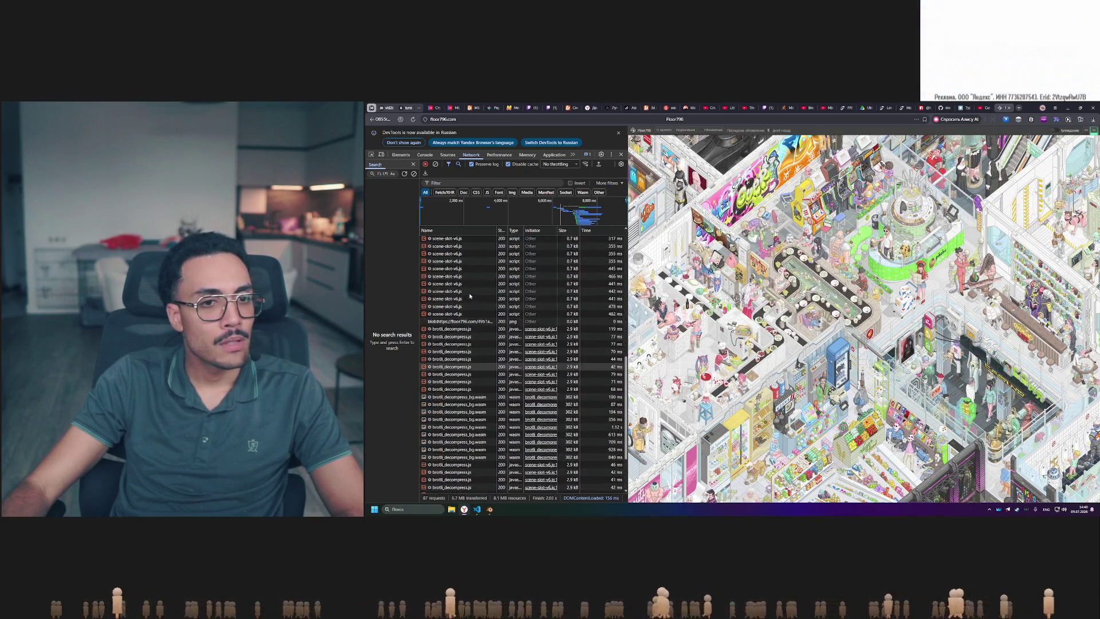
scroll(470, 295, down, 3)
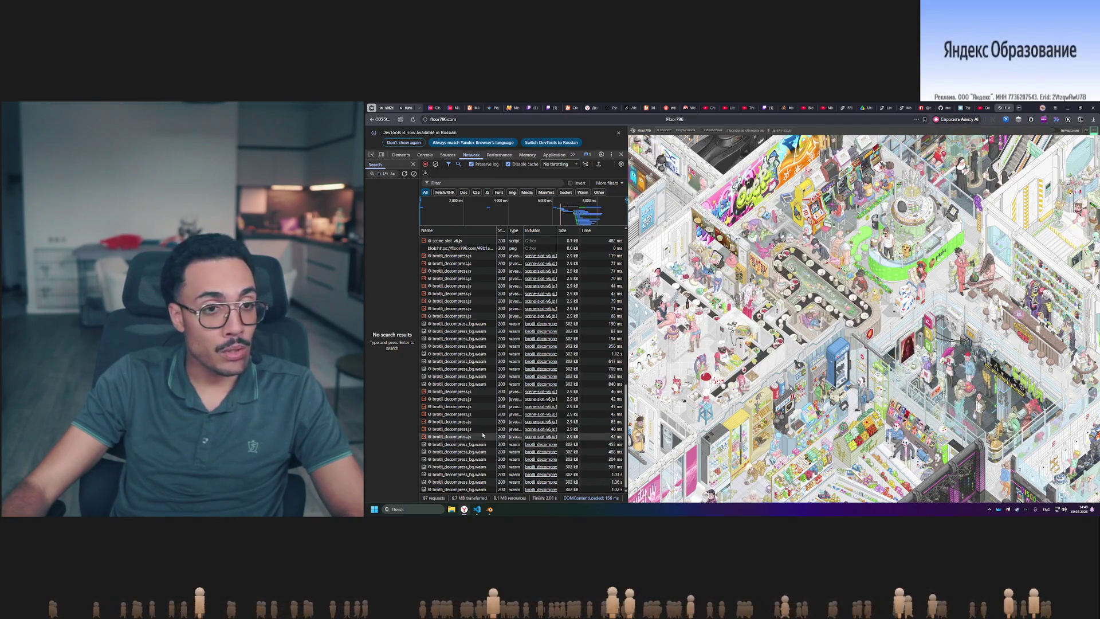
scroll(466, 420, up, 10)
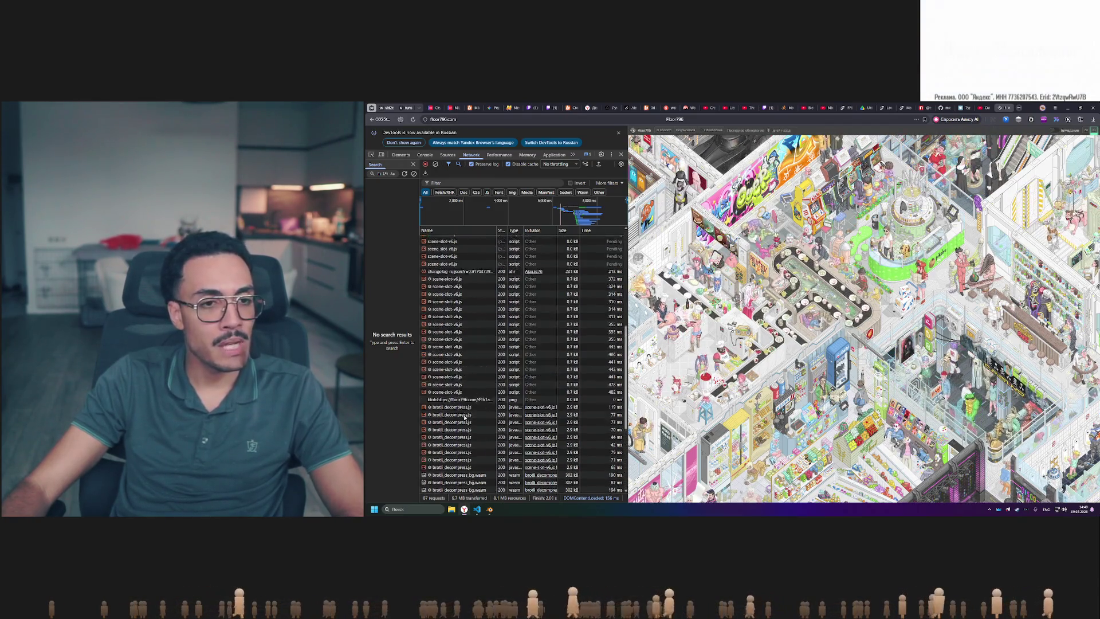
scroll(464, 418, up, 2)
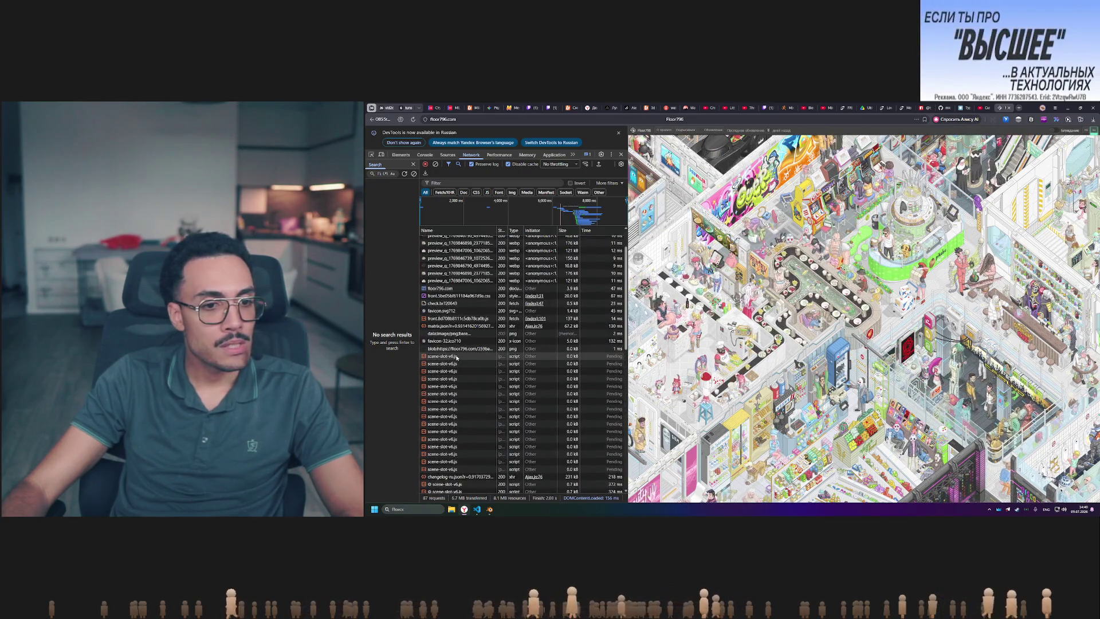
scroll(457, 439, down, 5)
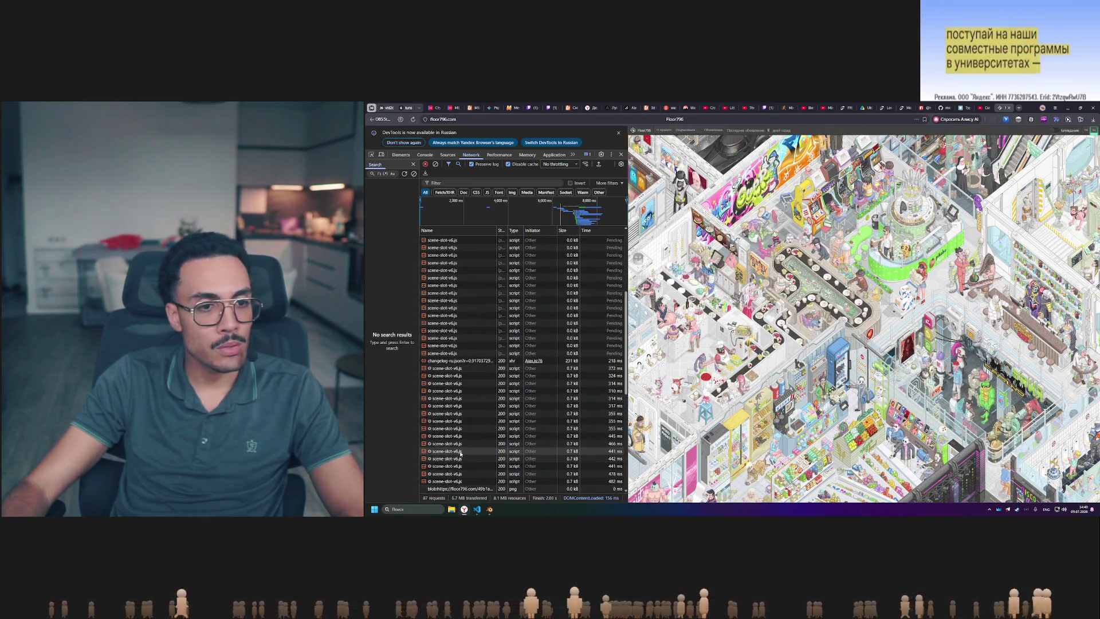
scroll(460, 449, up, 5)
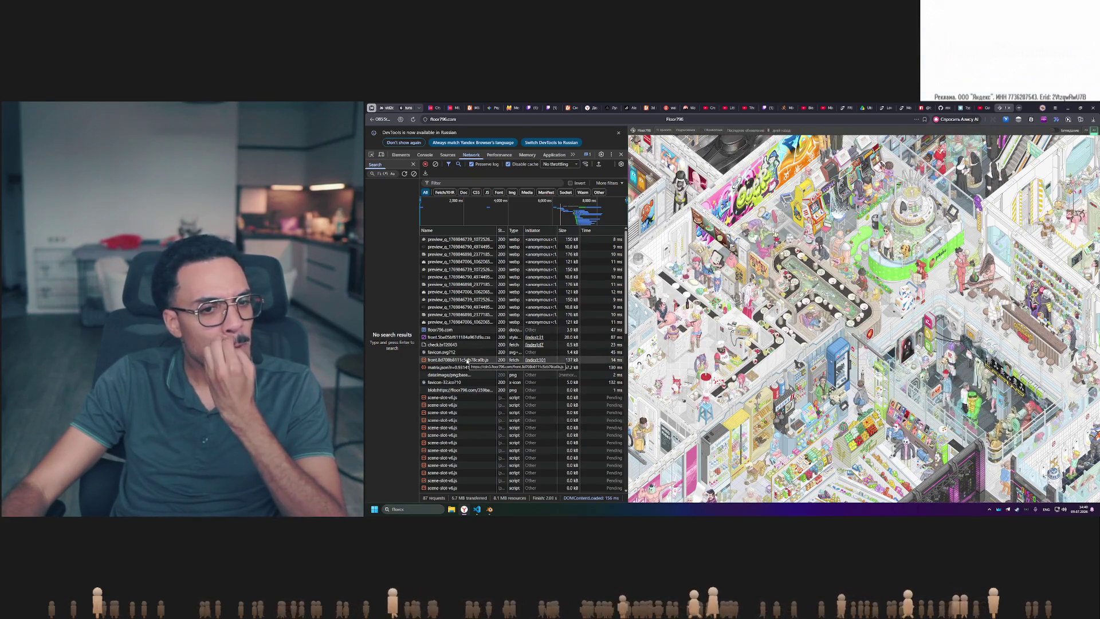
- Inspect the webp preview requests' headers, then select brotli_decompress_bg.wasm
click(458, 239)
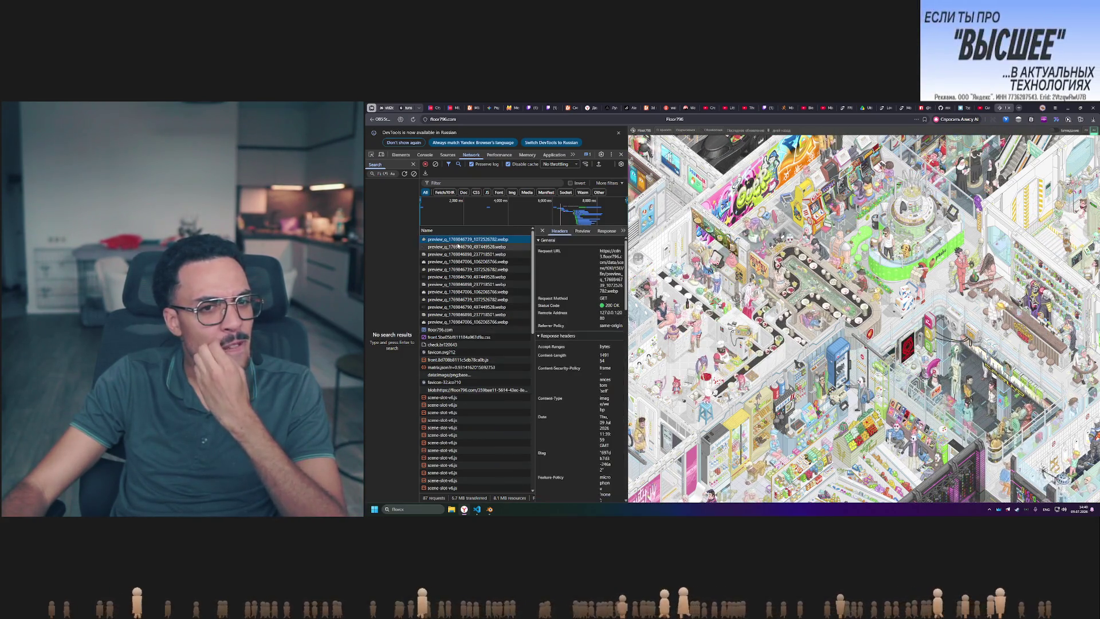
click(459, 254)
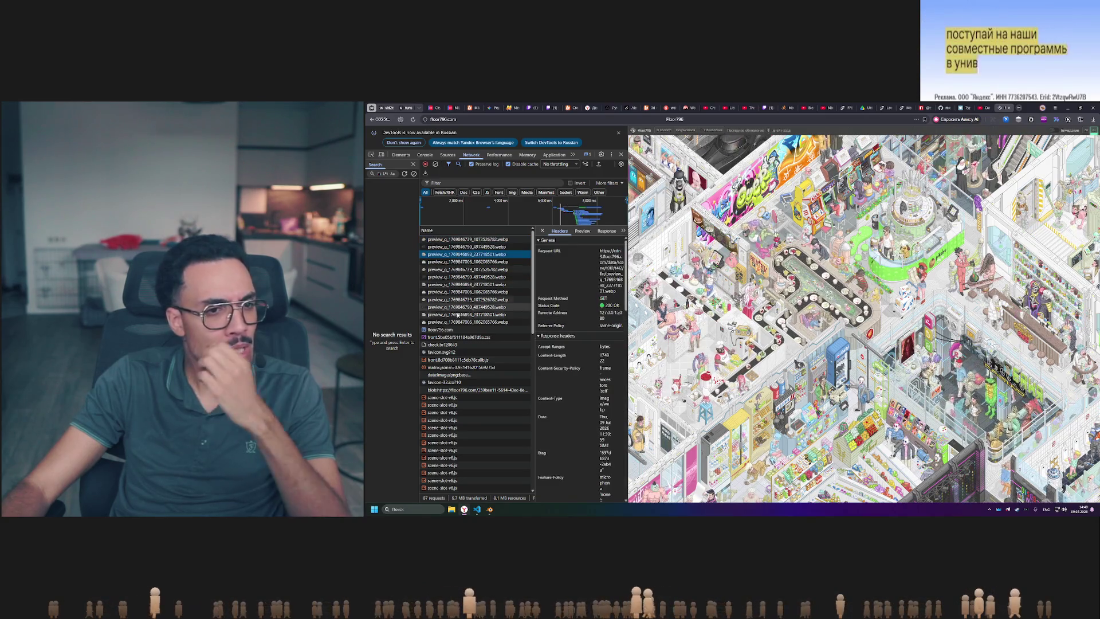
scroll(462, 326, down, 4)
scroll(462, 326, down, 10)
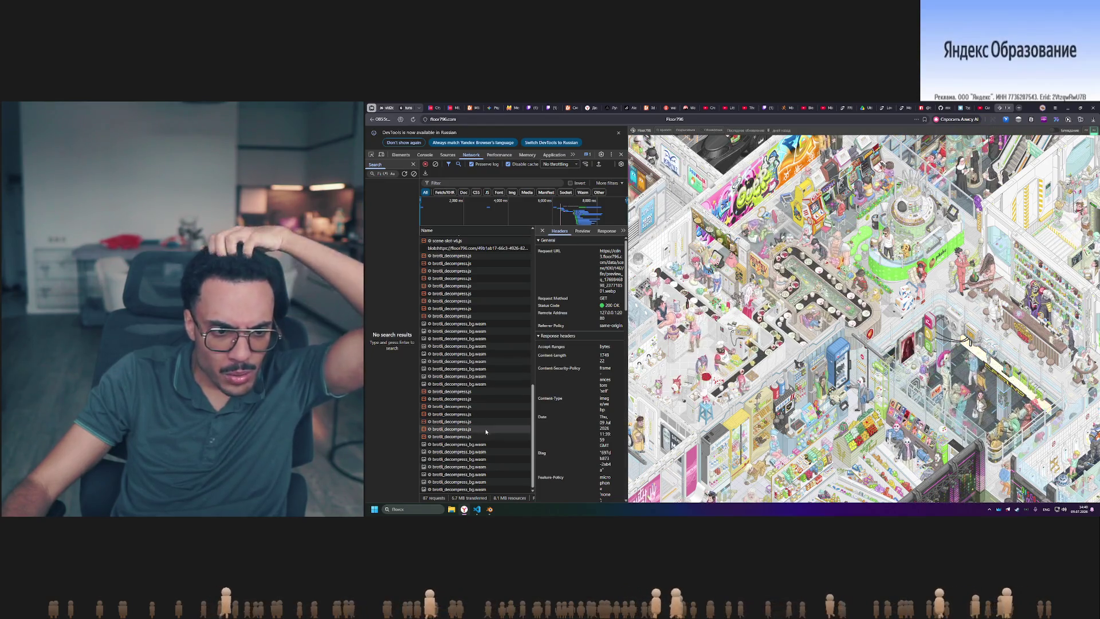
mouse_move(534, 383)
mouse_down()
mouse_move(553, 383)
mouse_move(534, 383)
mouse_up()
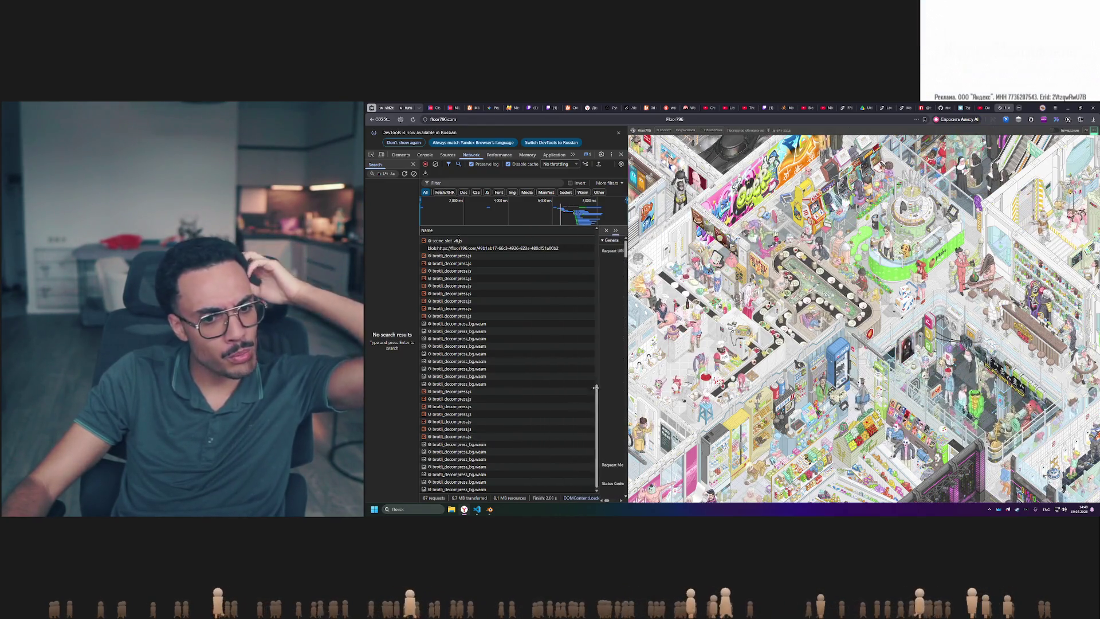
click(458, 323)
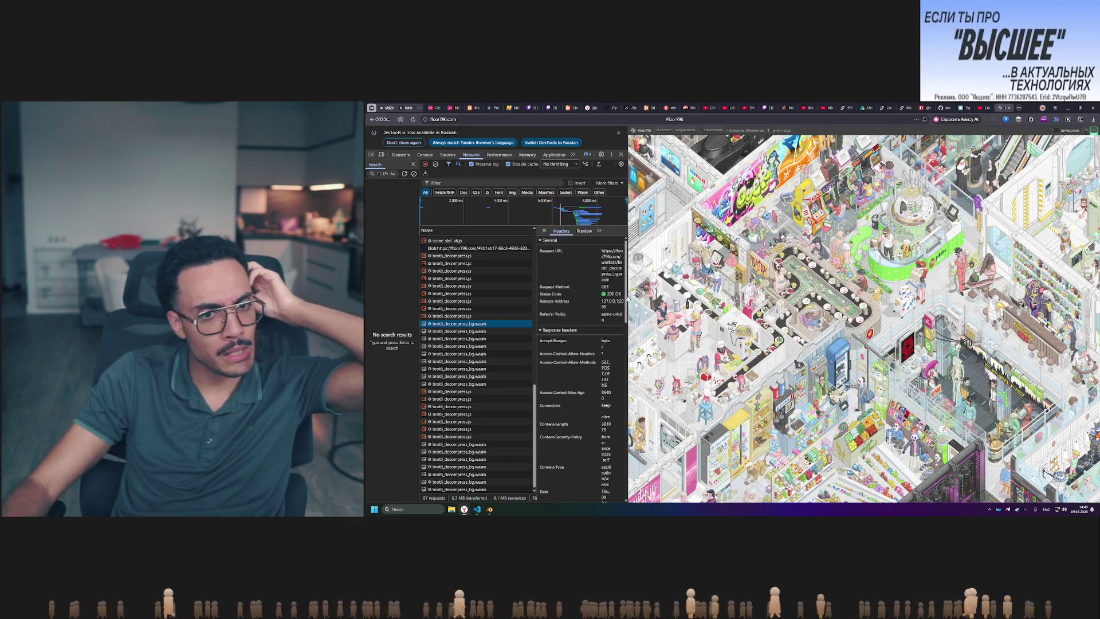
- Widen DevTools and check the wasm request's Response, Initiator and Timing, then view performance metrics
drag(628, 298, 802, 297)
click(583, 203)
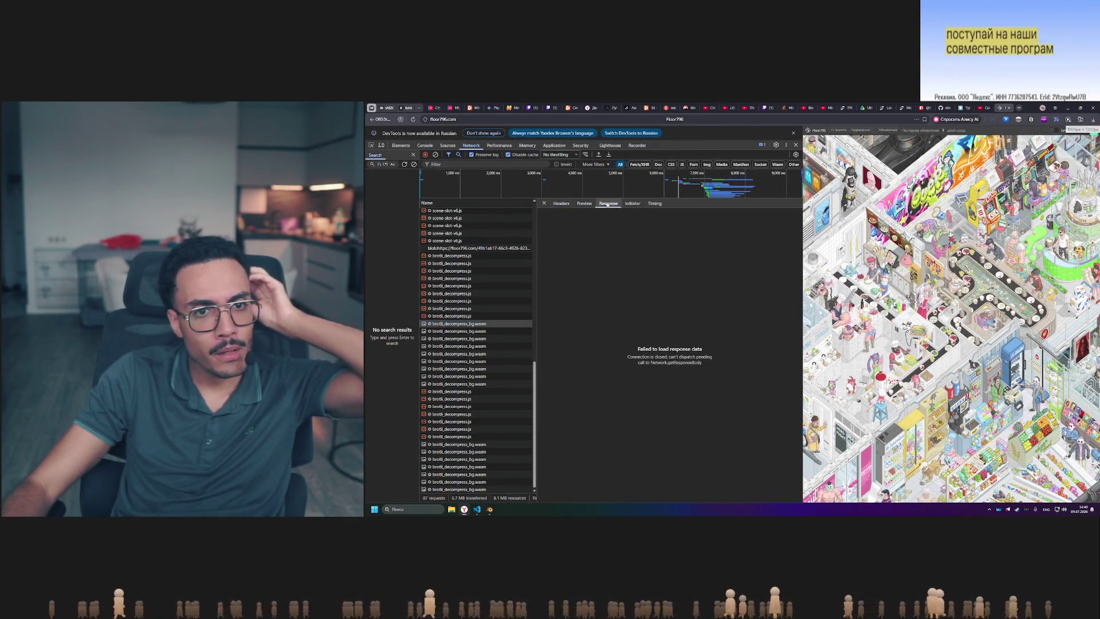
click(628, 204)
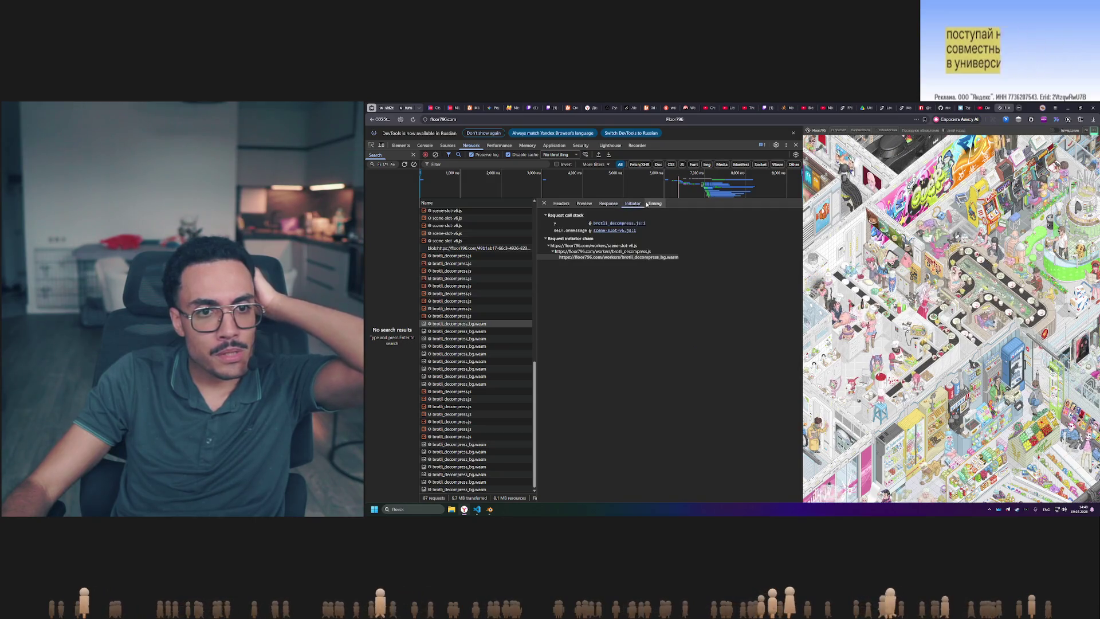
click(648, 204)
click(568, 204)
click(590, 203)
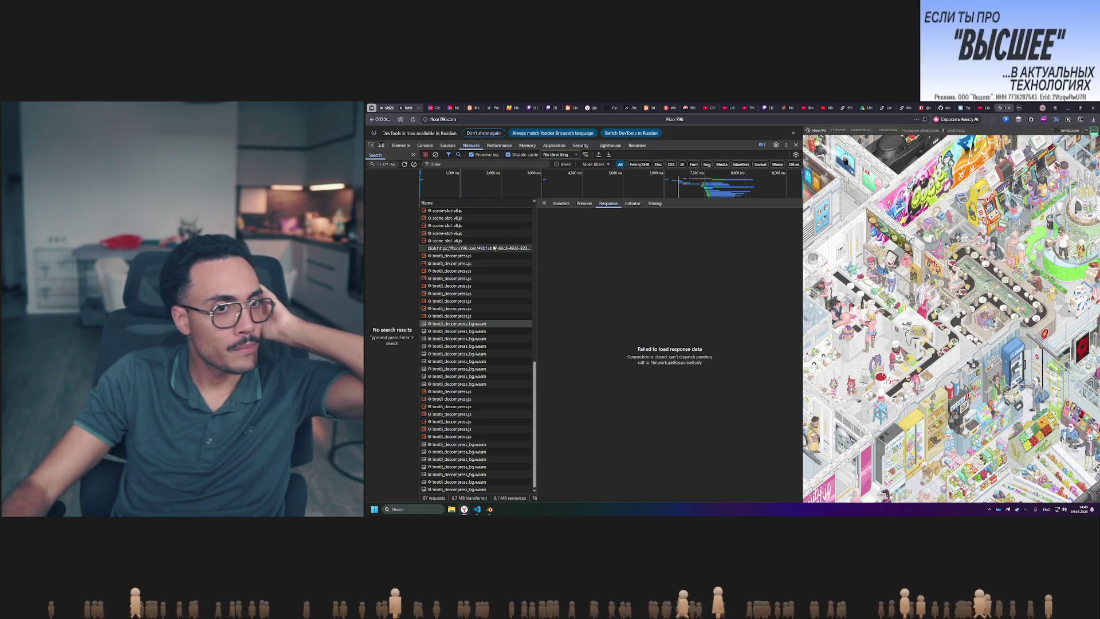
click(499, 146)
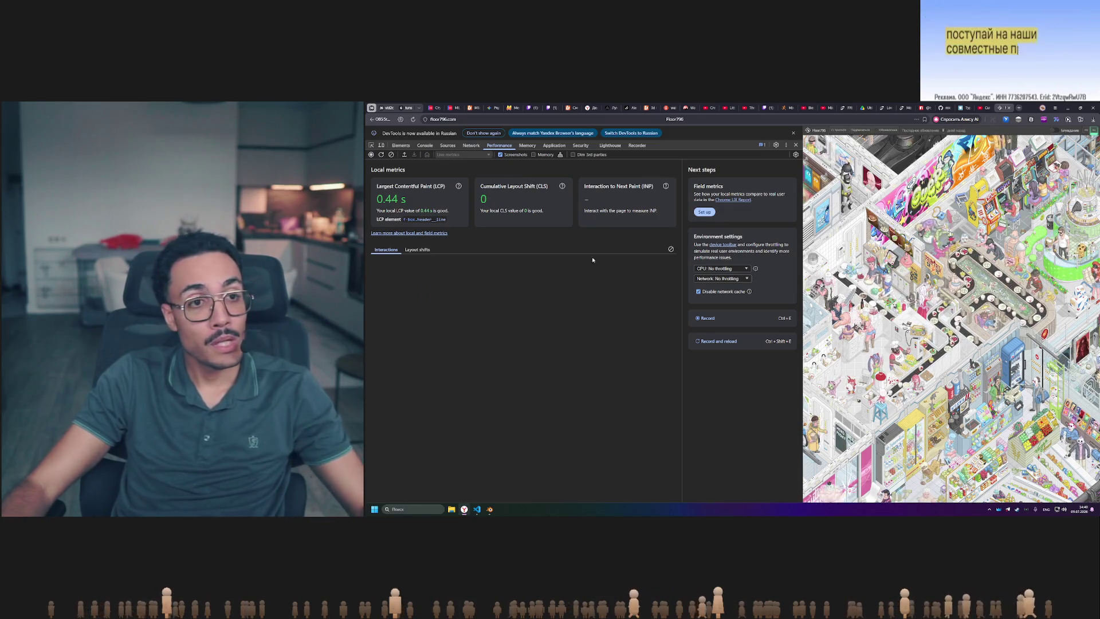
- Turn on the FPS meter through the DevTools command menu
key(ctrl+shift+p)
text(fps)
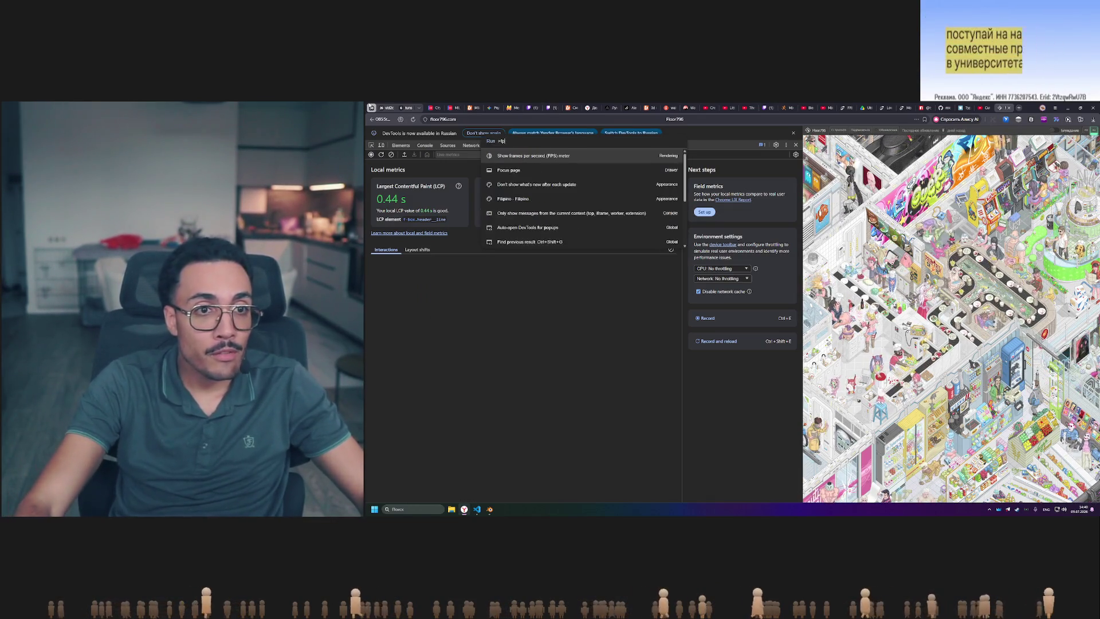
key(Return)
- Click and pan the map to log a 0 ms interaction, resizing the DevTools panel
click(945, 315)
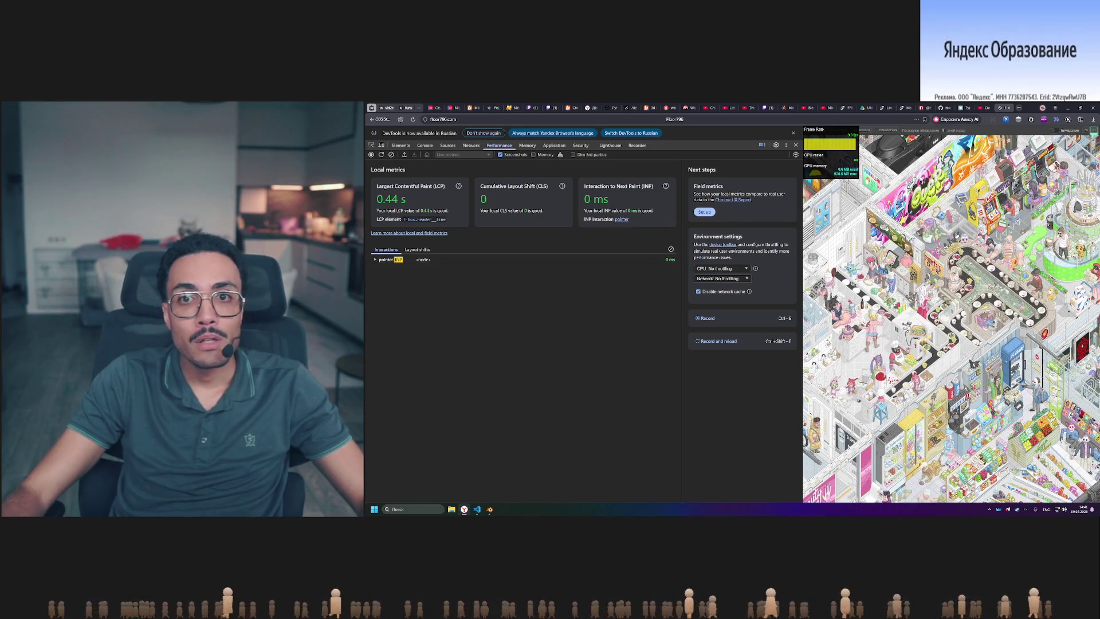
drag(844, 279, 918, 325)
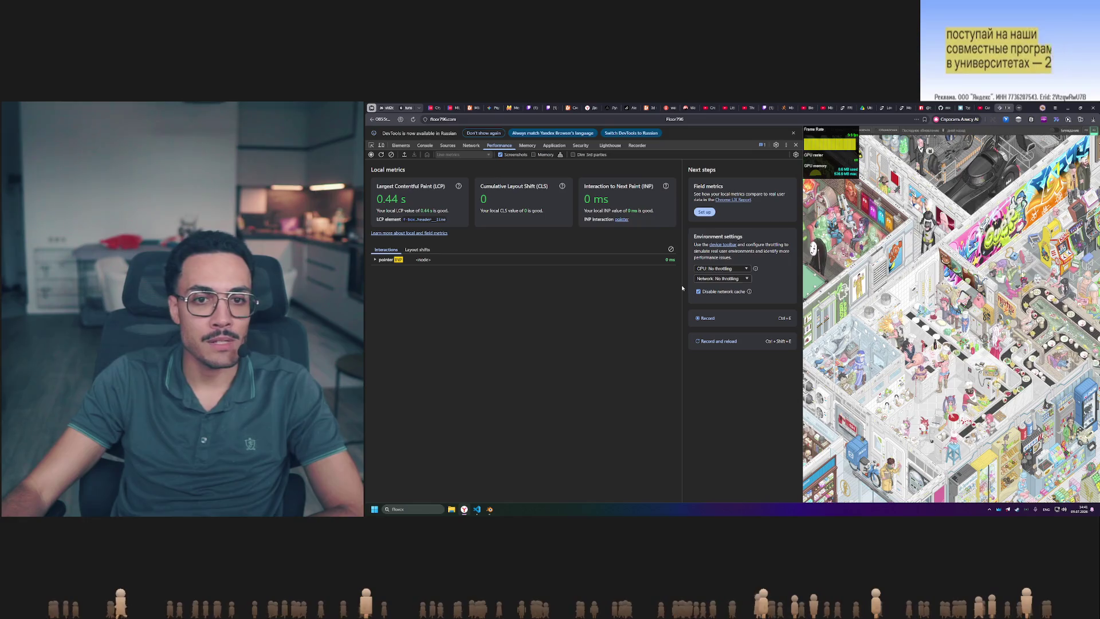
drag(801, 290, 486, 290)
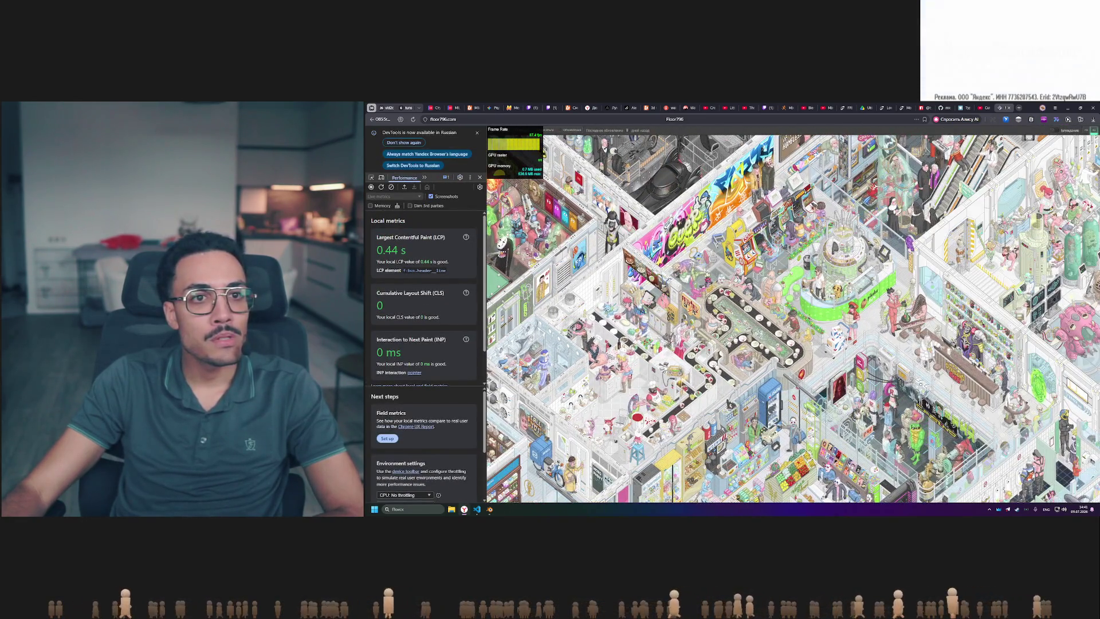
mouse_move(676, 280)
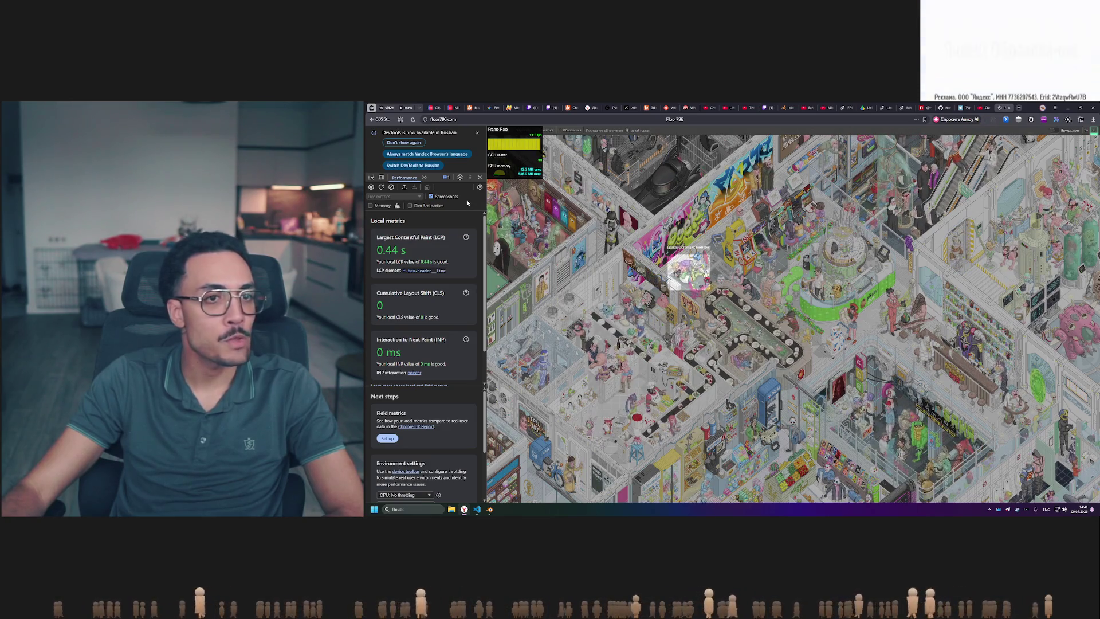
drag(486, 210, 659, 211)
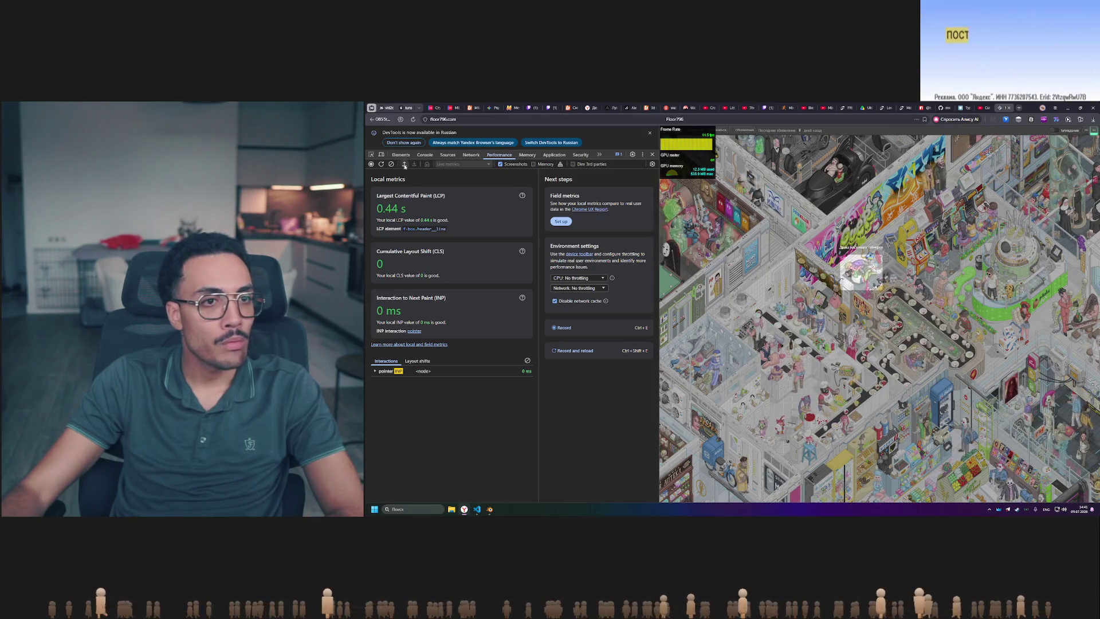
- Record a performance trace of floor796.com and give DevTools more width
click(371, 165)
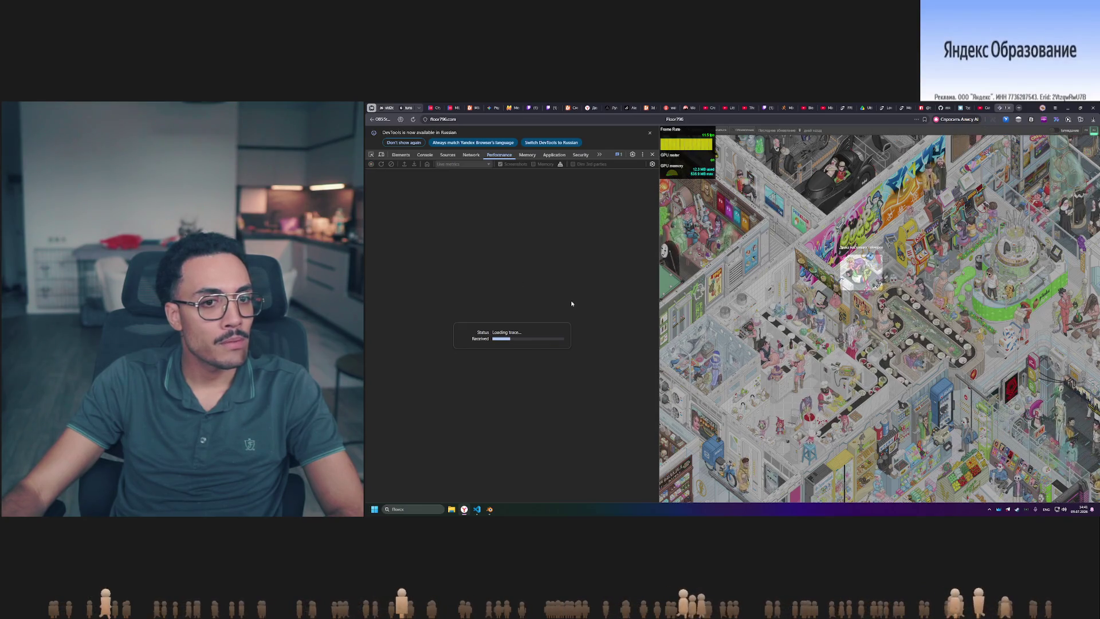
scroll(466, 316, up, 3)
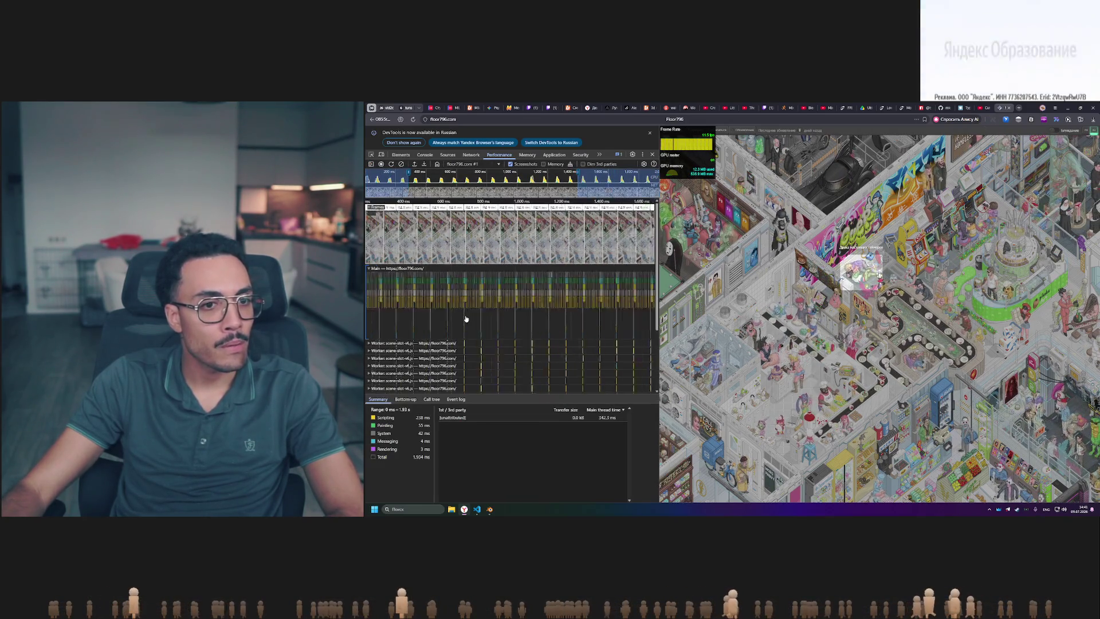
scroll(466, 317, up, 5)
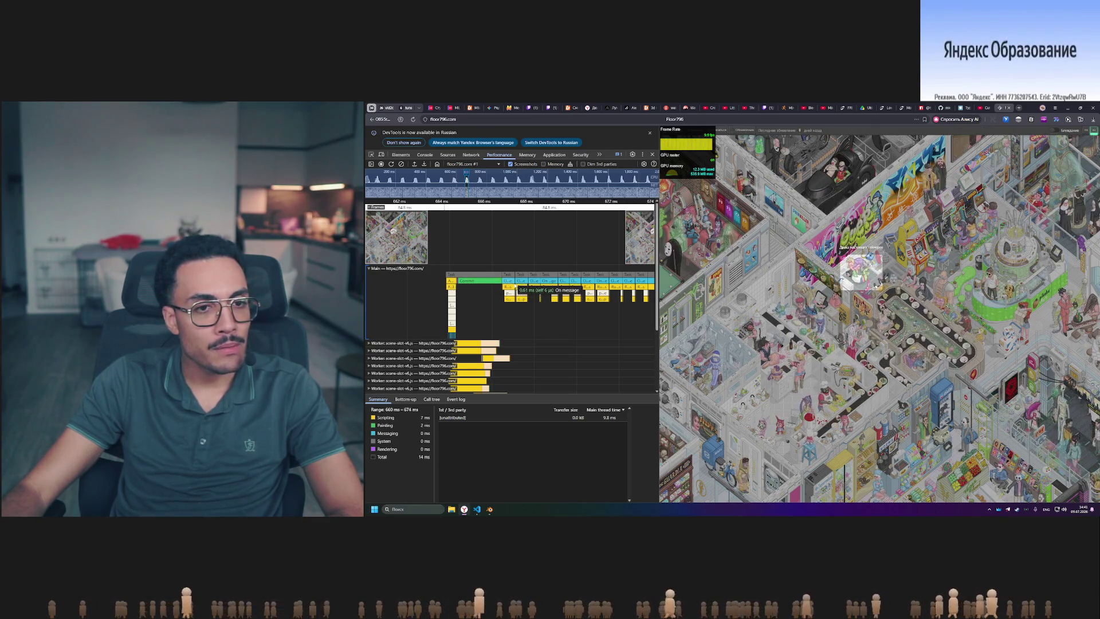
scroll(504, 281, up, 5)
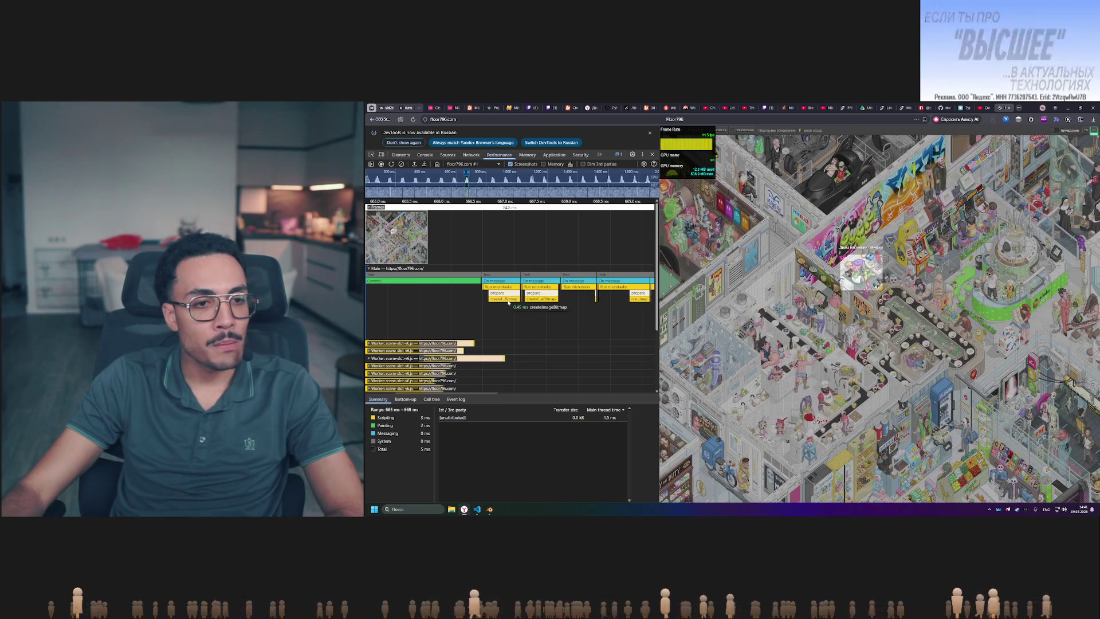
scroll(508, 302, down, 5)
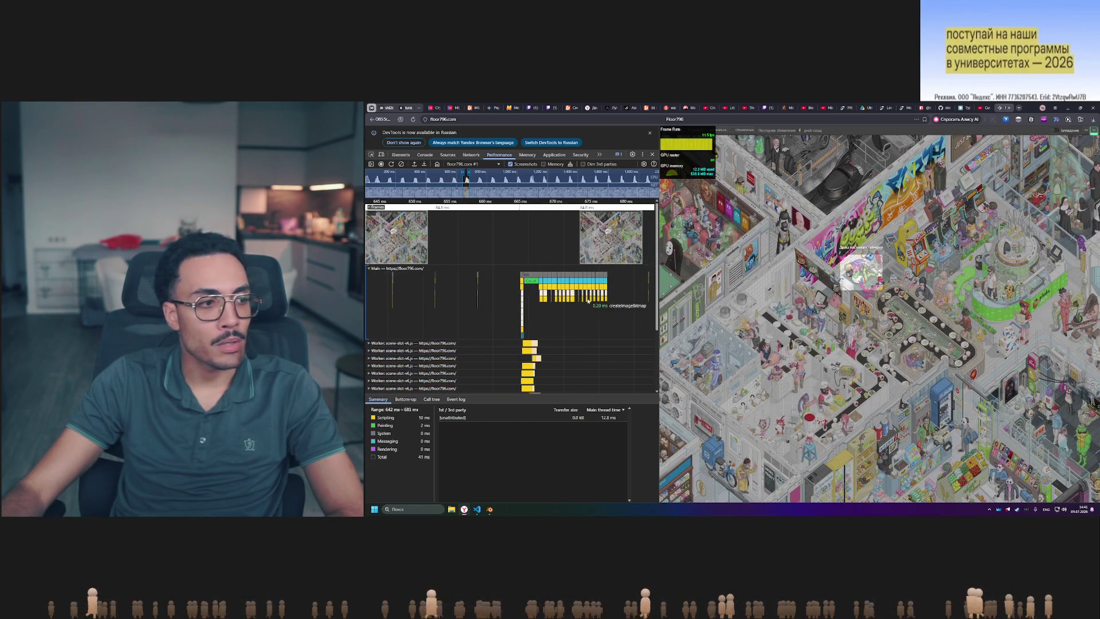
scroll(567, 299, up, 5)
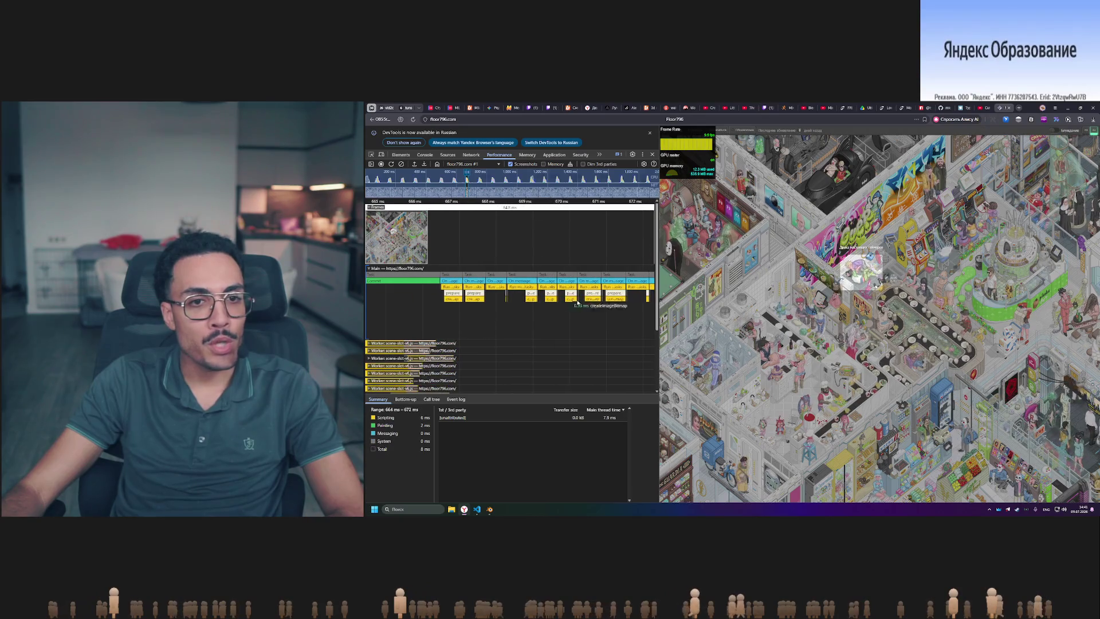
drag(659, 311, 791, 311)
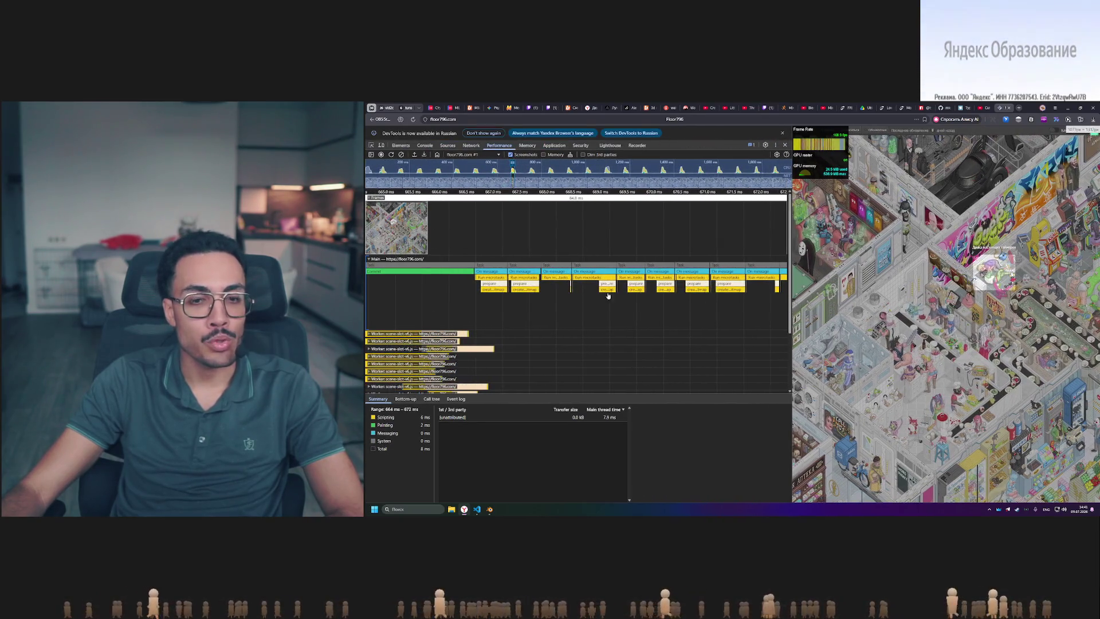
- Zoom and scroll the flame chart to inspect main-thread prepare, createImageBitmap and worker tasks
scroll(531, 288, down, 2)
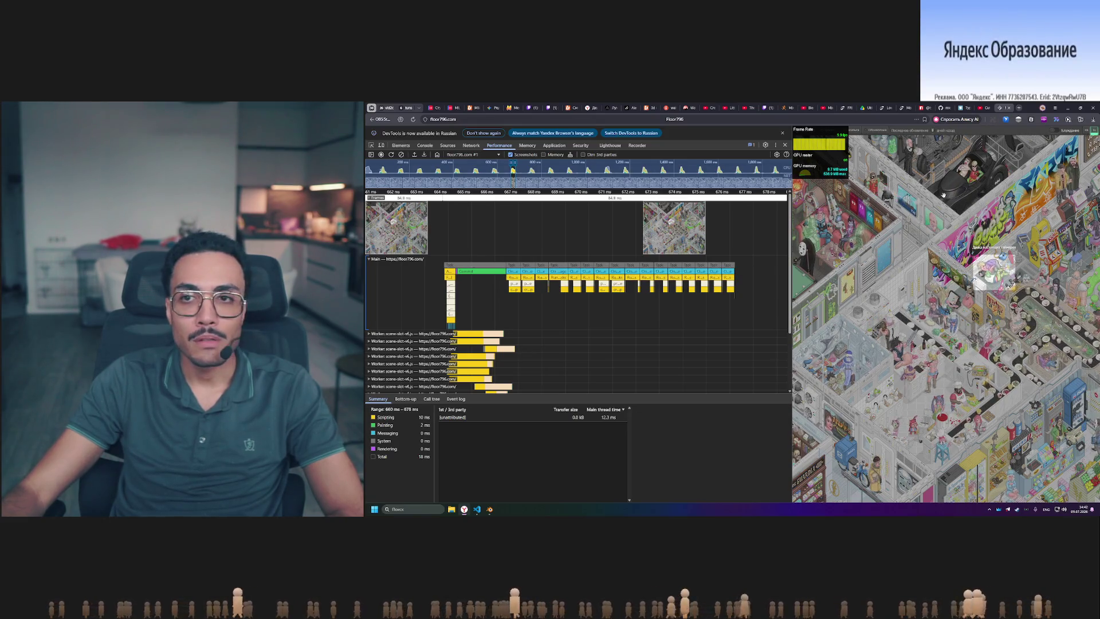
scroll(508, 280, up, 2)
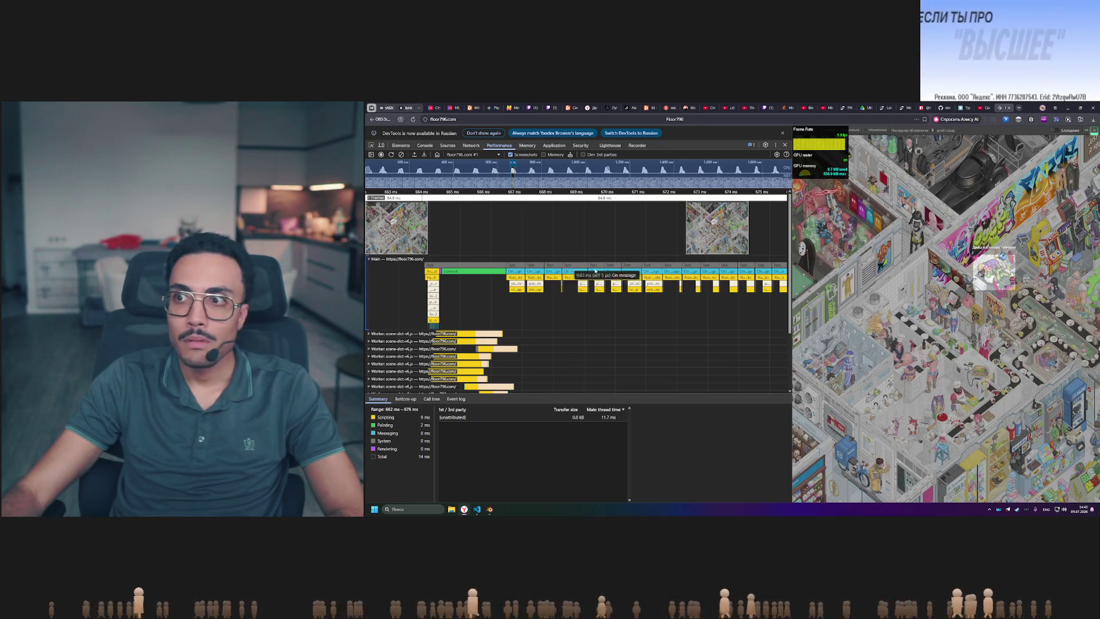
scroll(515, 285, up, 5)
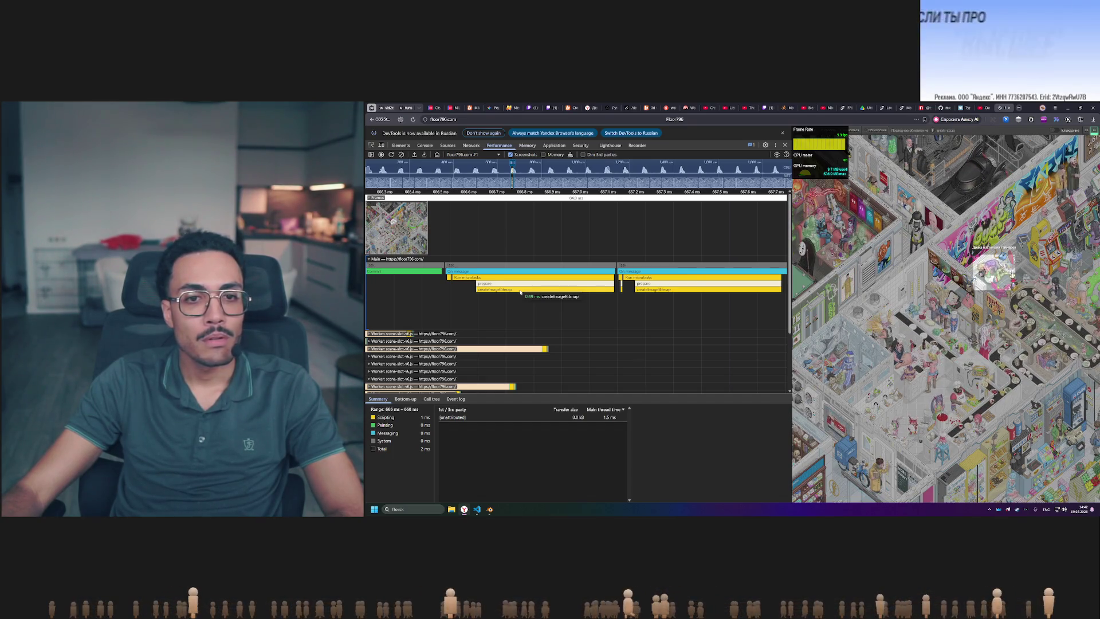
scroll(522, 292, down, 3)
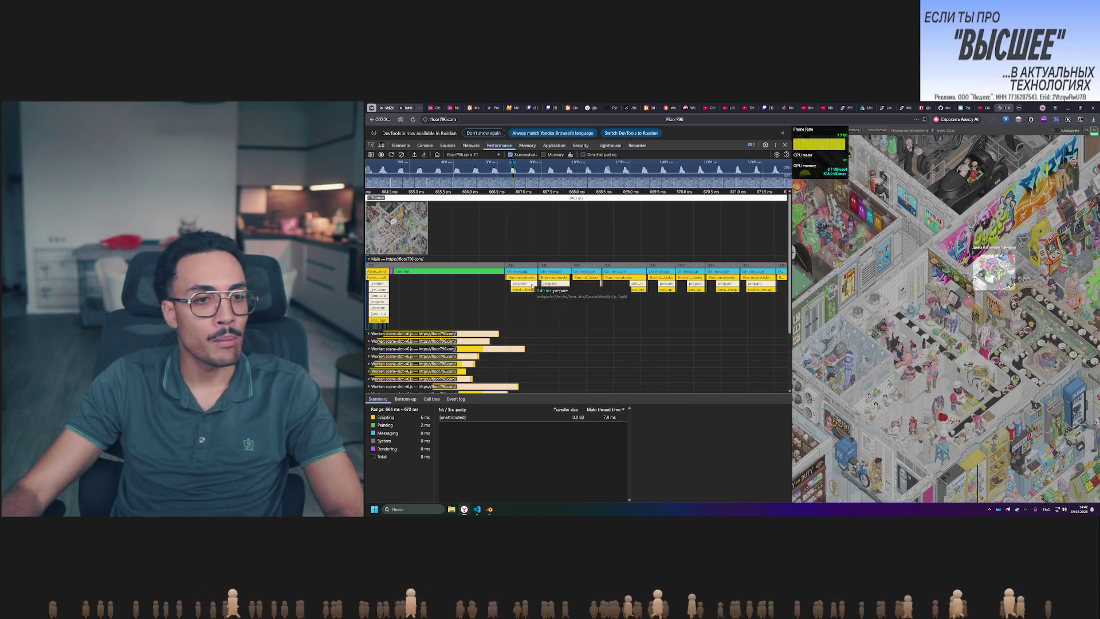
scroll(528, 286, down, 5)
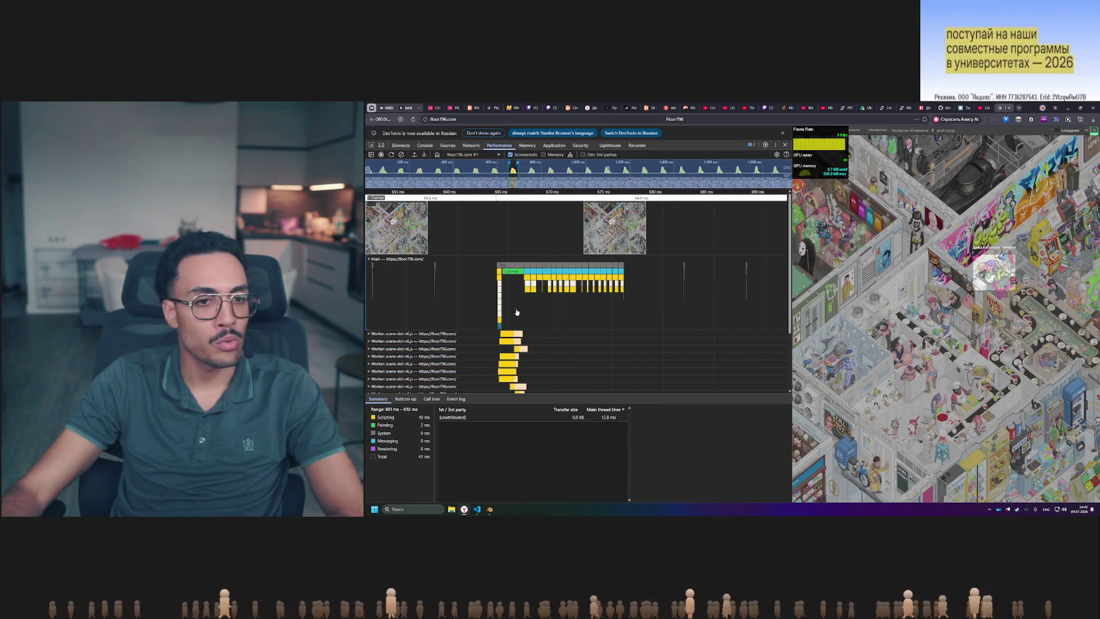
scroll(518, 312, up, 2)
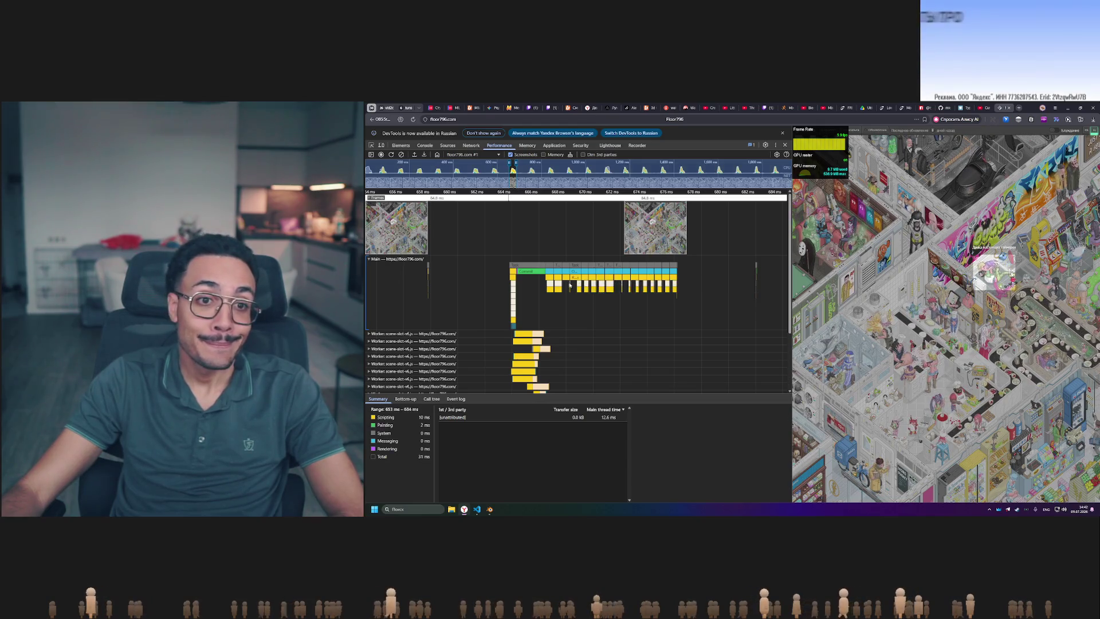
scroll(565, 293, up, 10)
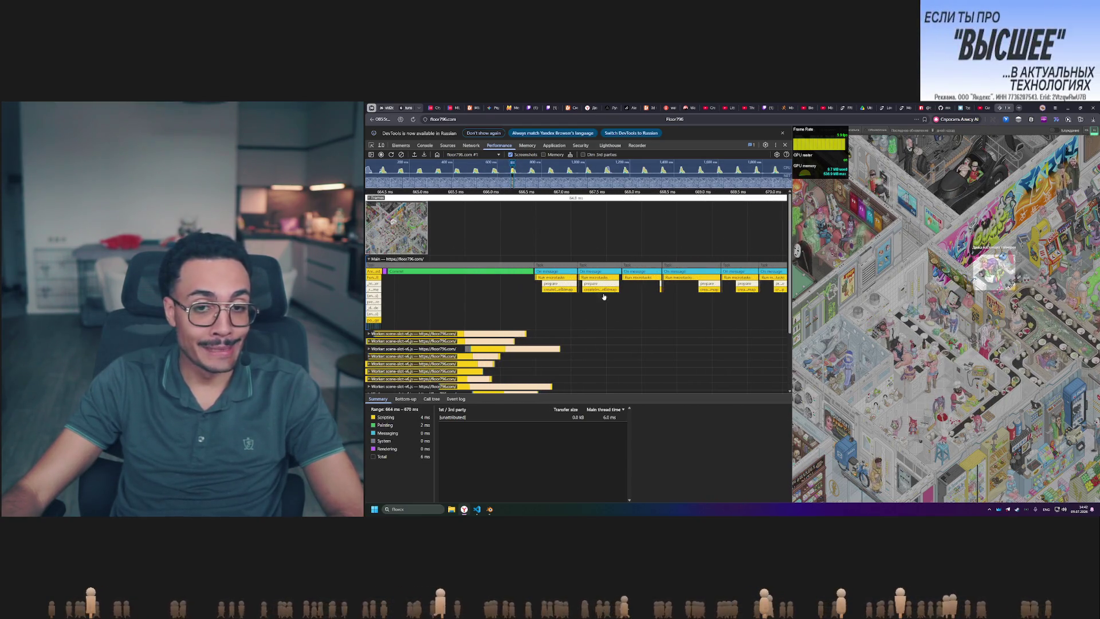
scroll(604, 303, right, 5)
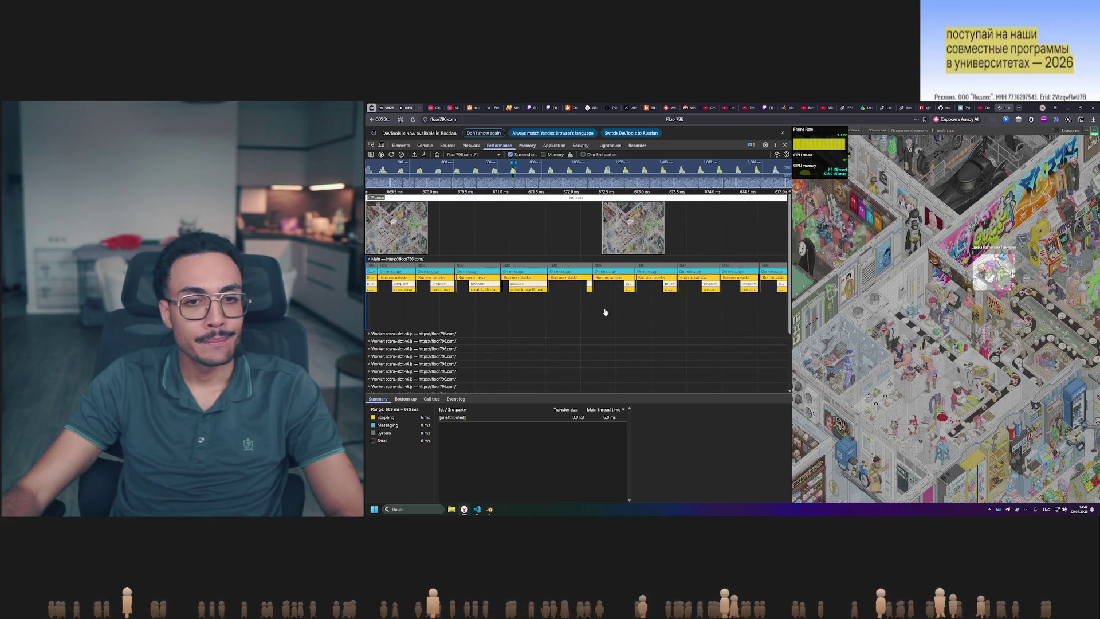
scroll(654, 308, left, 7)
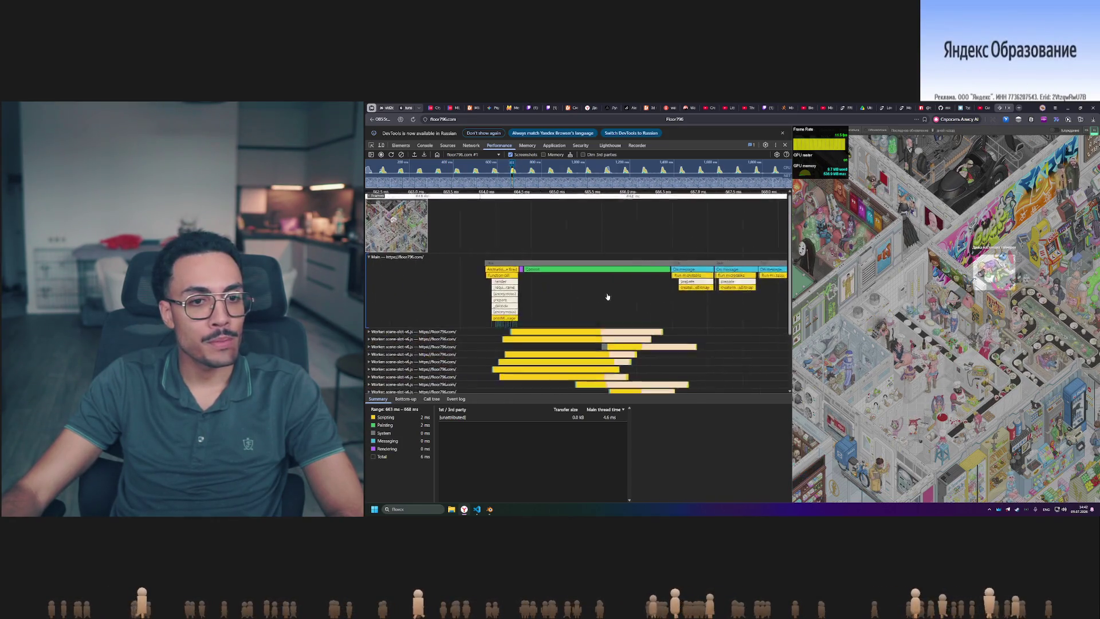
scroll(526, 277, up, 5)
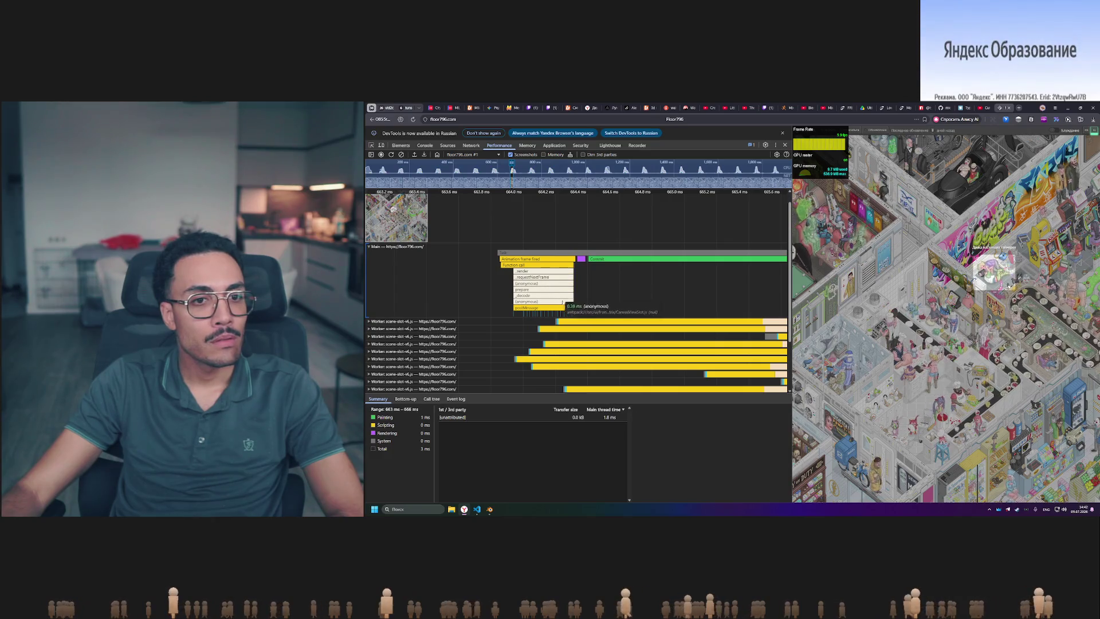
scroll(566, 267, down, 15)
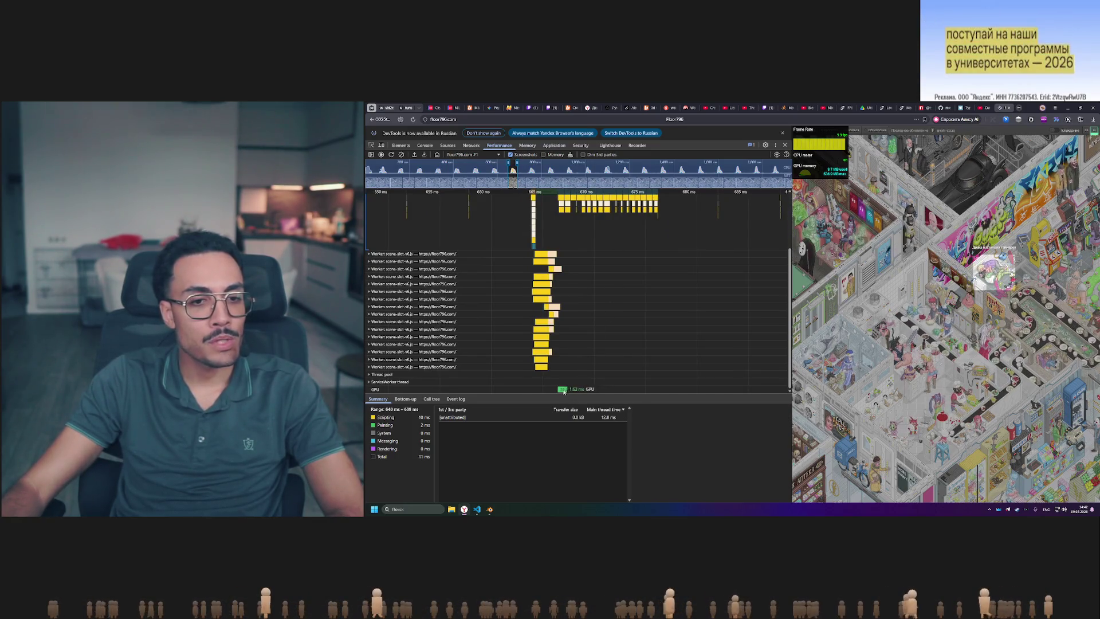
scroll(519, 311, up, 3)
scroll(581, 313, down, 10)
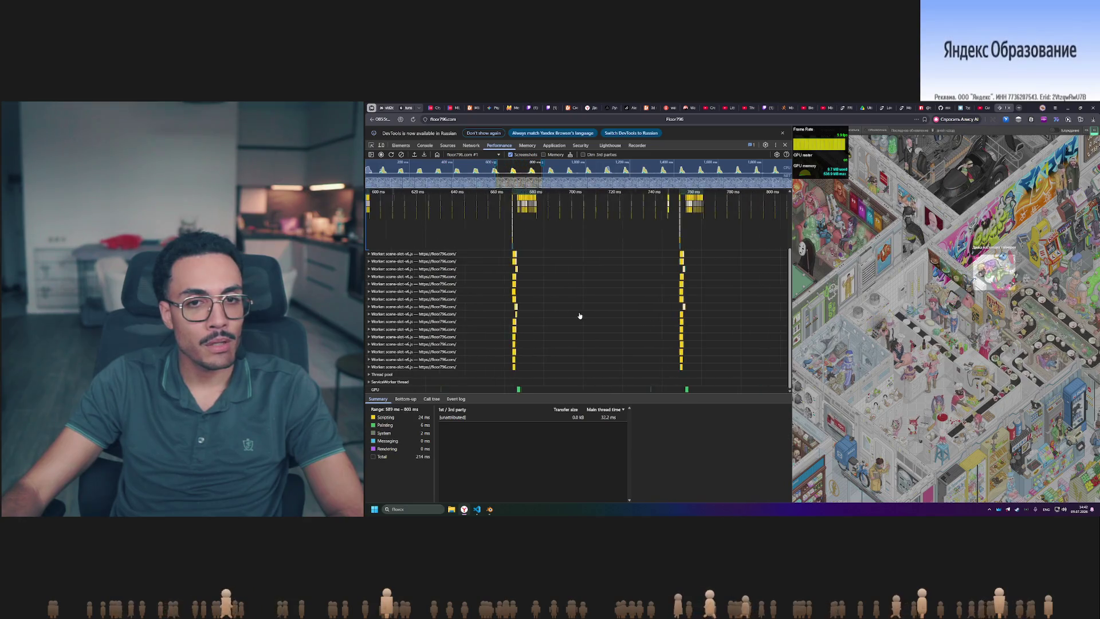
scroll(608, 356, up, 10)
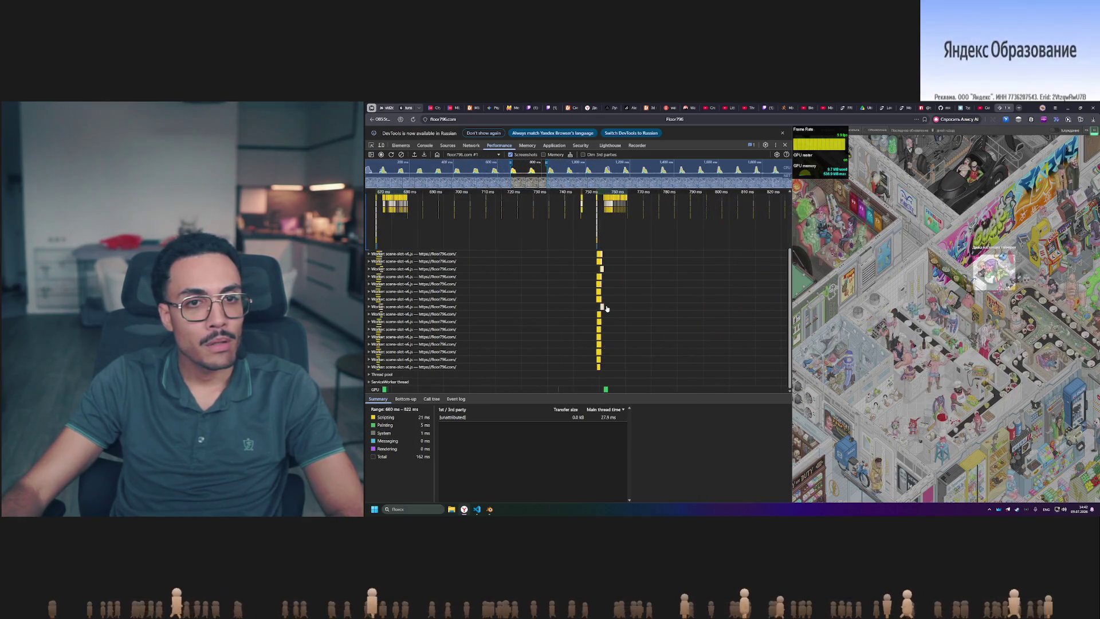
scroll(605, 310, up, 7)
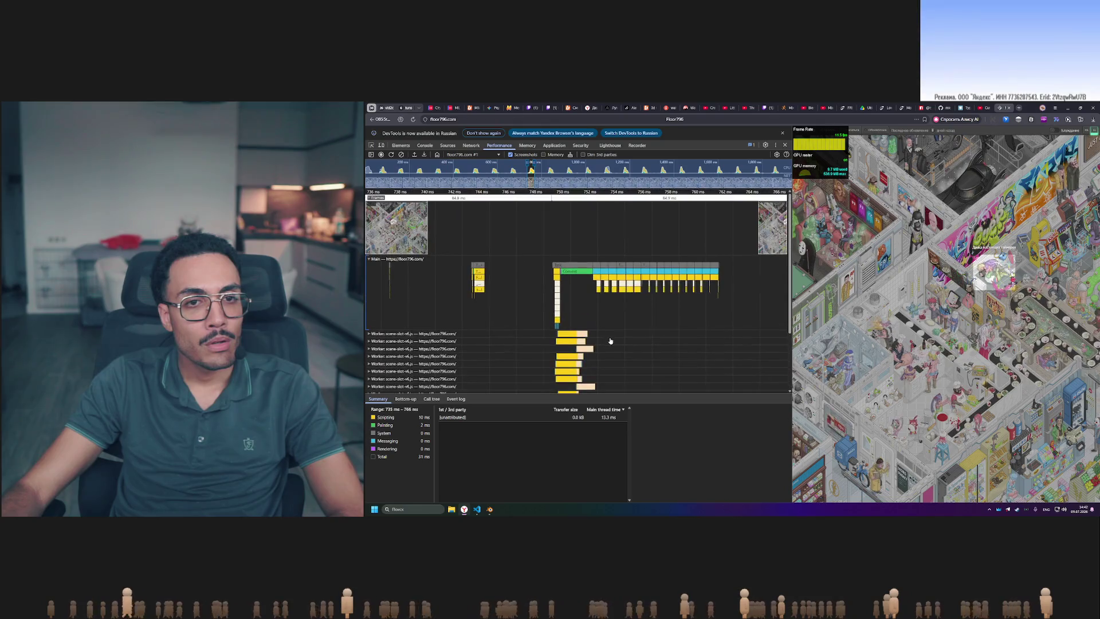
drag(590, 278, 459, 280)
scroll(459, 280, up, 6)
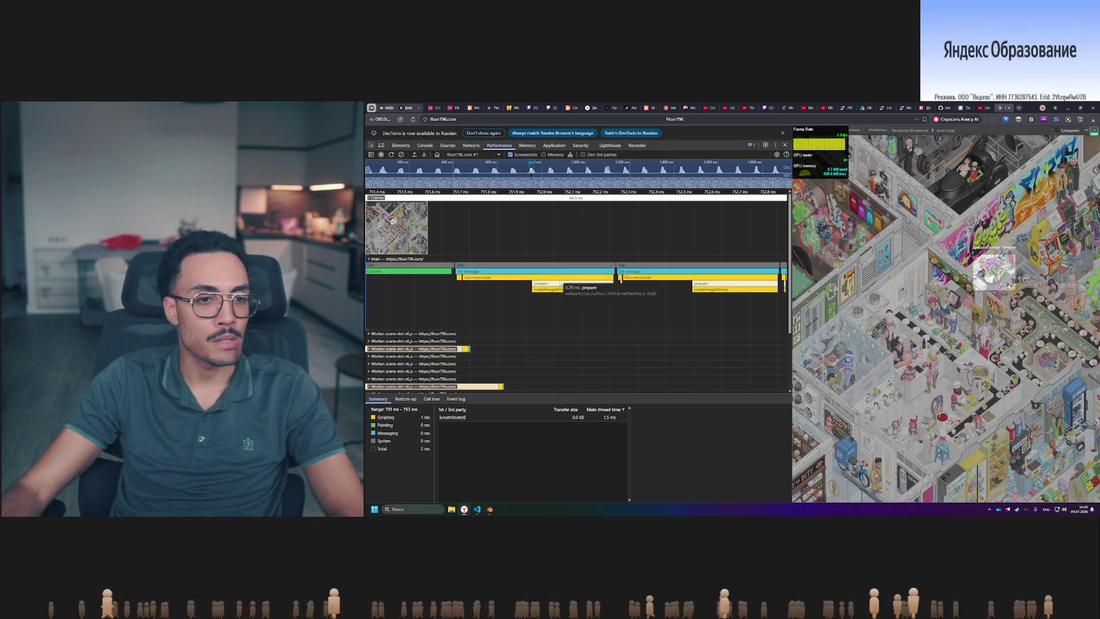
scroll(560, 284, down, 3)
shift+scroll(698, 324, down, 5)
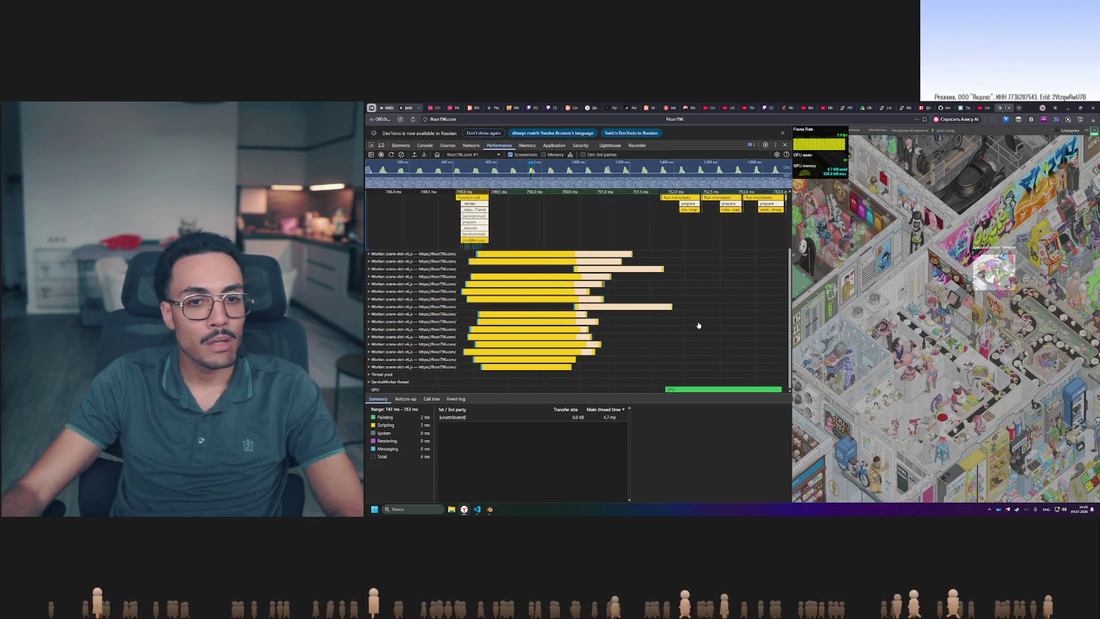
scroll(698, 325, up, 5)
shift+scroll(597, 319, down, 3)
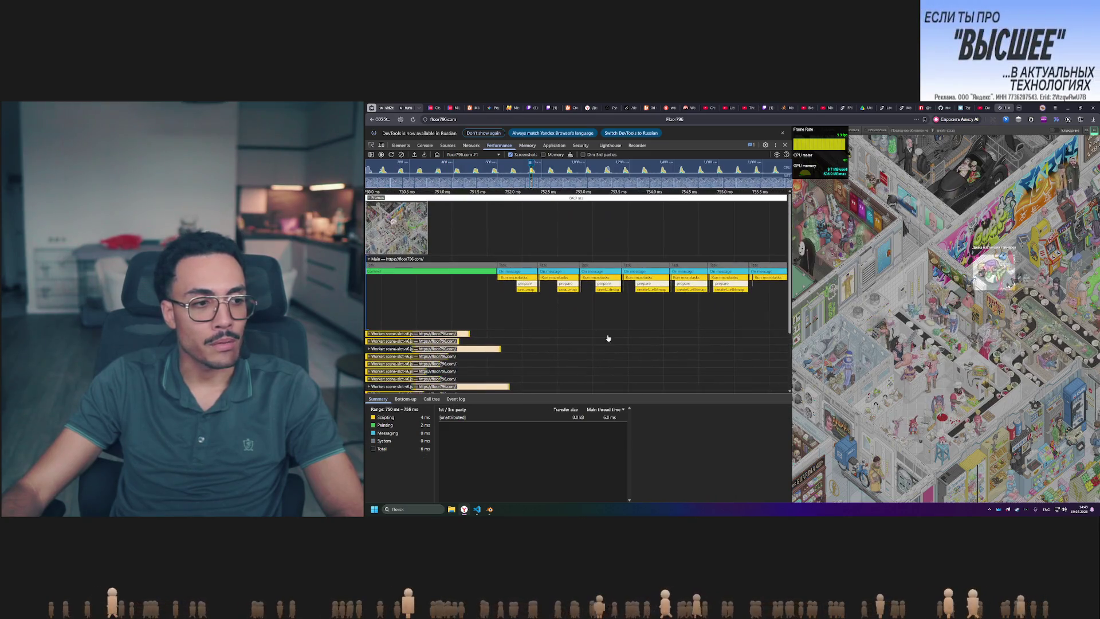
scroll(568, 303, down, 3)
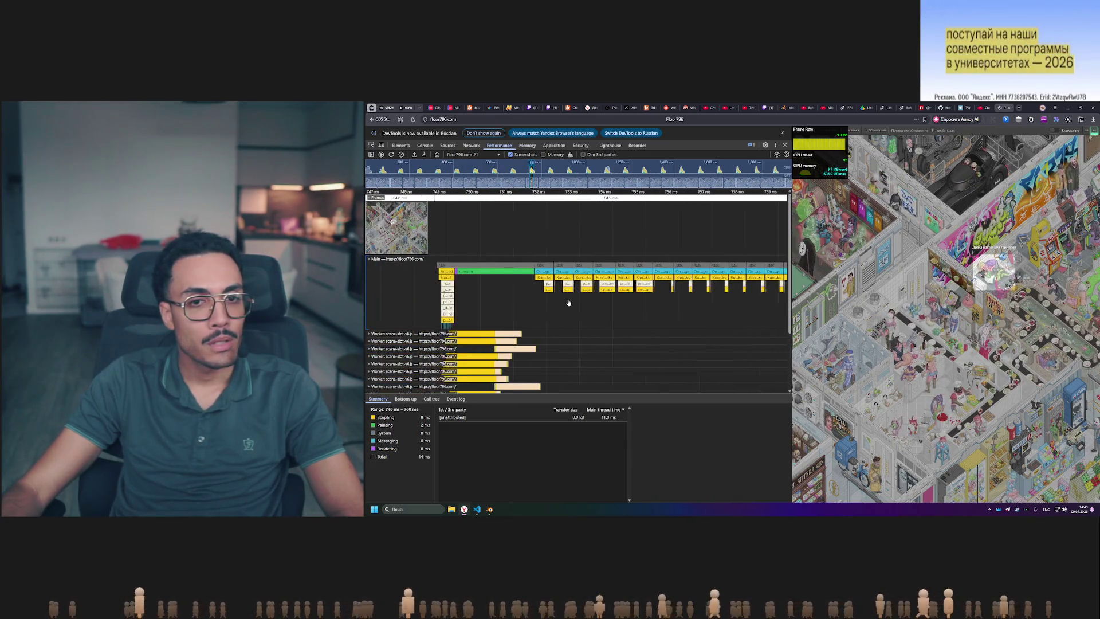
scroll(569, 302, down, 2)
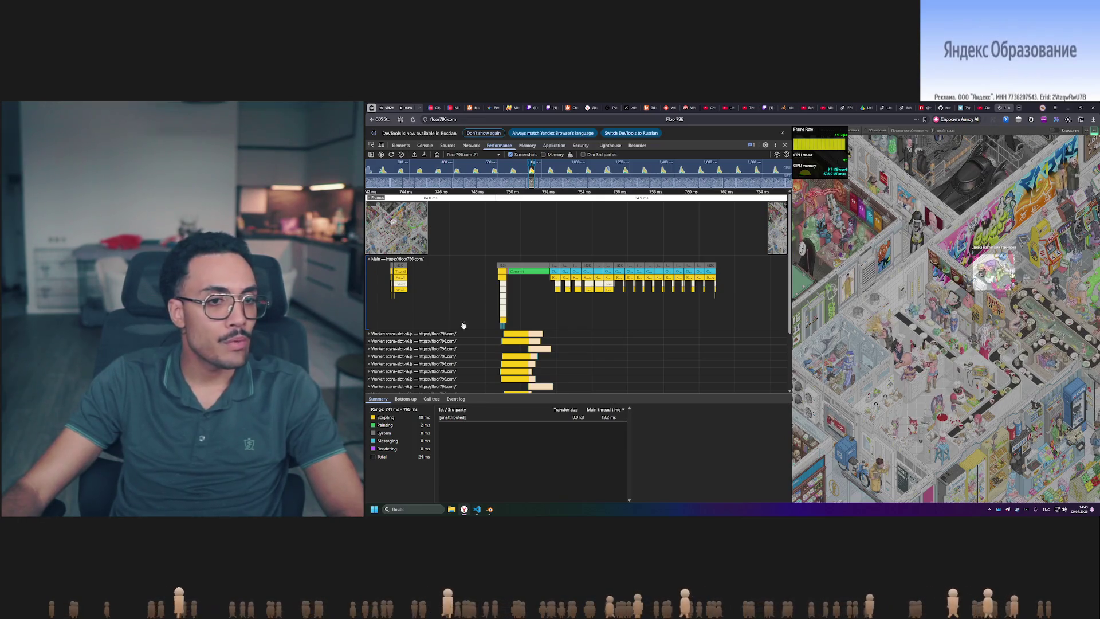
shift+scroll(584, 344, down, 3)
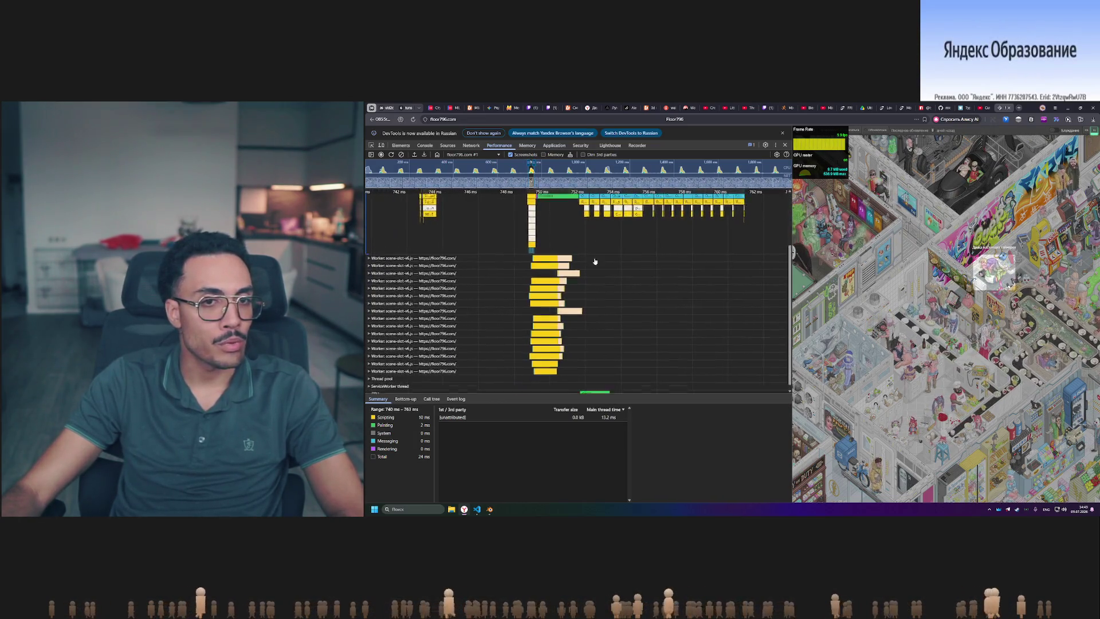
scroll(515, 287, up, 2)
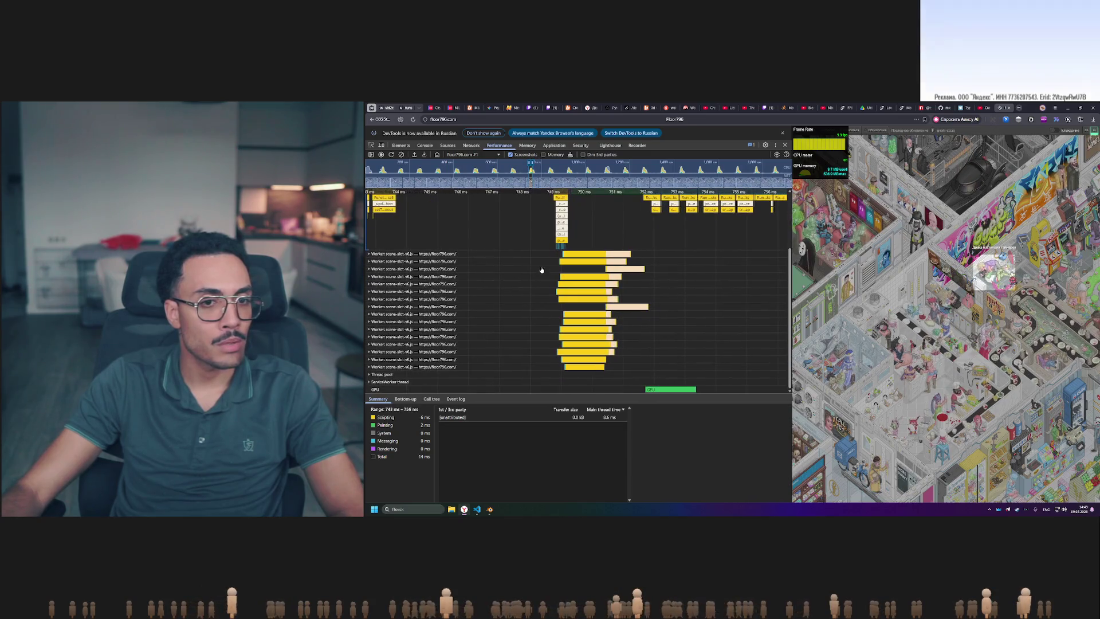
scroll(628, 252, up, 2)
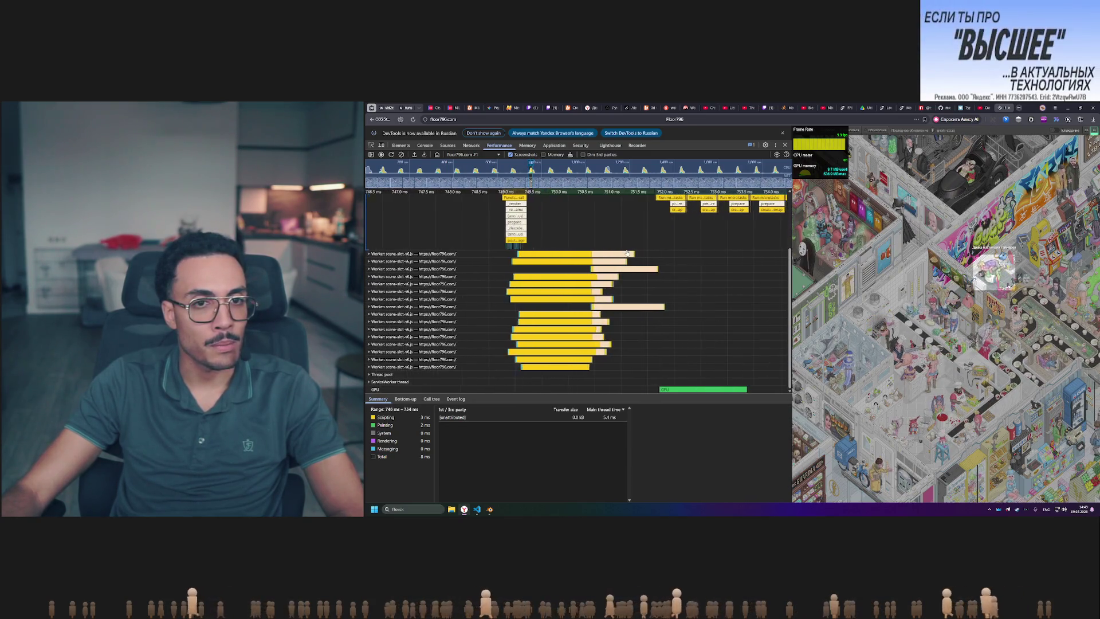
scroll(627, 252, up, 3)
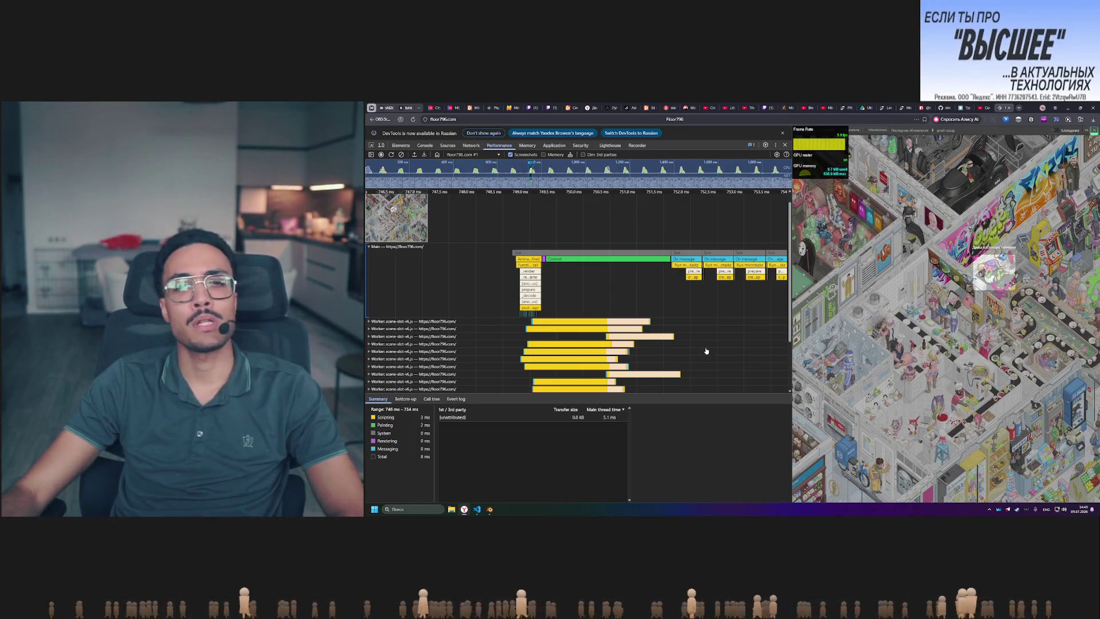
scroll(706, 351, down, 3)
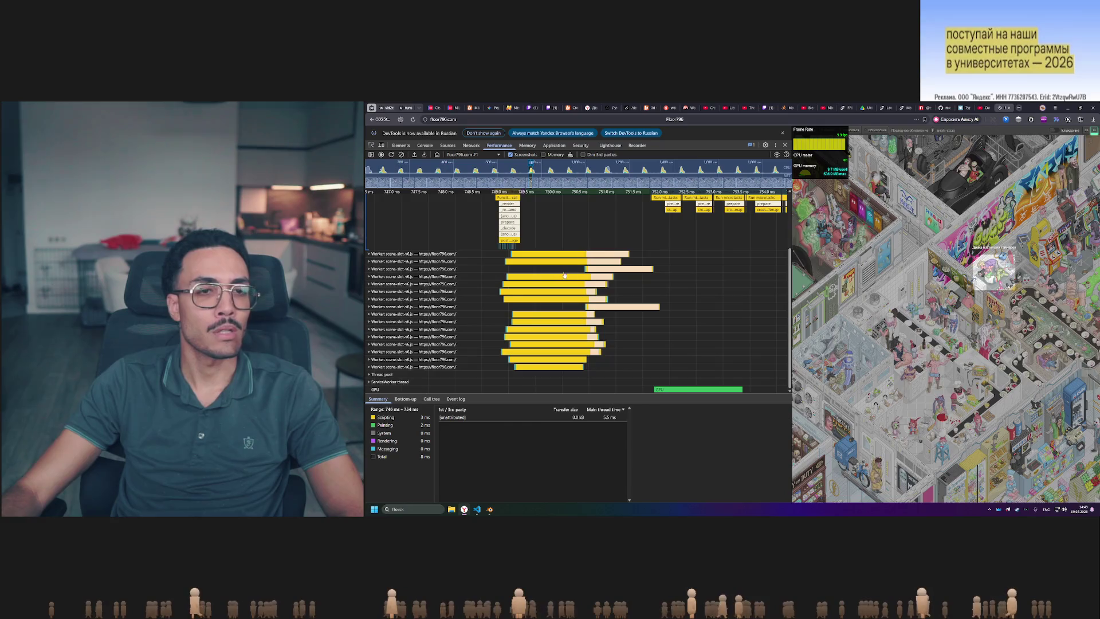
scroll(655, 298, up, 2)
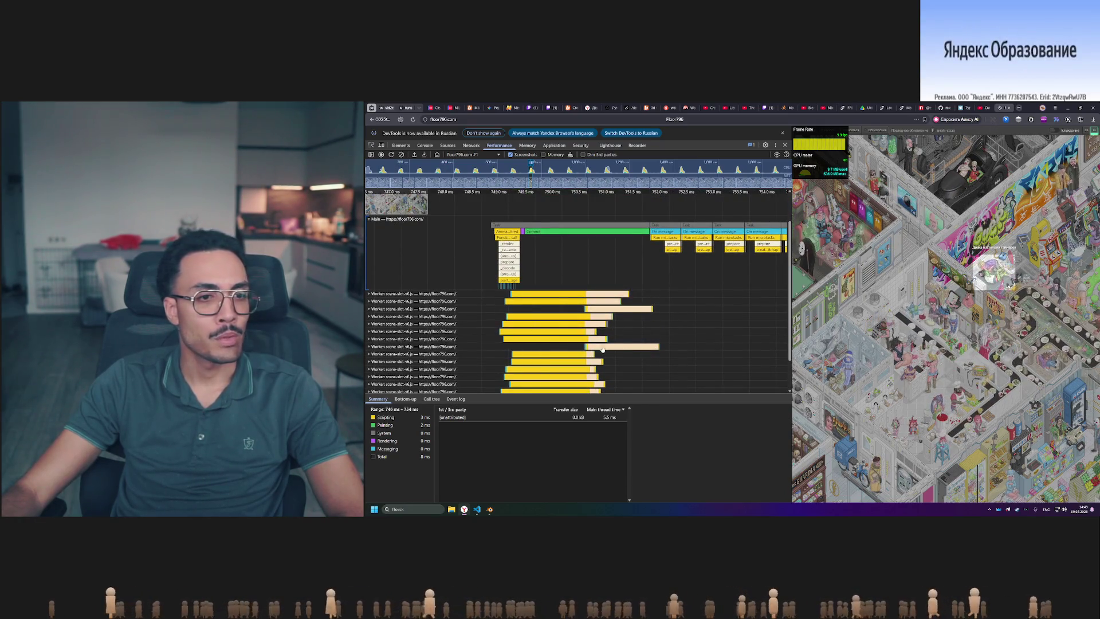
scroll(643, 380, right, 3)
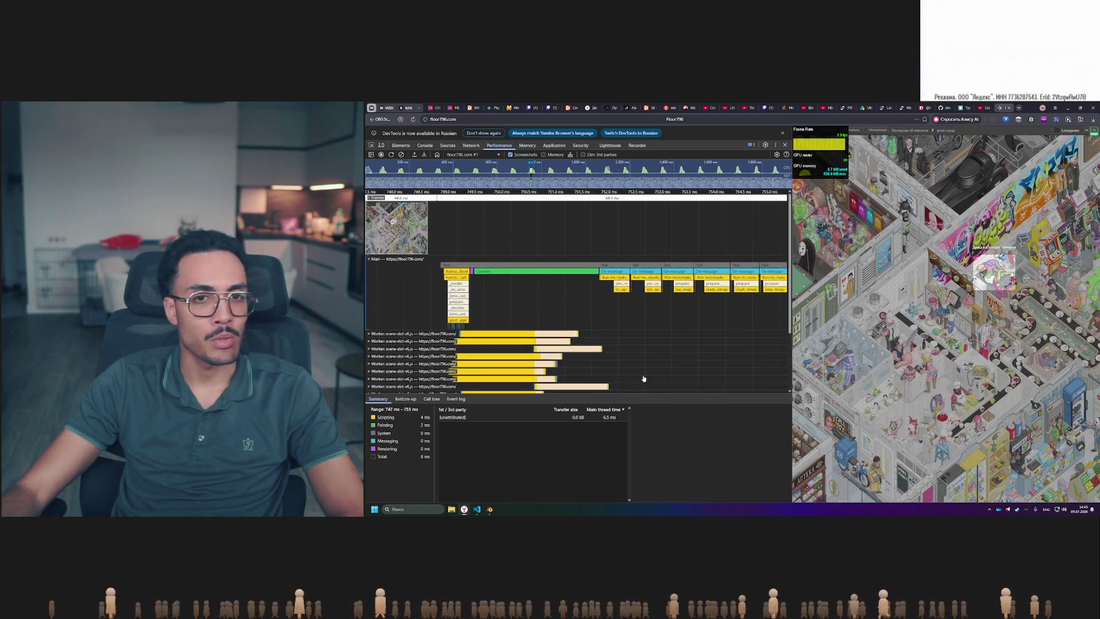
scroll(714, 297, left, 2)
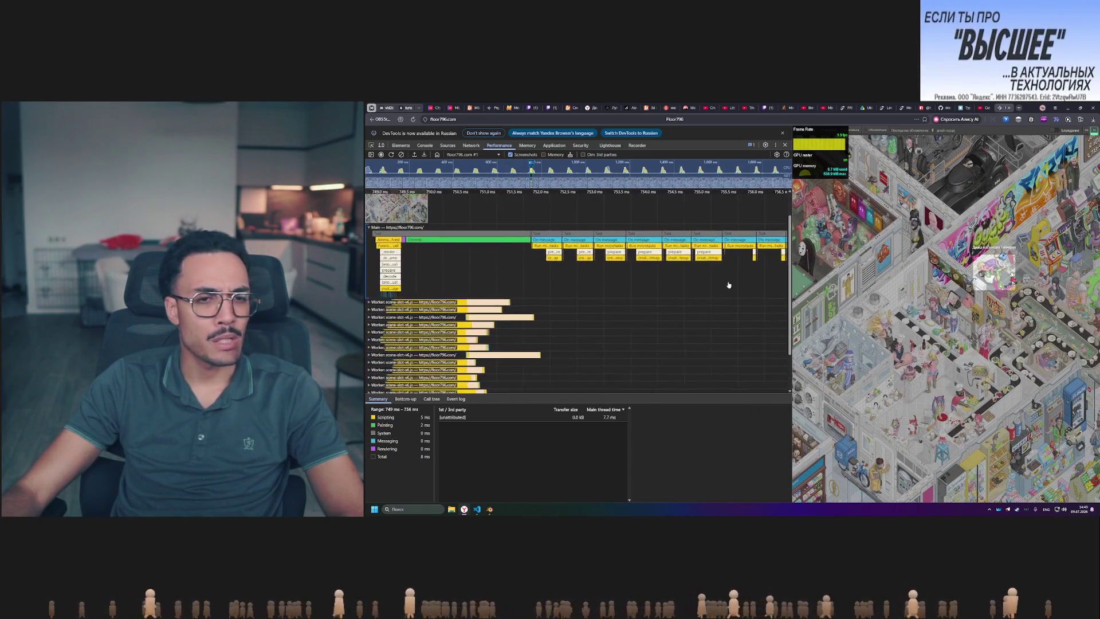
scroll(729, 295, down, 1)
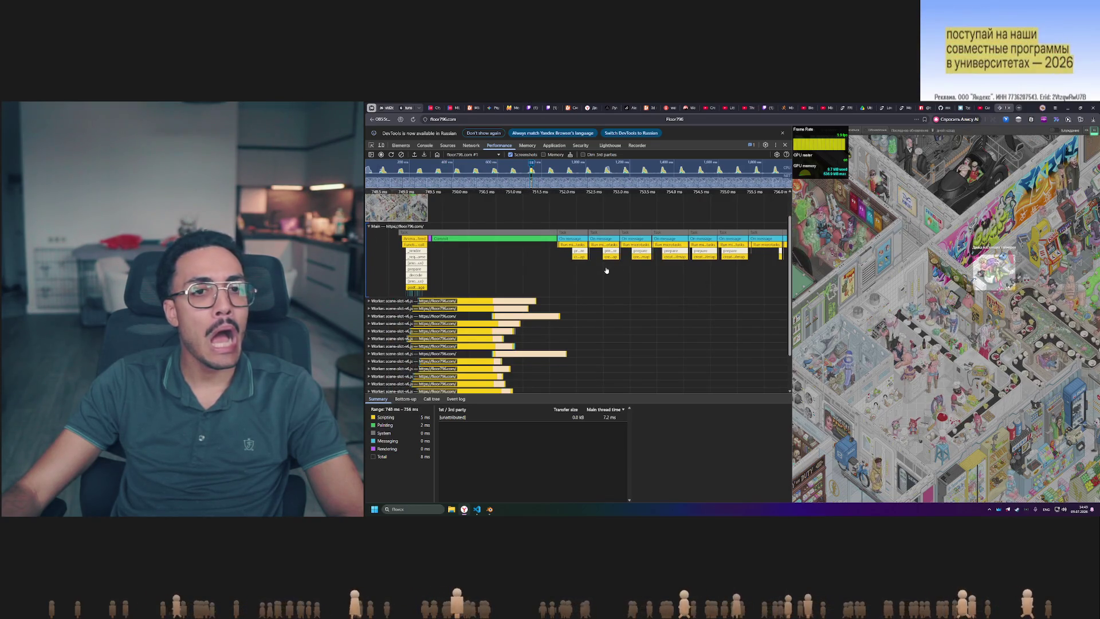
ctrl+scroll(584, 280, down, 3)
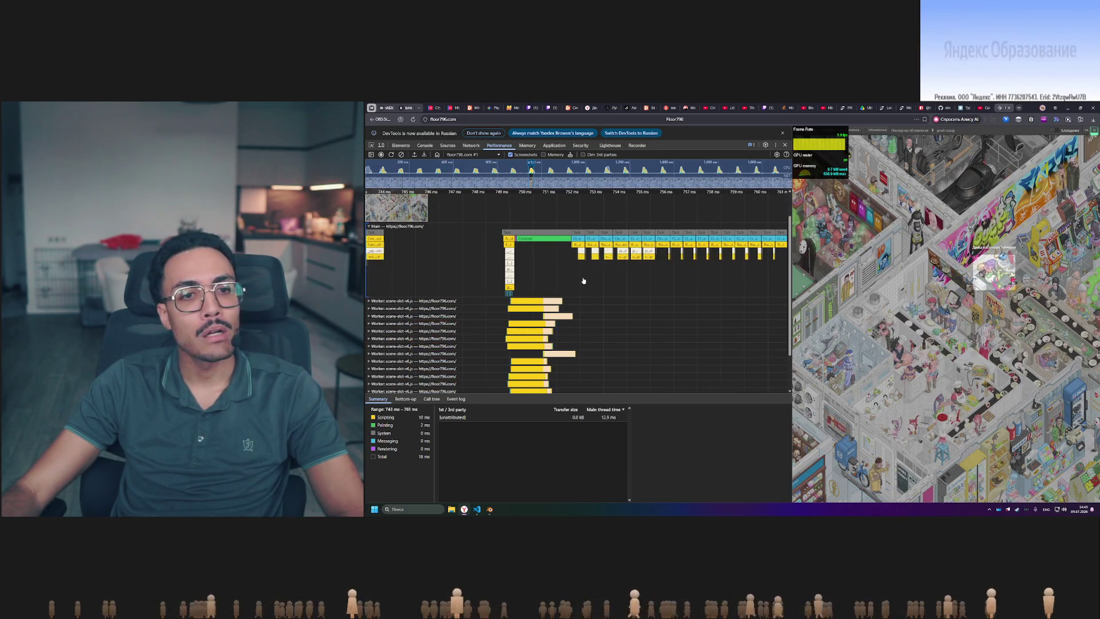
ctrl+scroll(584, 280, down, 2)
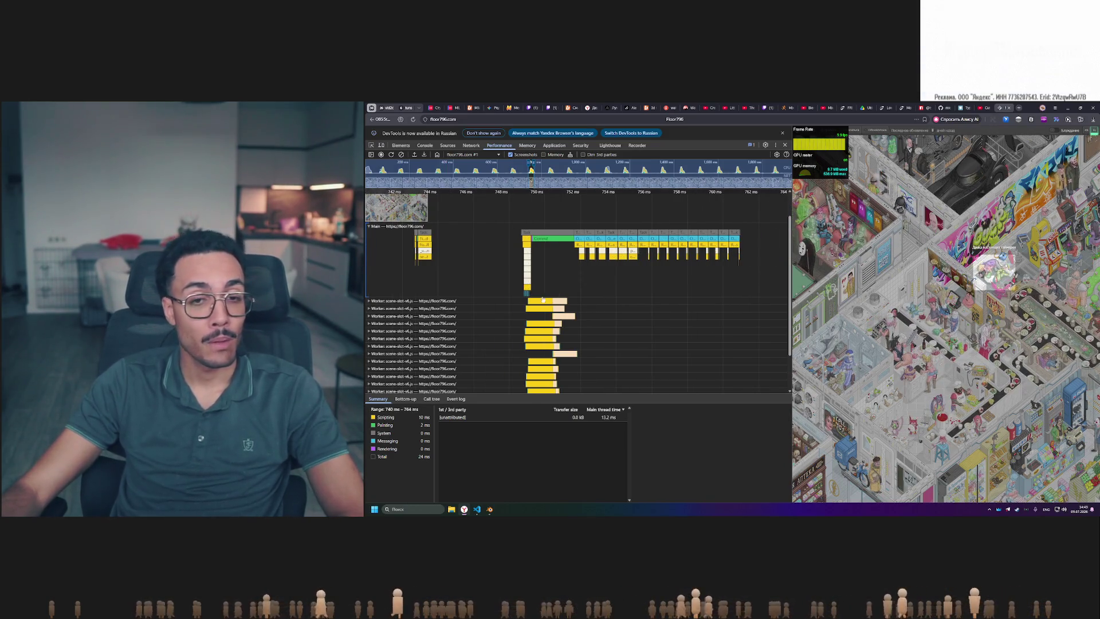
drag(611, 276, 624, 229)
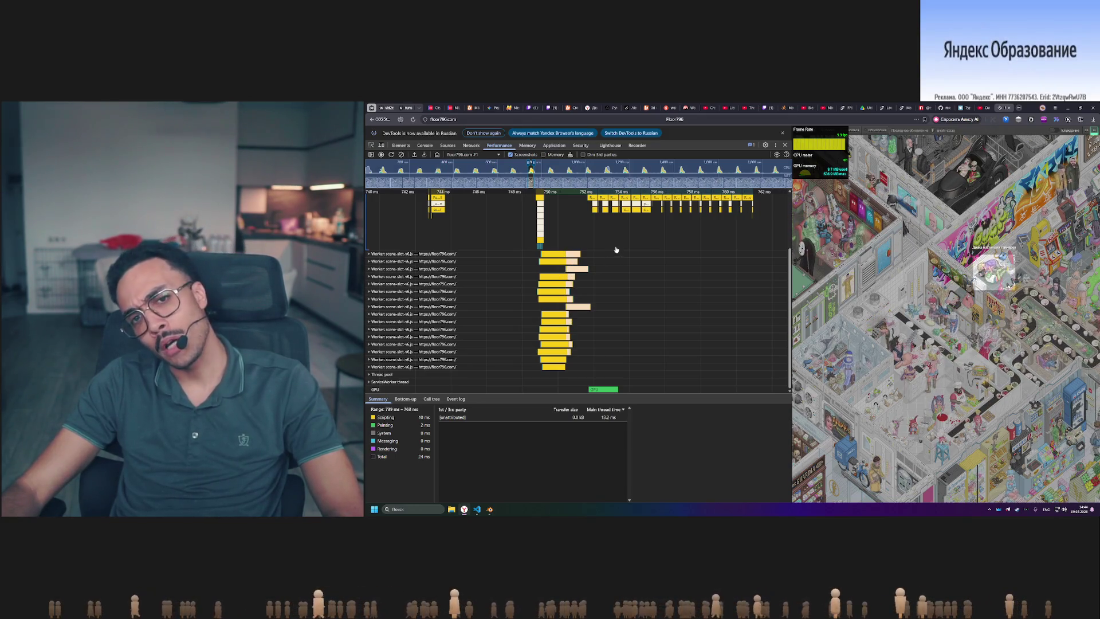
scroll(616, 250, up, 1)
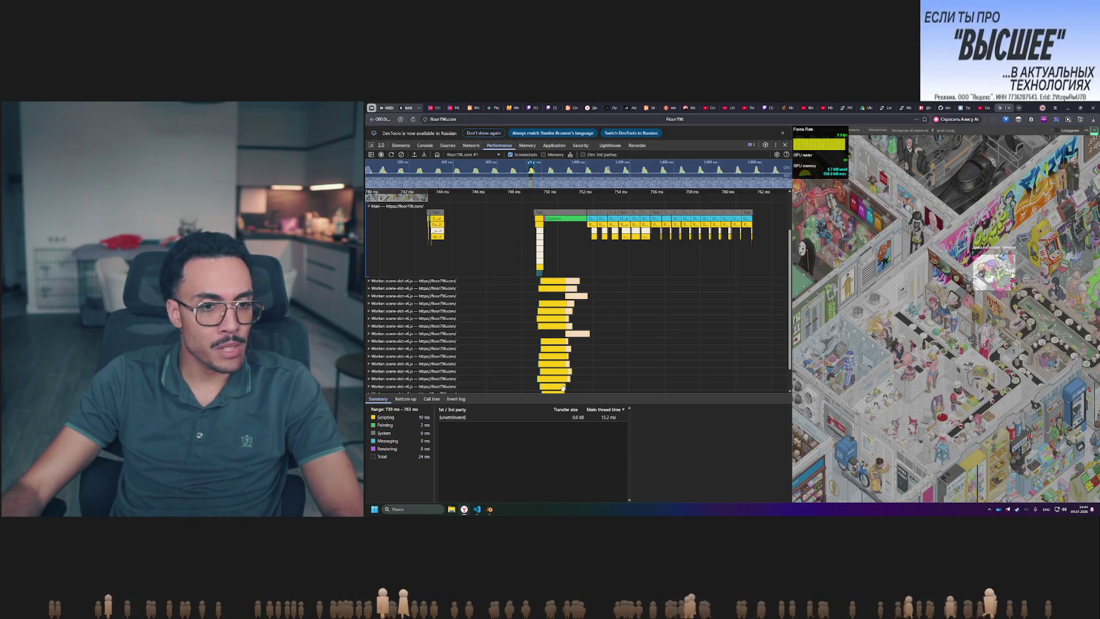
scroll(572, 378, down, 1)
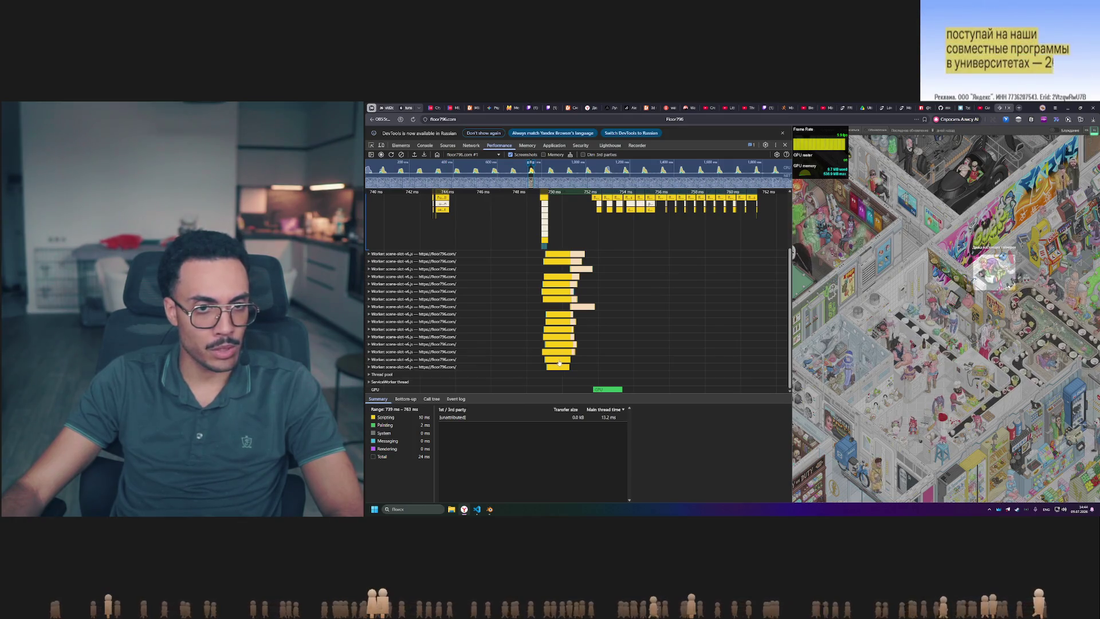
scroll(598, 291, up, 2)
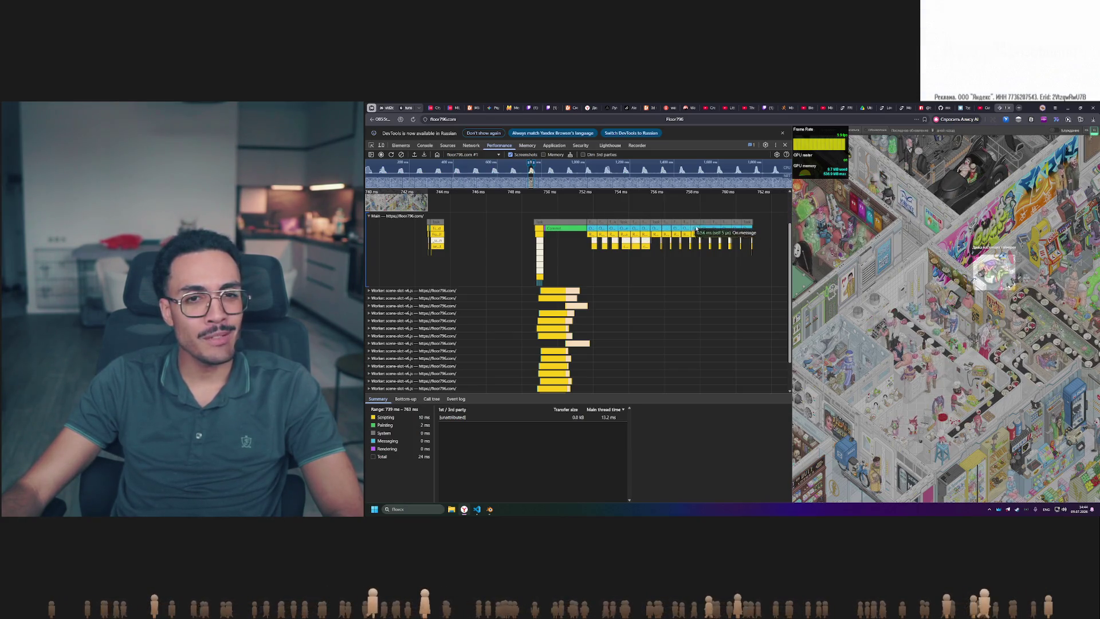
ctrl+scroll(616, 248, up, 4)
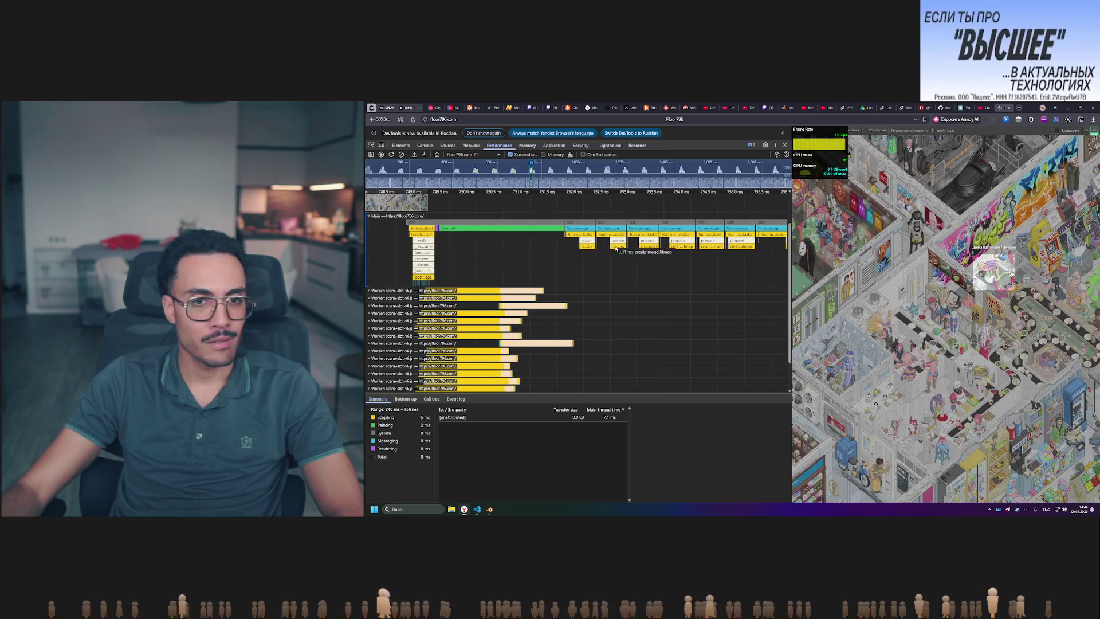
scroll(591, 276, right, 2)
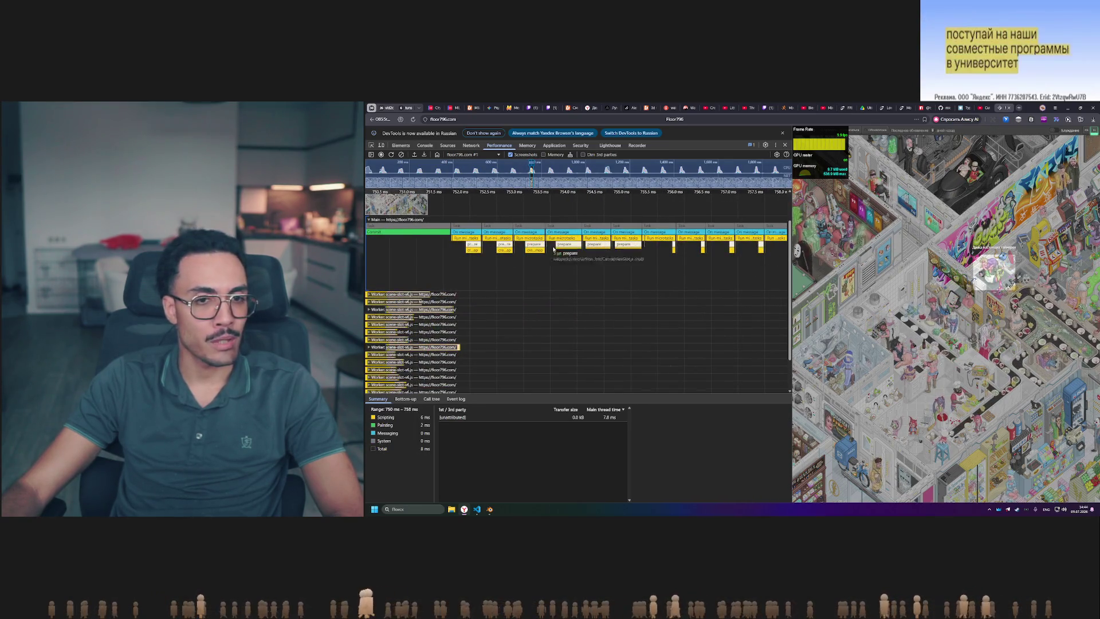
ctrl+scroll(631, 258, down, 2)
ctrl+scroll(630, 261, down, 1)
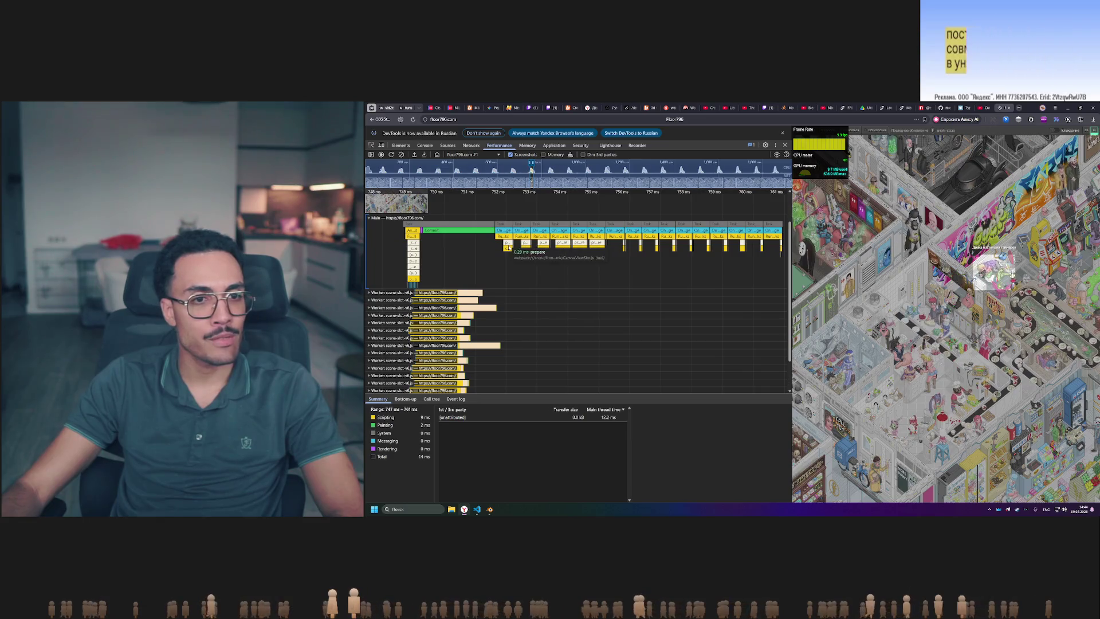
ctrl+scroll(510, 247, up, 3)
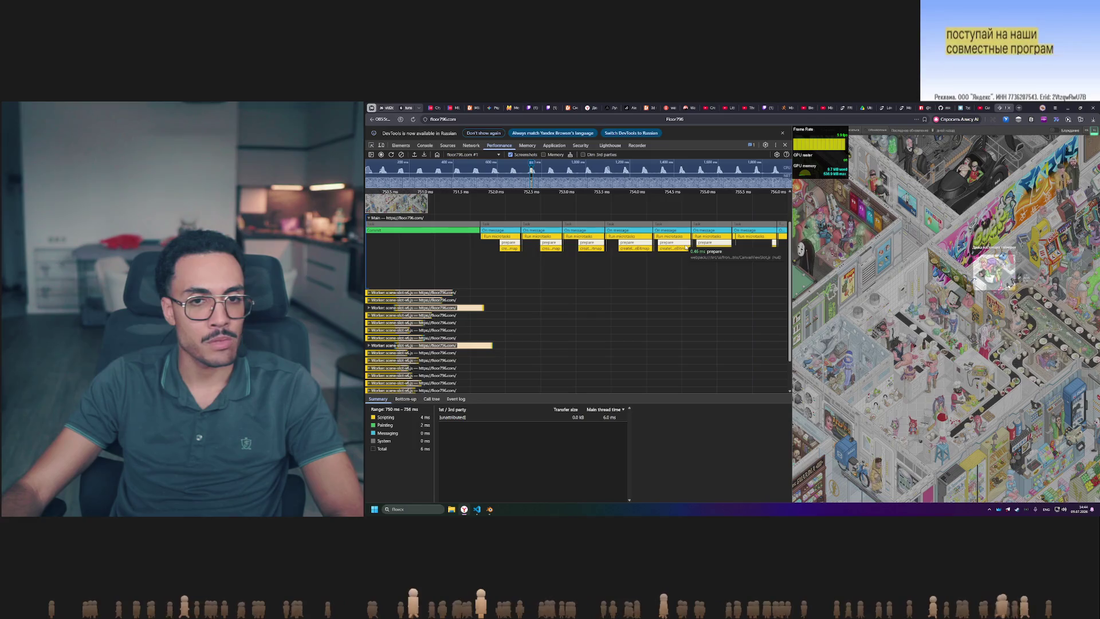
scroll(736, 285, down, 3)
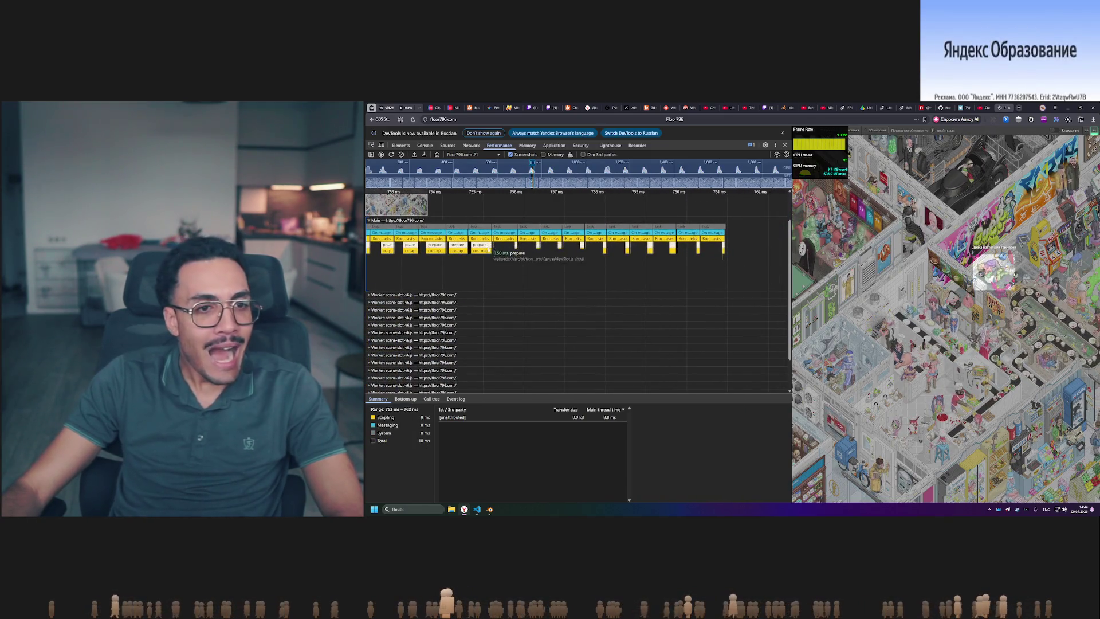
mouse_move(491, 251)
mouse_down()
mouse_move(651, 266)
mouse_move(582, 265)
mouse_move(616, 238)
mouse_up()
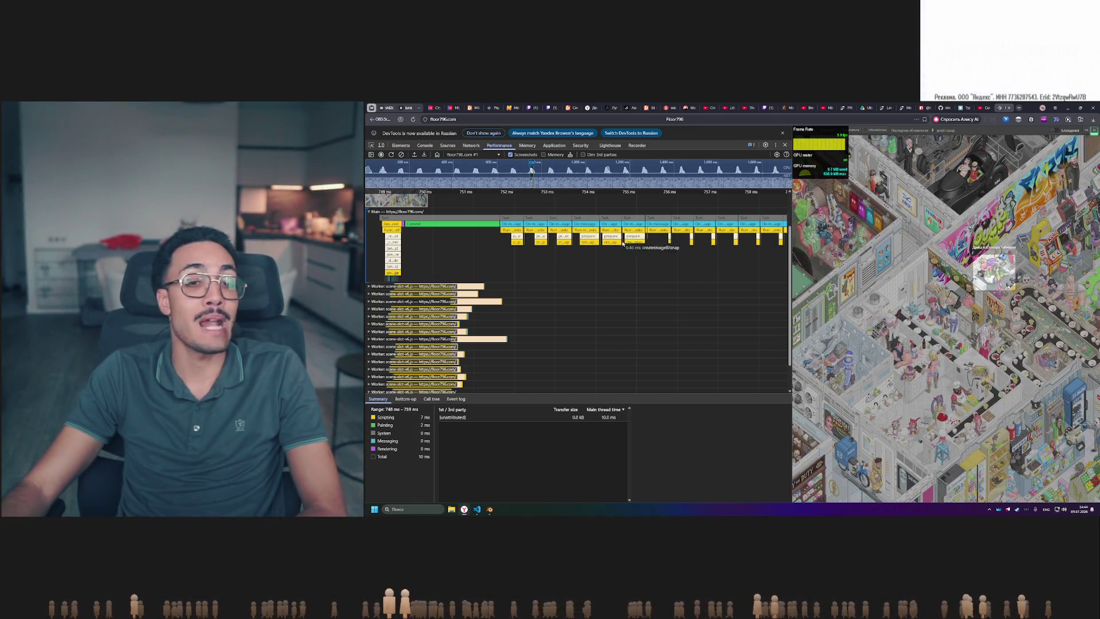
scroll(613, 241, left, 2)
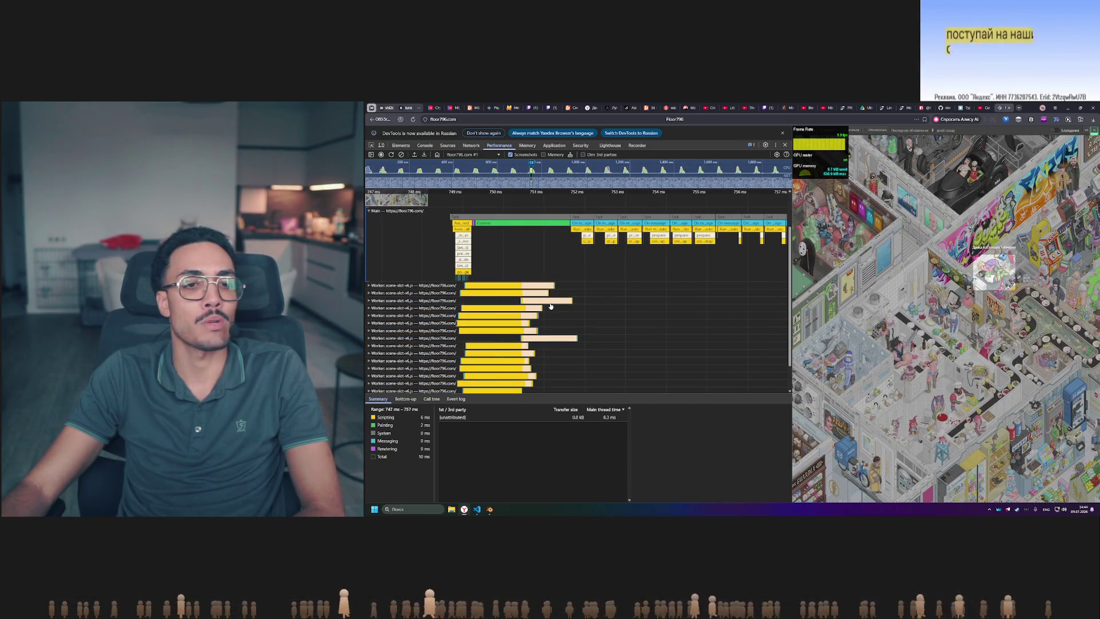
scroll(586, 272, right, 2)
- Pan the flame chart back and forth along the trace timeline
drag(586, 277, 579, 281)
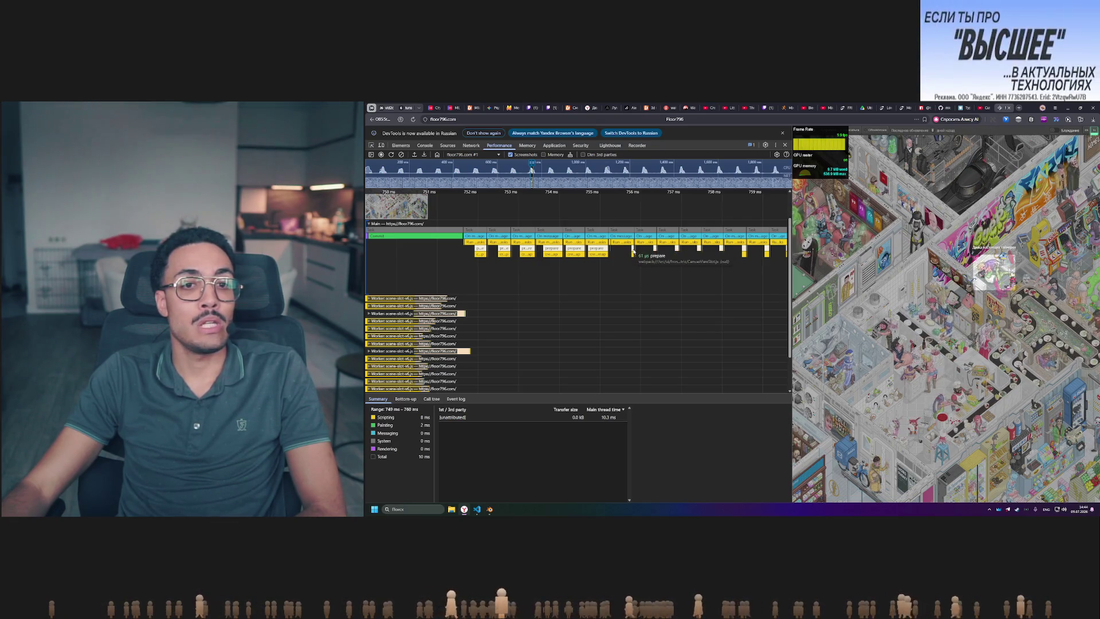
drag(684, 267, 589, 270)
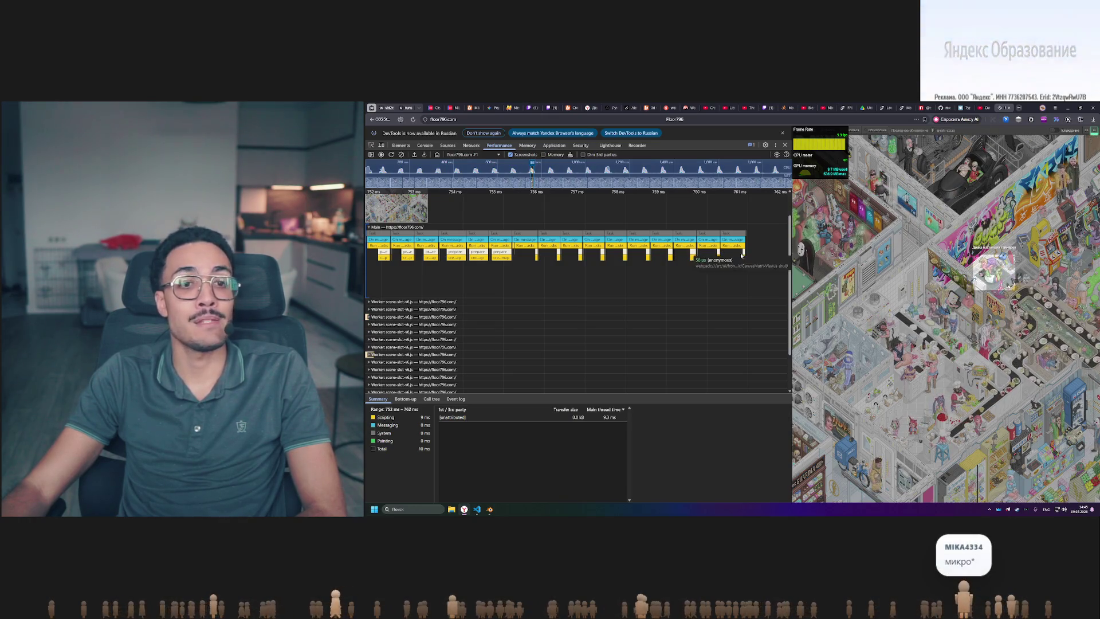
drag(629, 286, 732, 285)
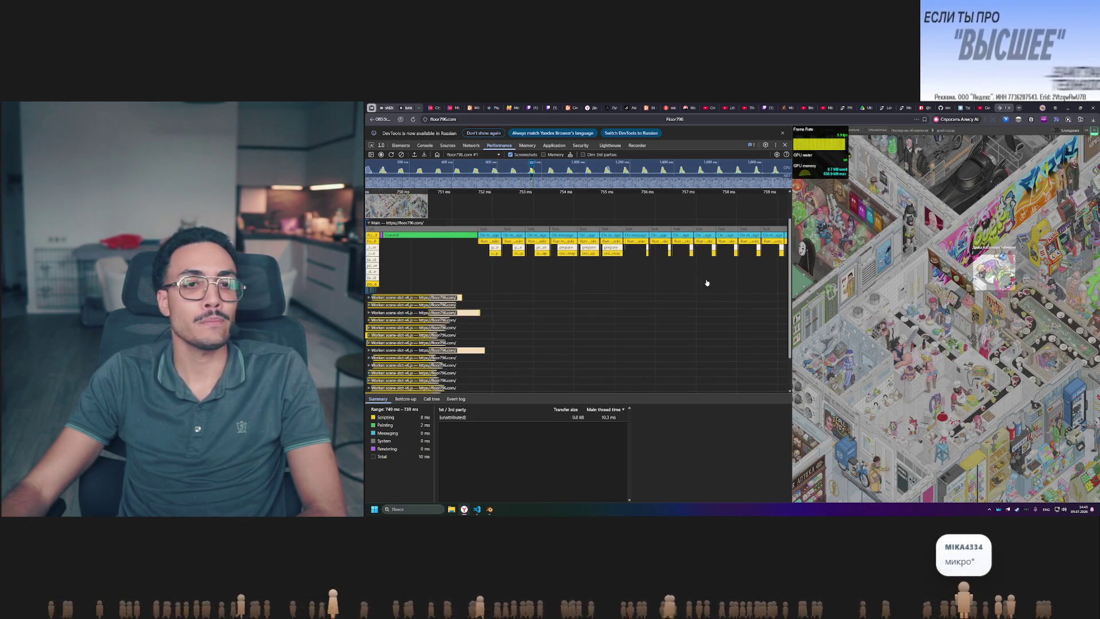
drag(581, 314, 663, 328)
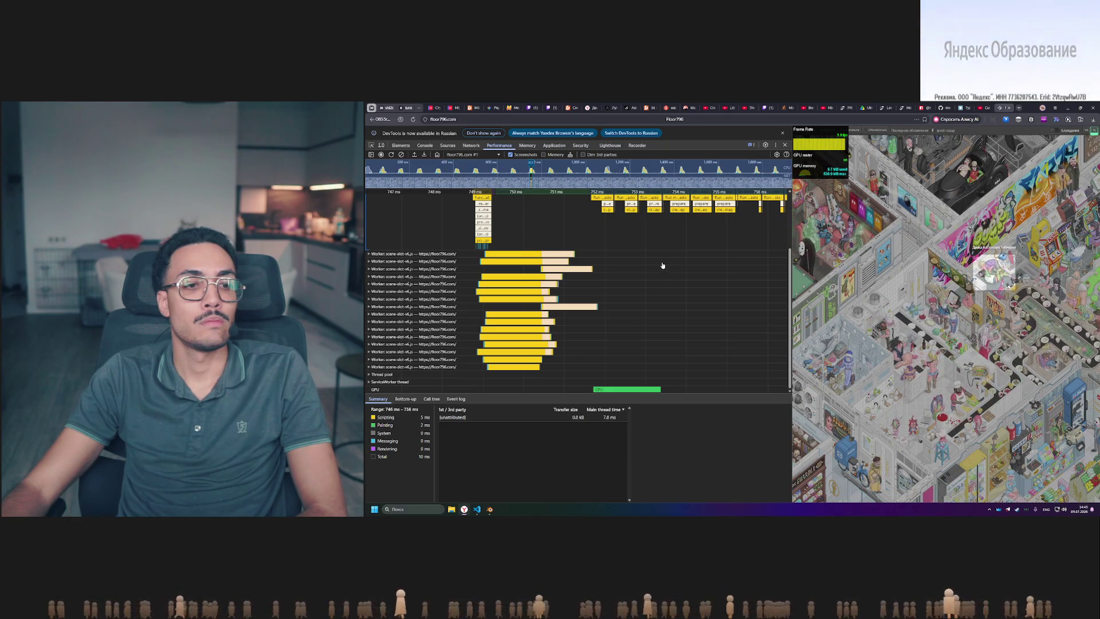
drag(660, 265, 674, 267)
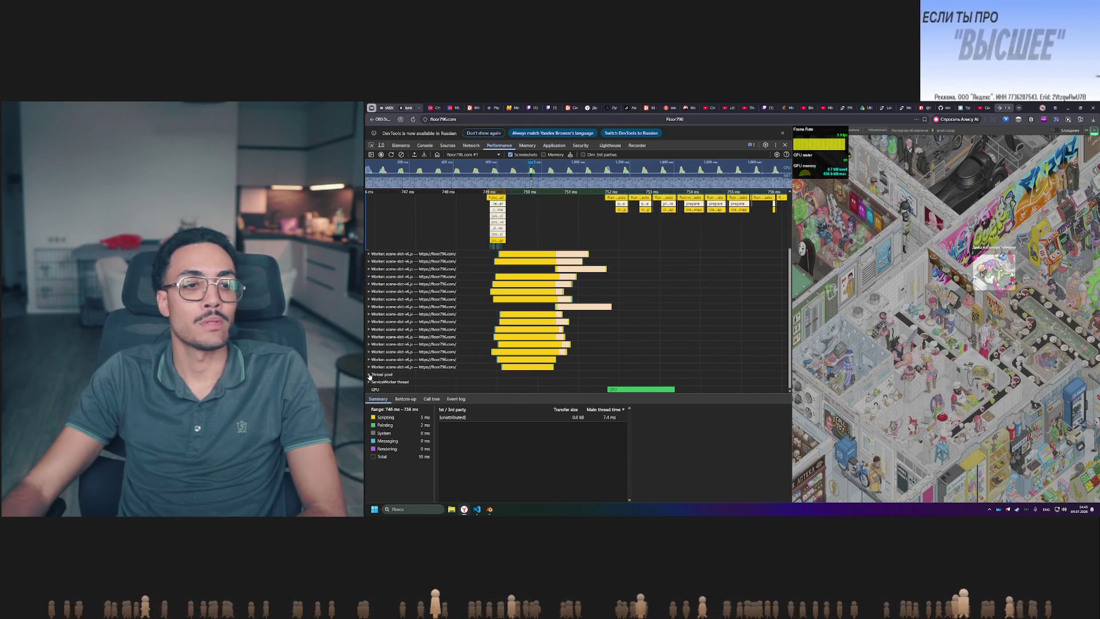
- Expand the Thread pool and ServiceWorker tracks, then reload the floor796 page
click(401, 374)
scroll(458, 367, down, 3)
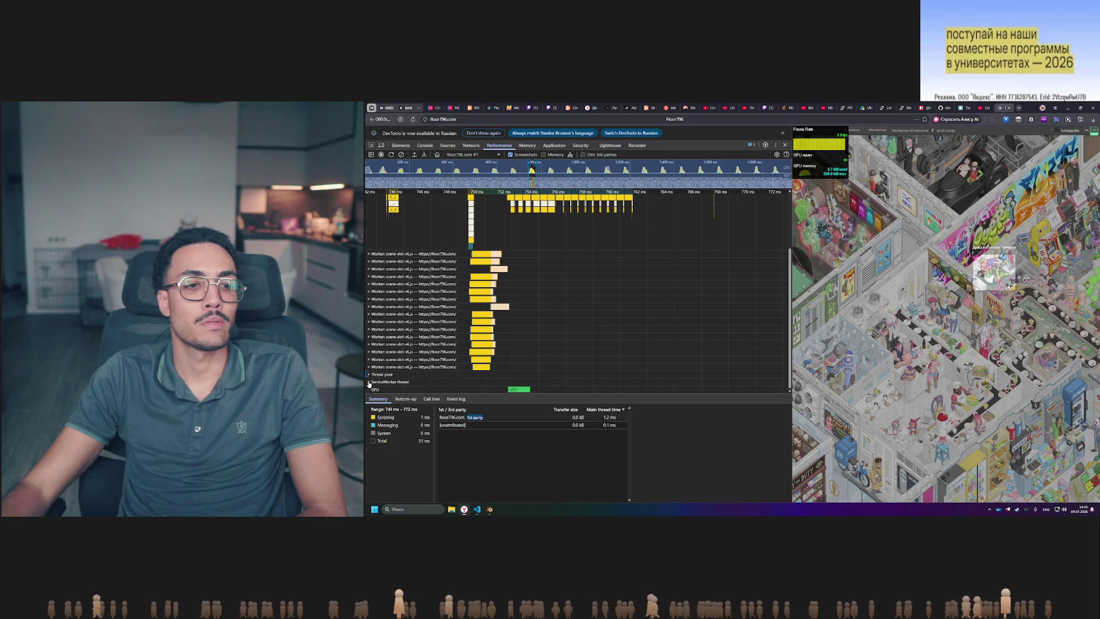
click(369, 382)
scroll(381, 383, up, 3)
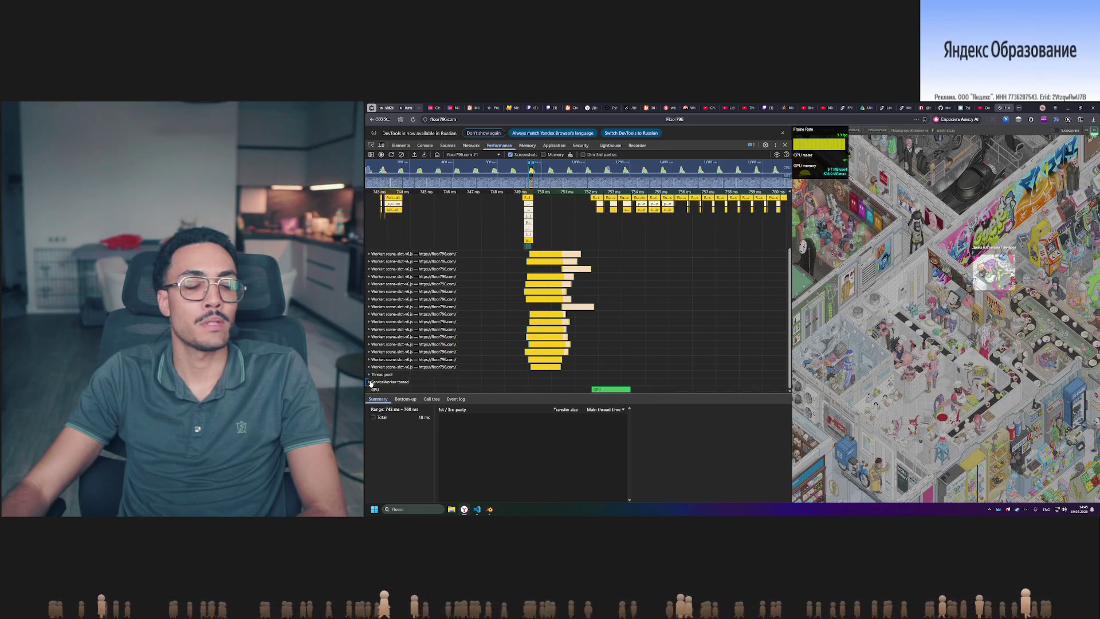
shift+scroll(598, 306, up, 5)
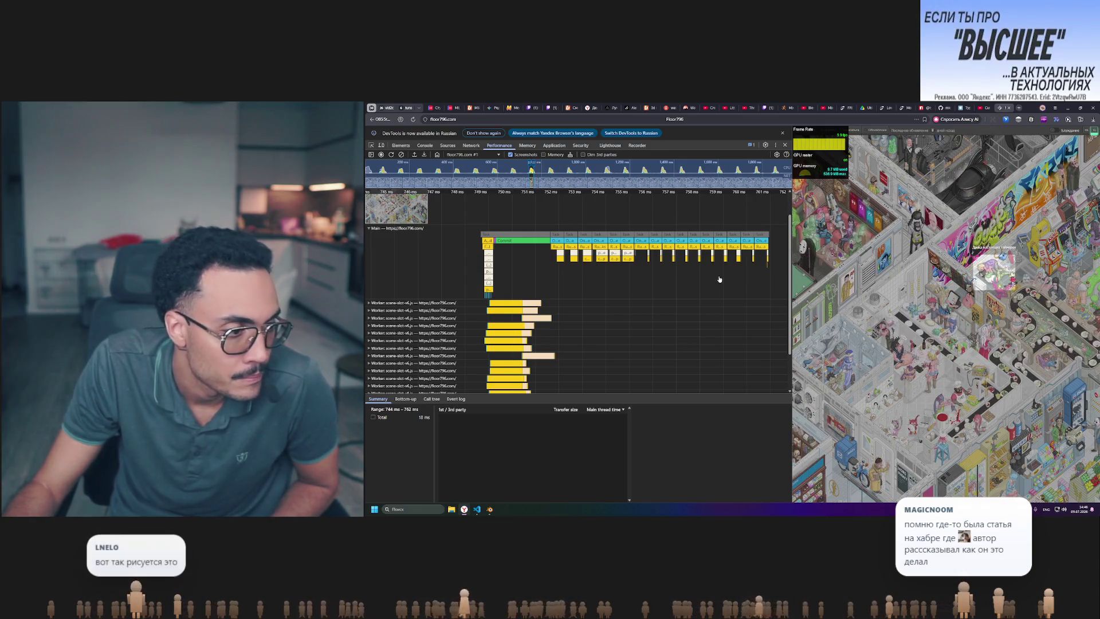
key(F5)
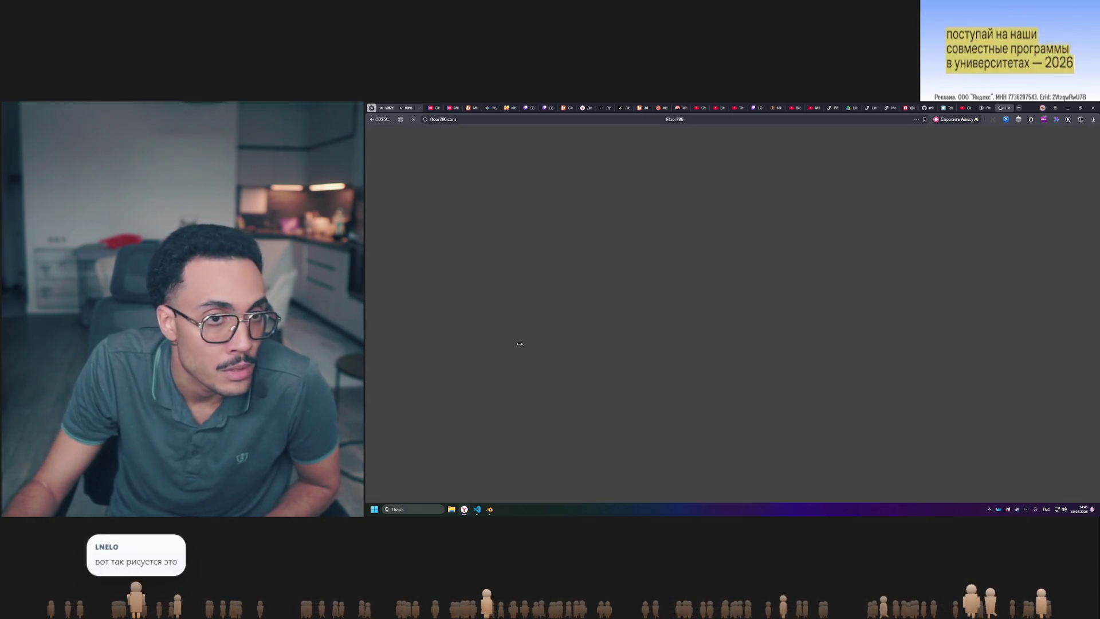
- Draw a freehand S-curve and a closed loop stroke on the room floor
drag(650, 287, 713, 315)
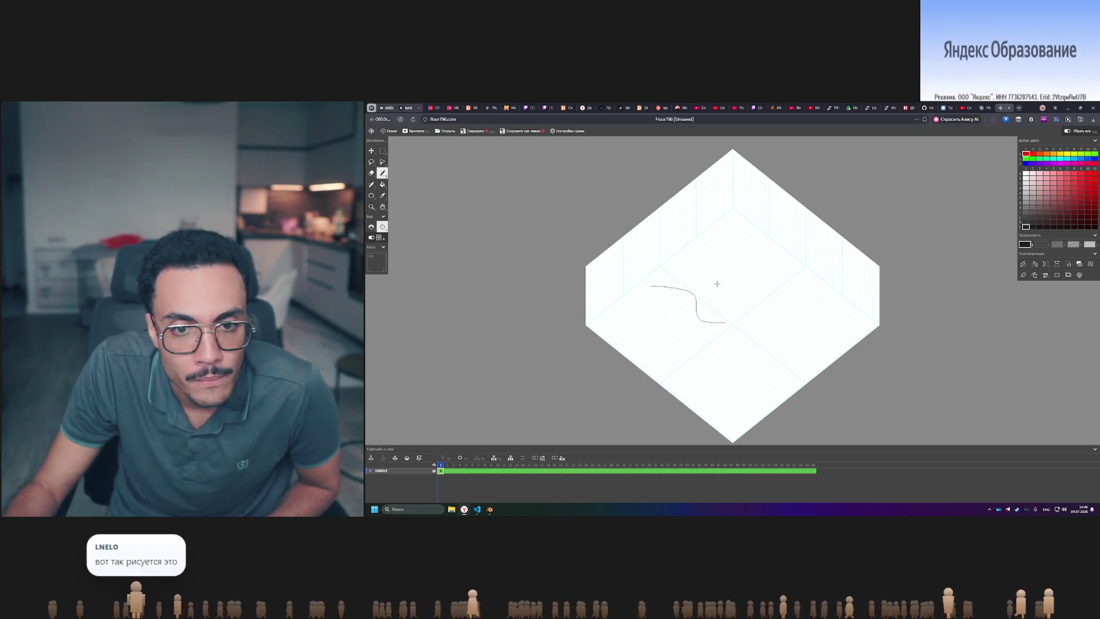
scroll(705, 317, up, 5)
scroll(602, 319, down, 5)
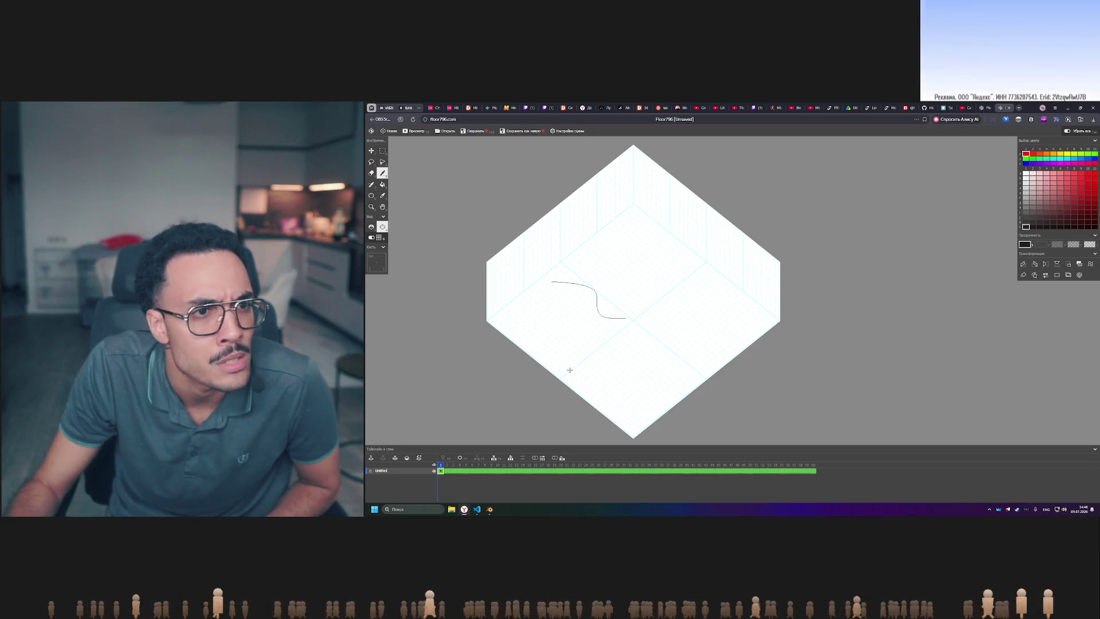
scroll(533, 337, up, 3)
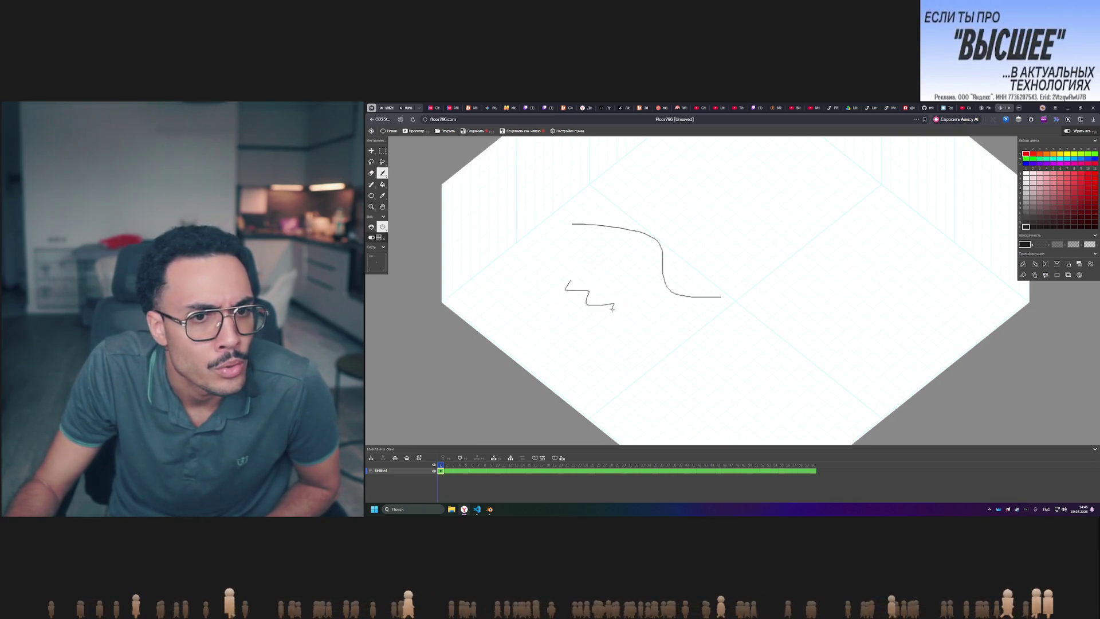
drag(612, 309, 567, 294)
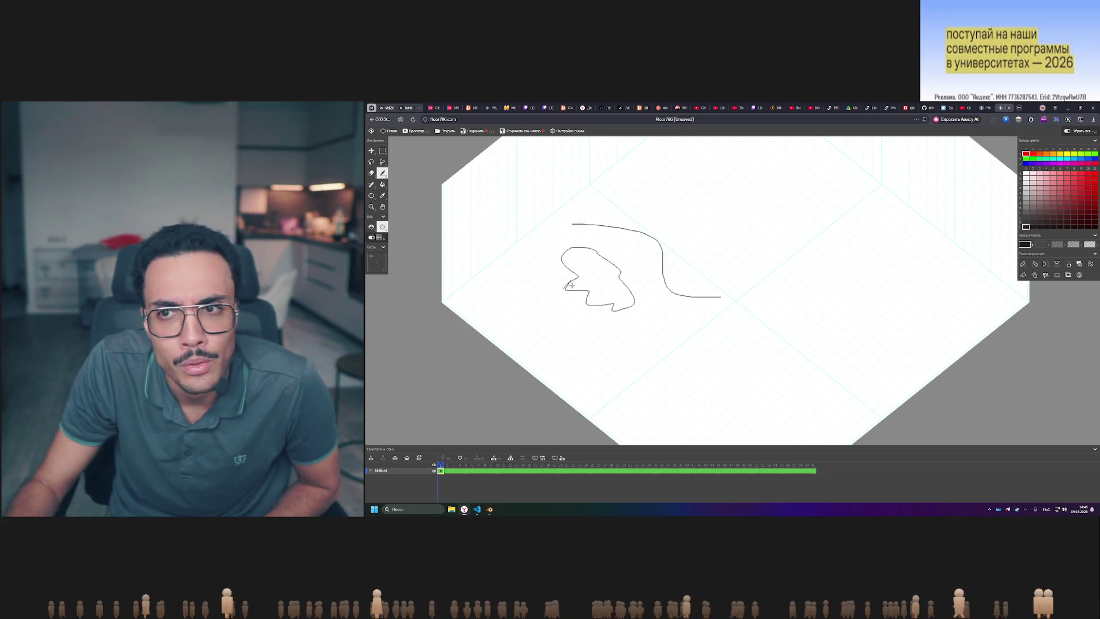
drag(572, 283, 578, 277)
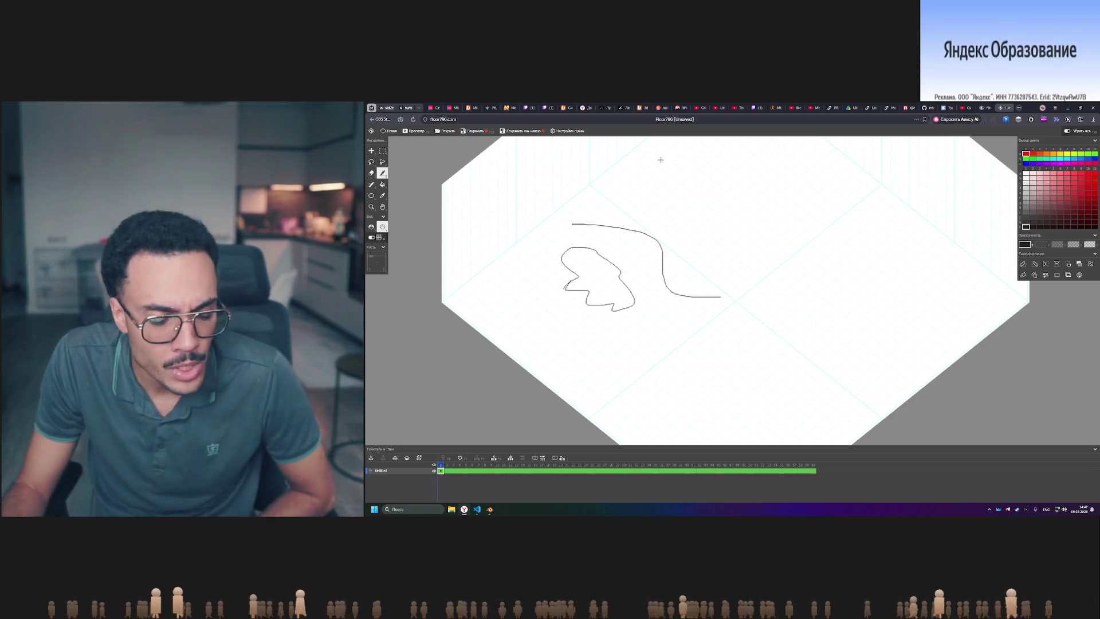
- Close the Floor796 editor tab and confirm leaving without saving
mouse_move(991, 105)
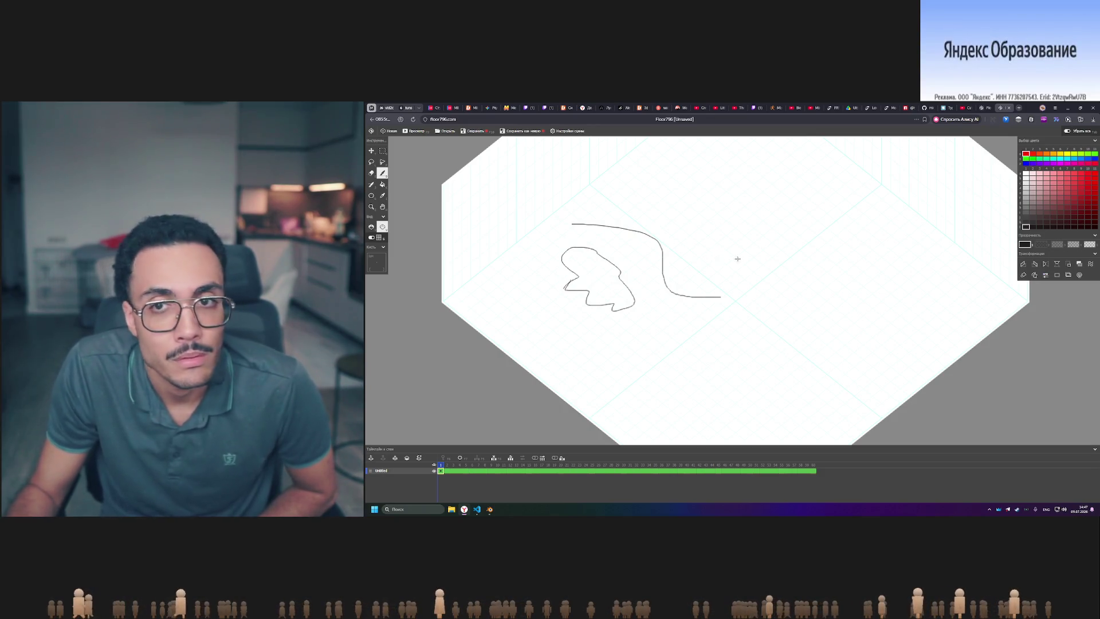
click(1009, 108)
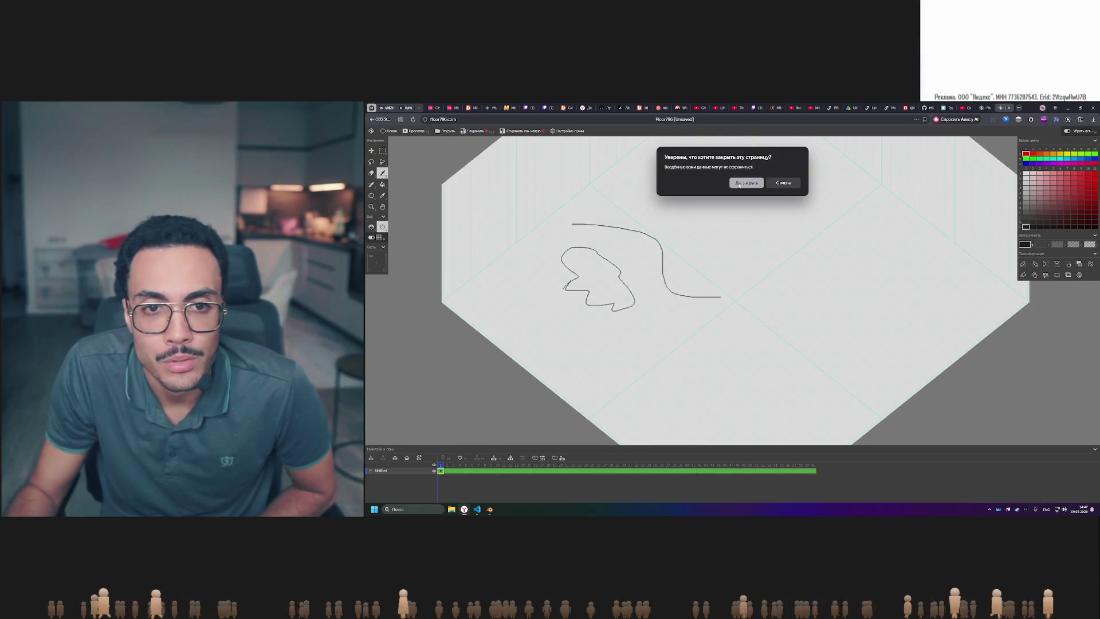
click(739, 184)
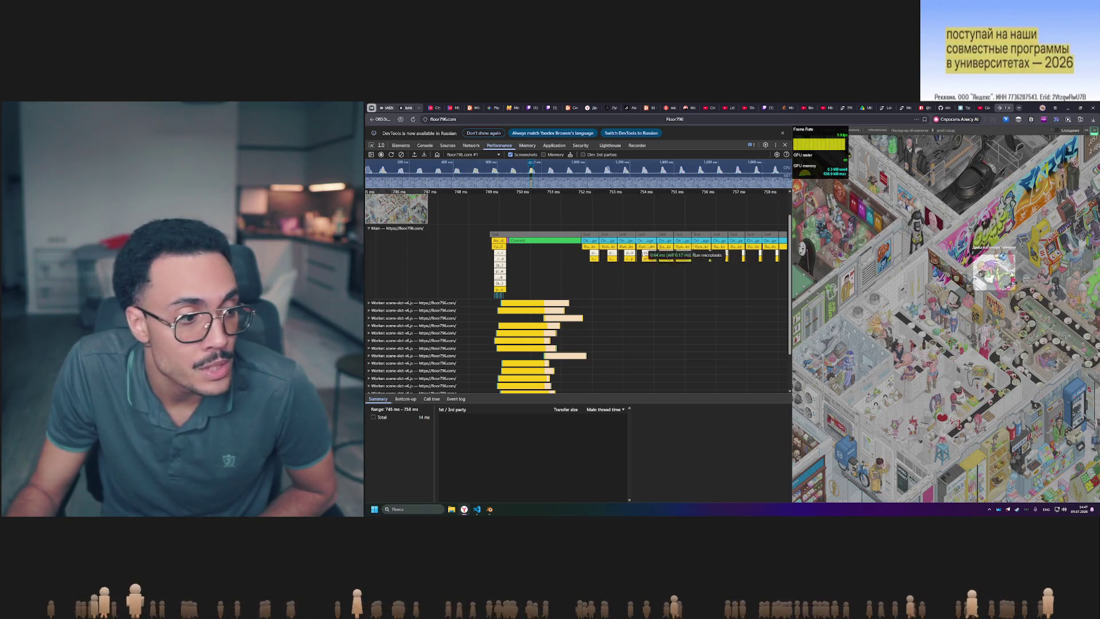
scroll(615, 294, down, 2)
scroll(615, 293, up, 3)
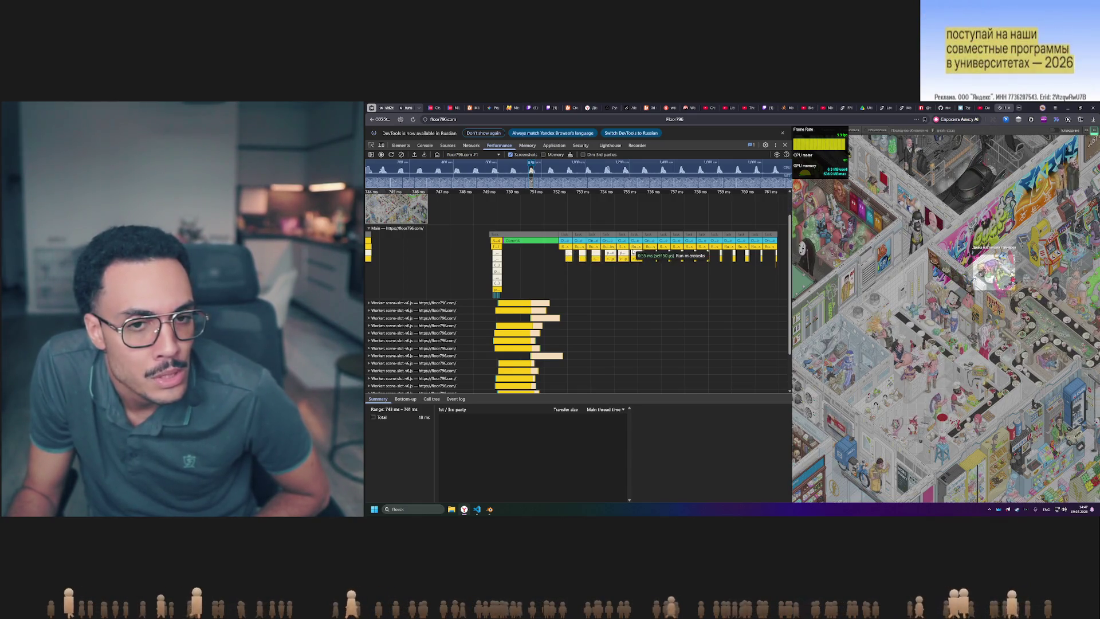
scroll(570, 258, up, 3)
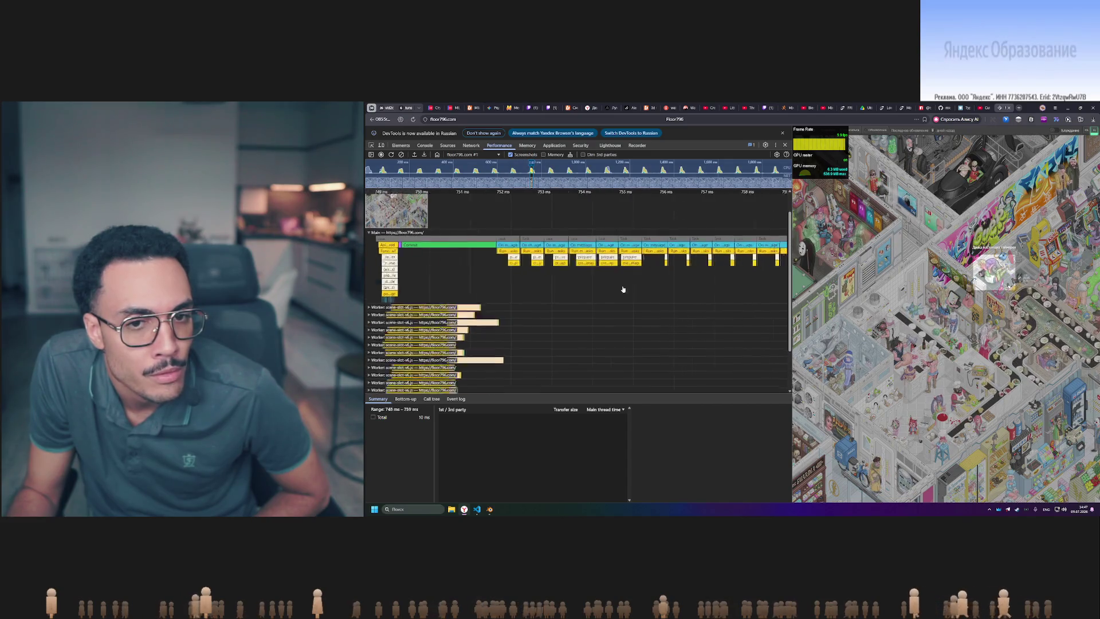
scroll(564, 283, down, 1)
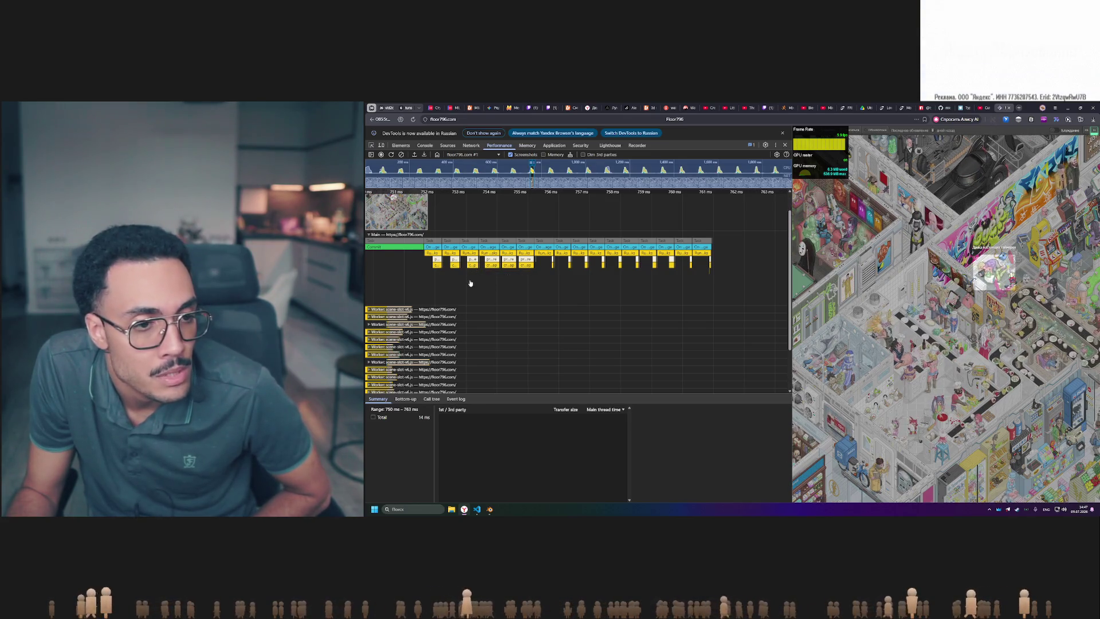
drag(470, 283, 599, 236)
scroll(592, 297, left, 3)
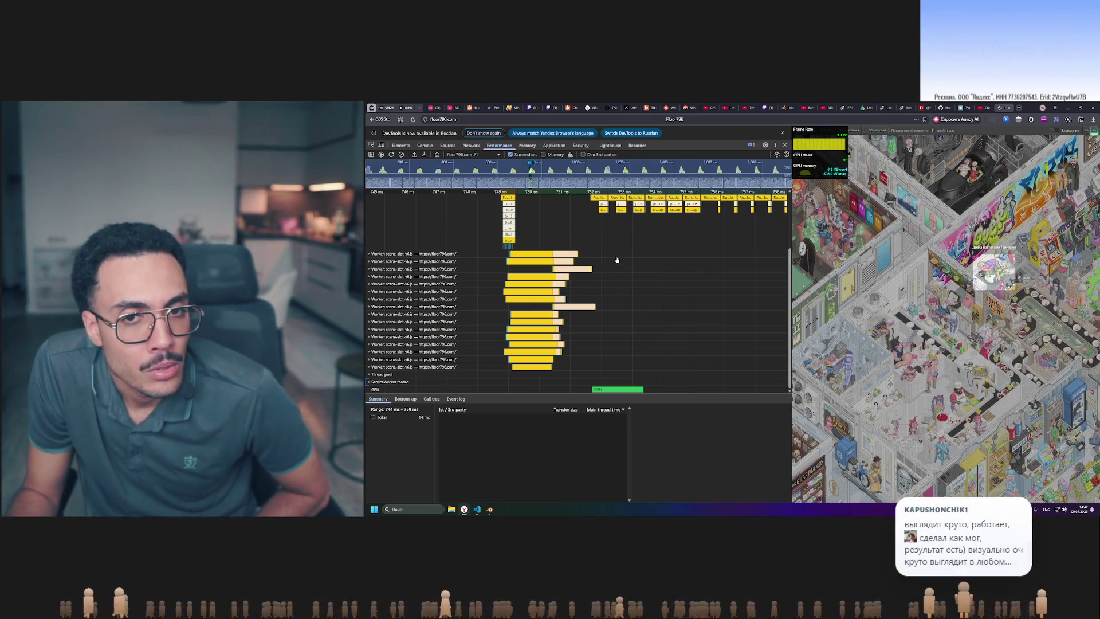
scroll(616, 259, up, 2)
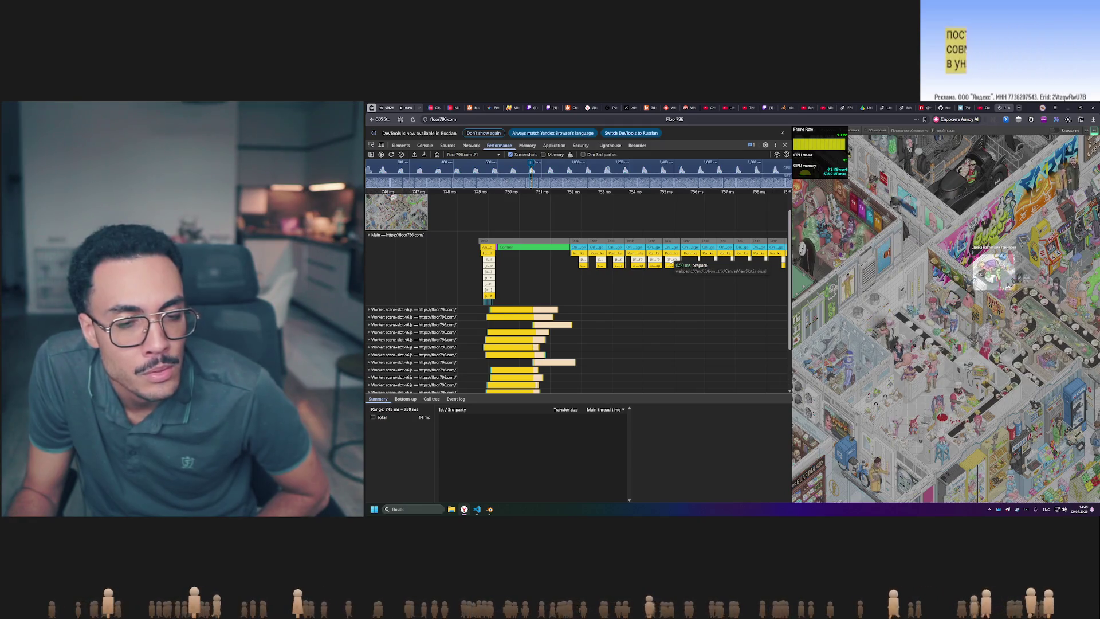
drag(739, 304, 616, 301)
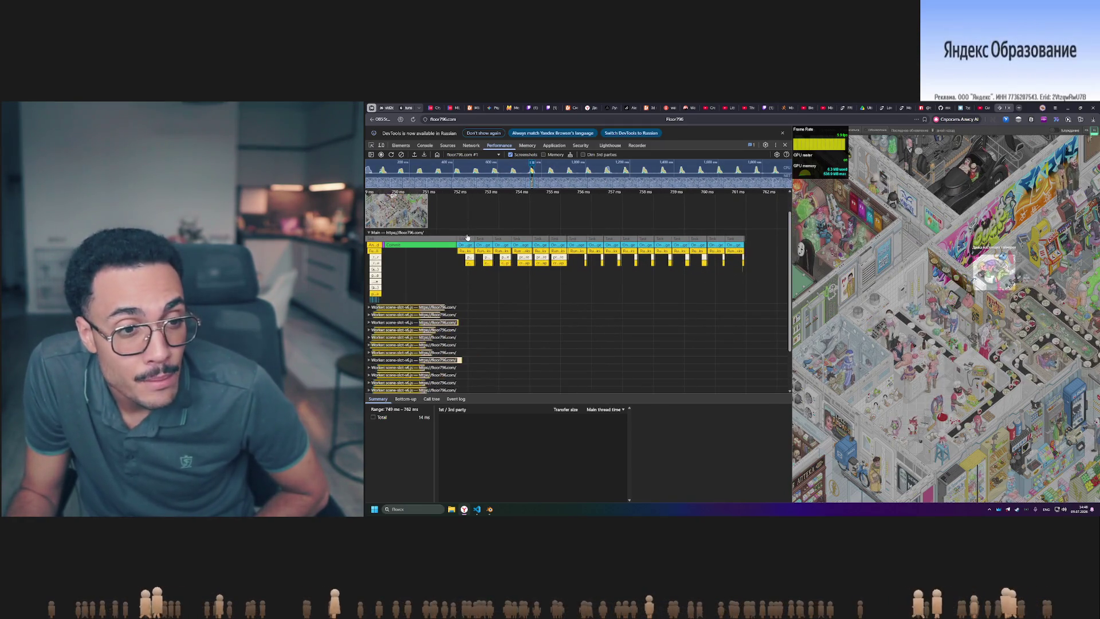
drag(489, 299, 570, 297)
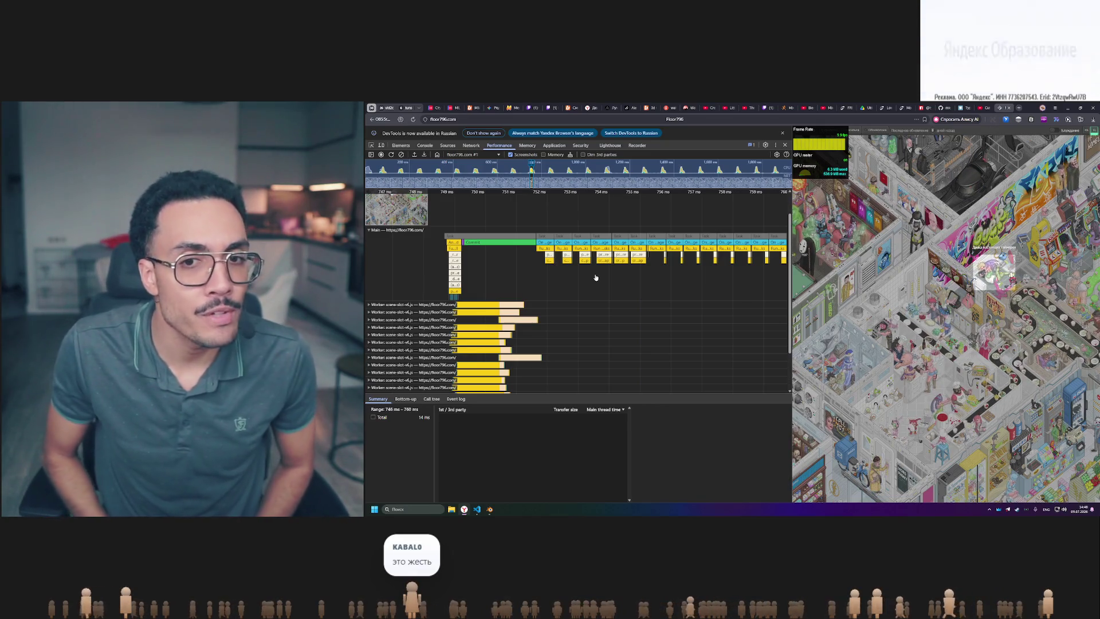
scroll(714, 273, up, 1)
scroll(714, 273, right, 2)
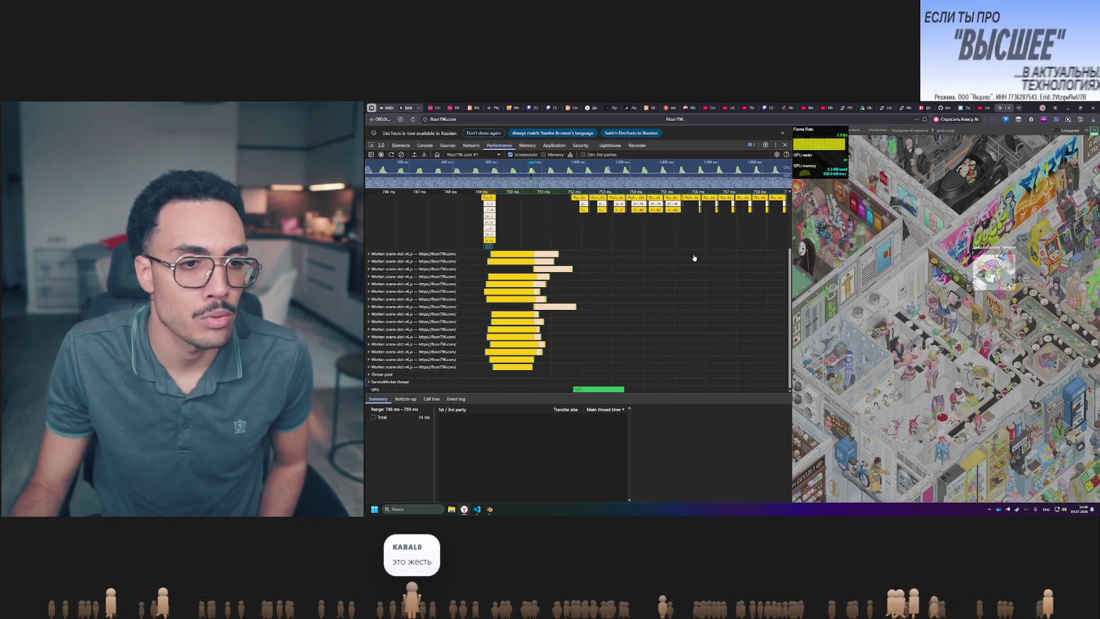
scroll(664, 307, left, 2)
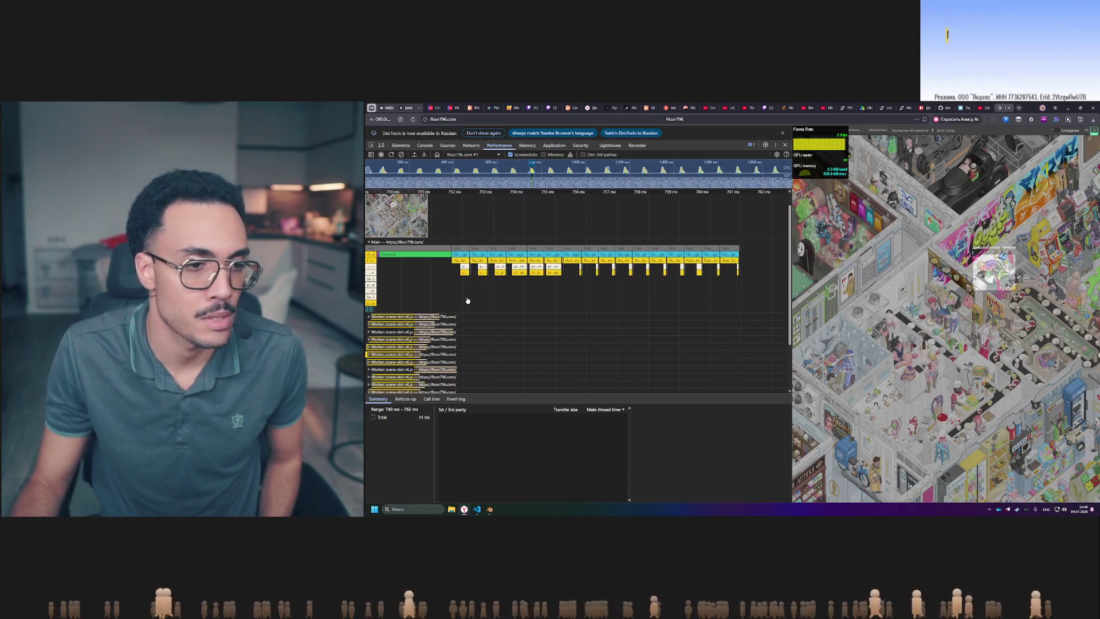
scroll(581, 276, down, 1)
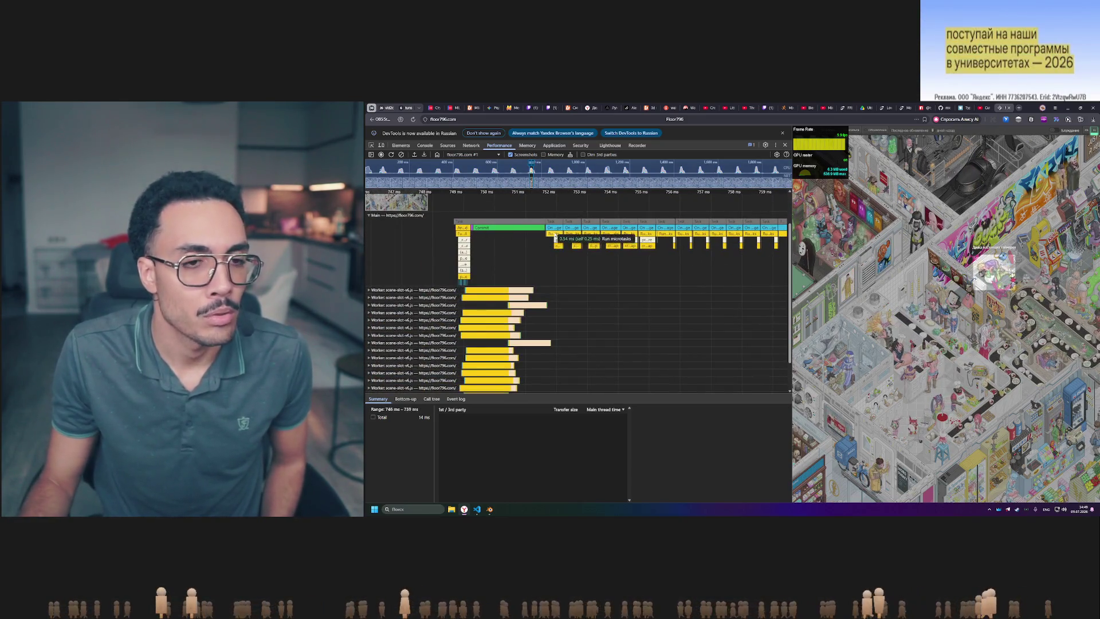
scroll(630, 255, right, 5)
scroll(630, 255, up, 1)
drag(611, 267, 626, 269)
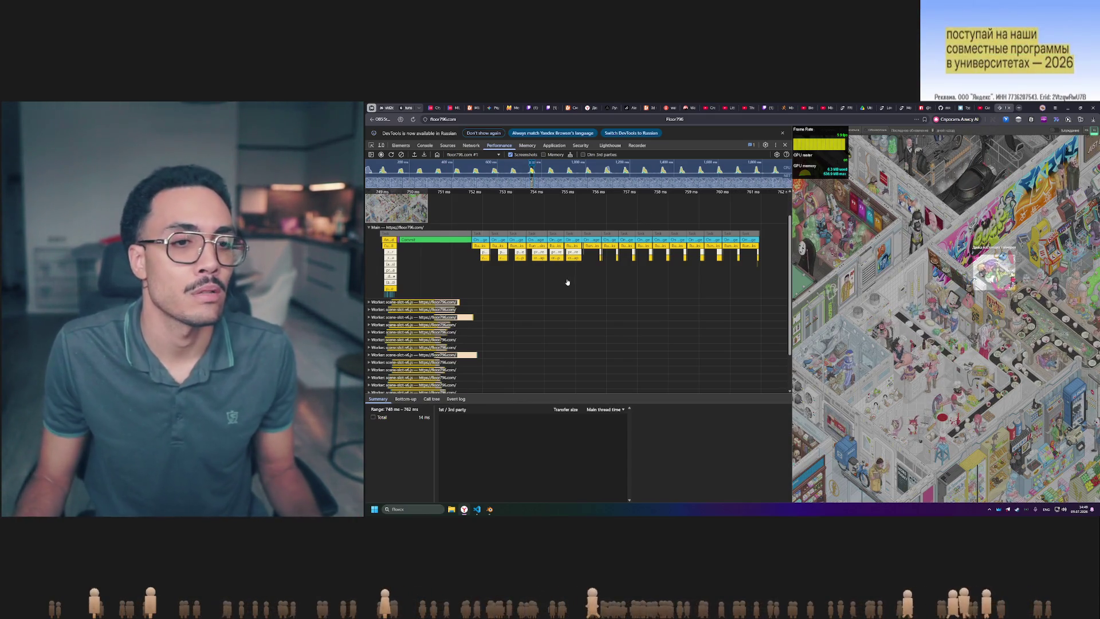
scroll(568, 282, down, 2)
scroll(567, 282, left, 3)
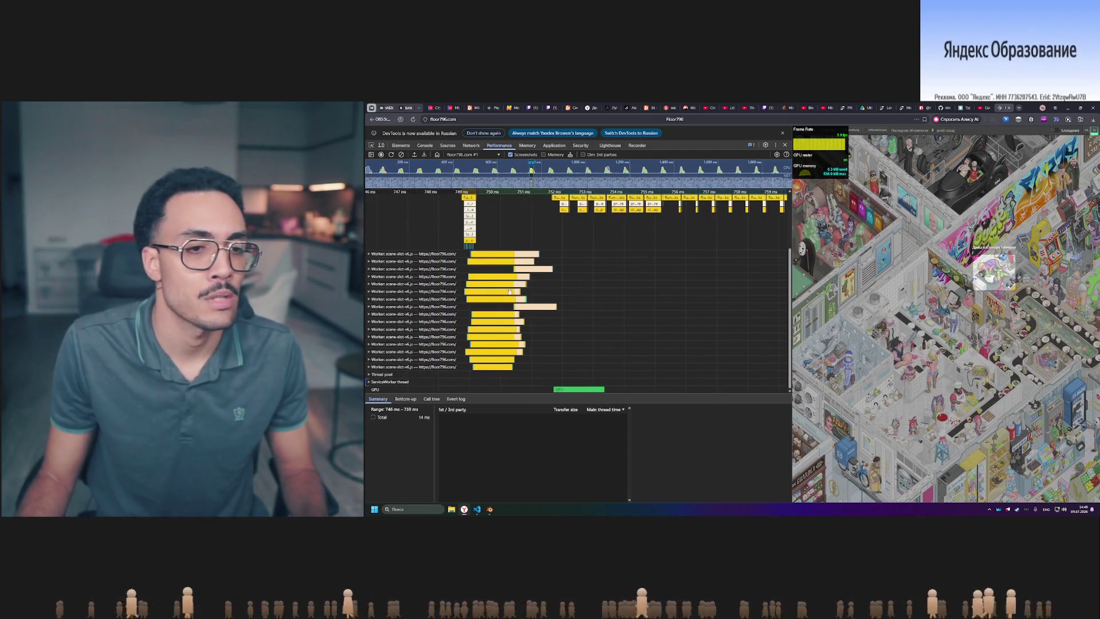
scroll(595, 261, up, 2)
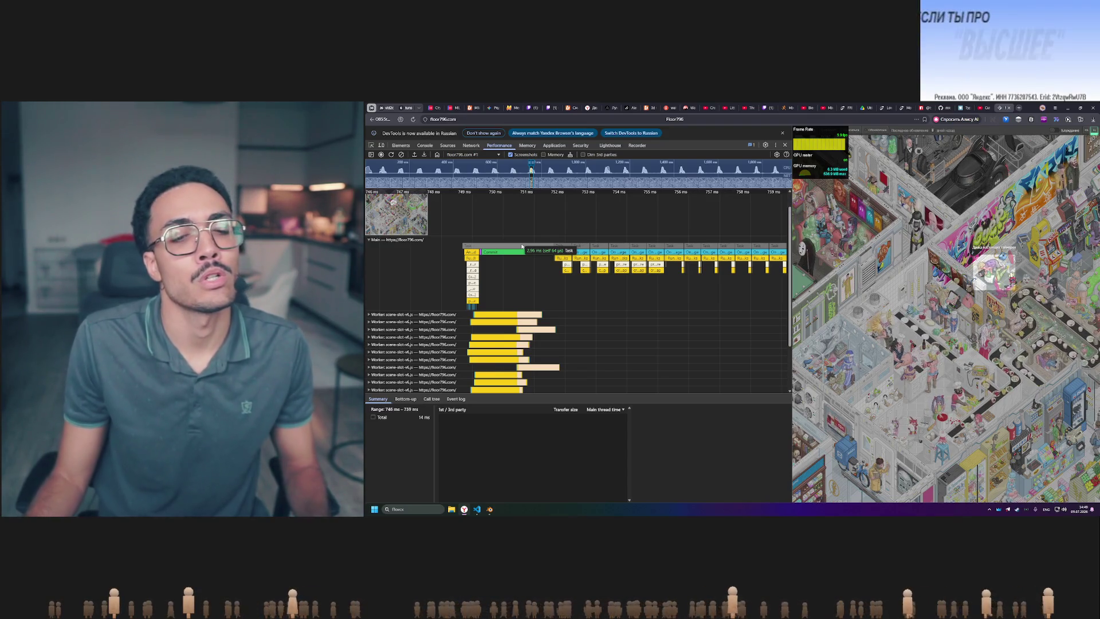
ctrl+scroll(595, 247, down, 5)
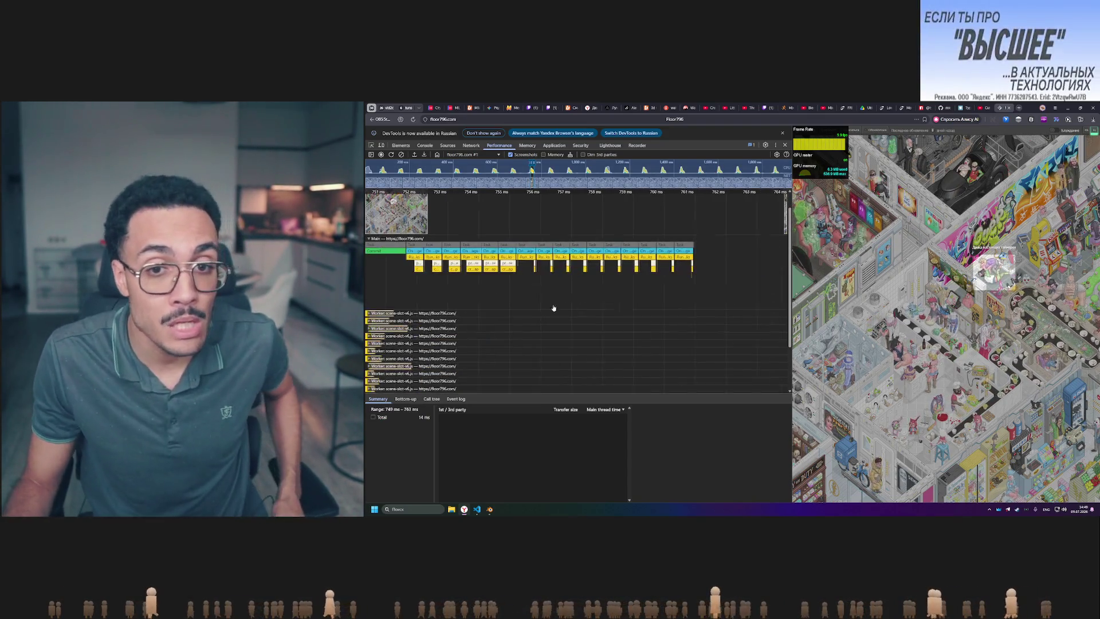
scroll(634, 253, down, 2)
scroll(634, 253, up, 3)
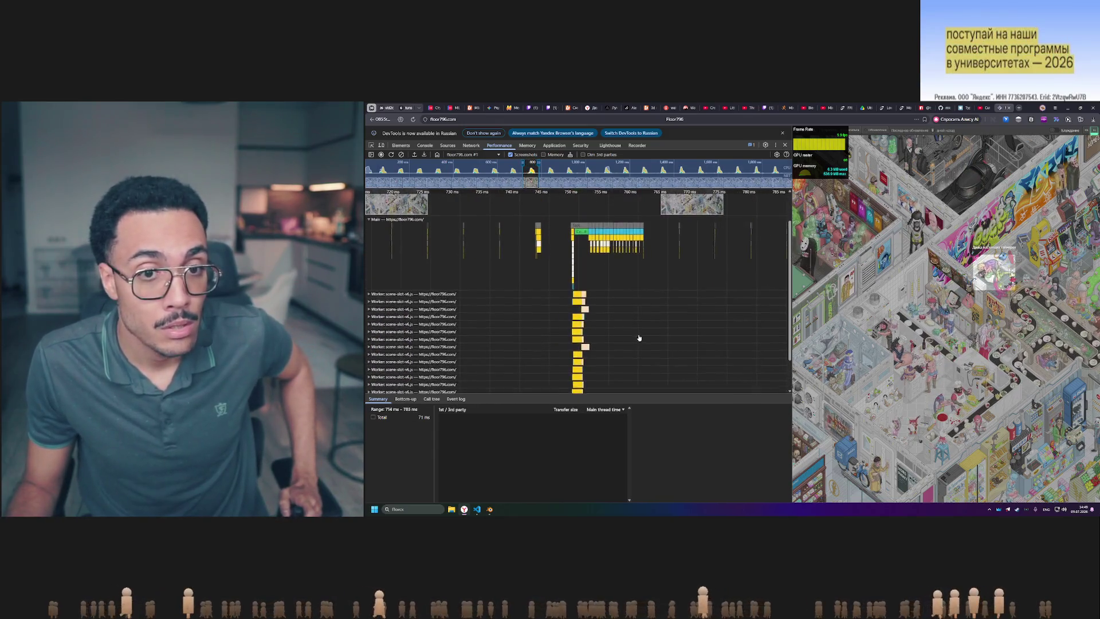
ctrl+scroll(567, 246, up, 8)
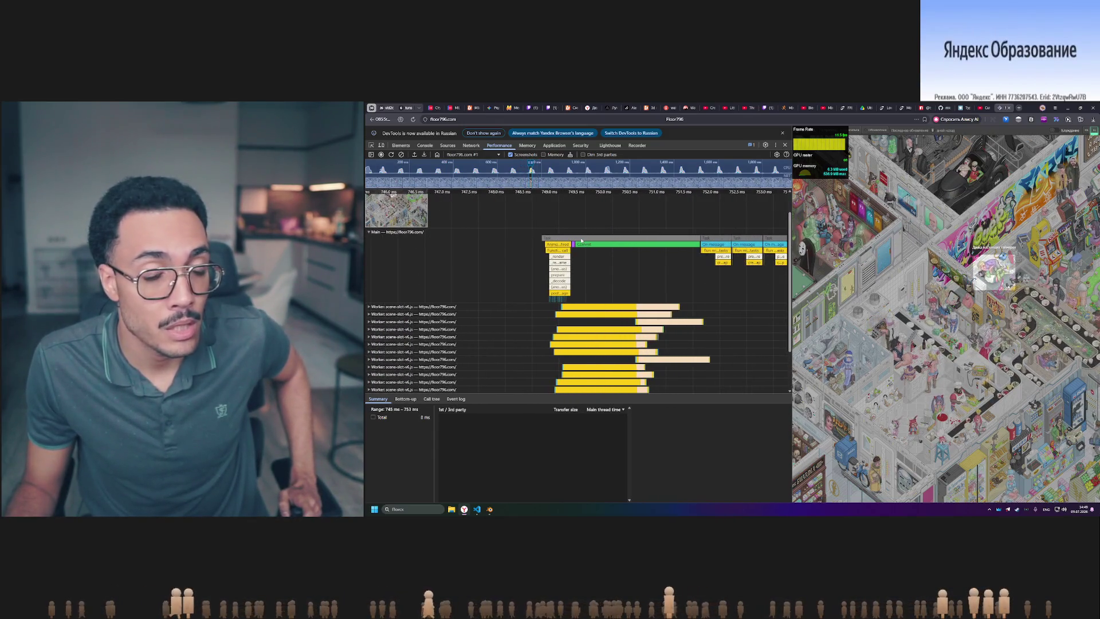
mouse_move(652, 239)
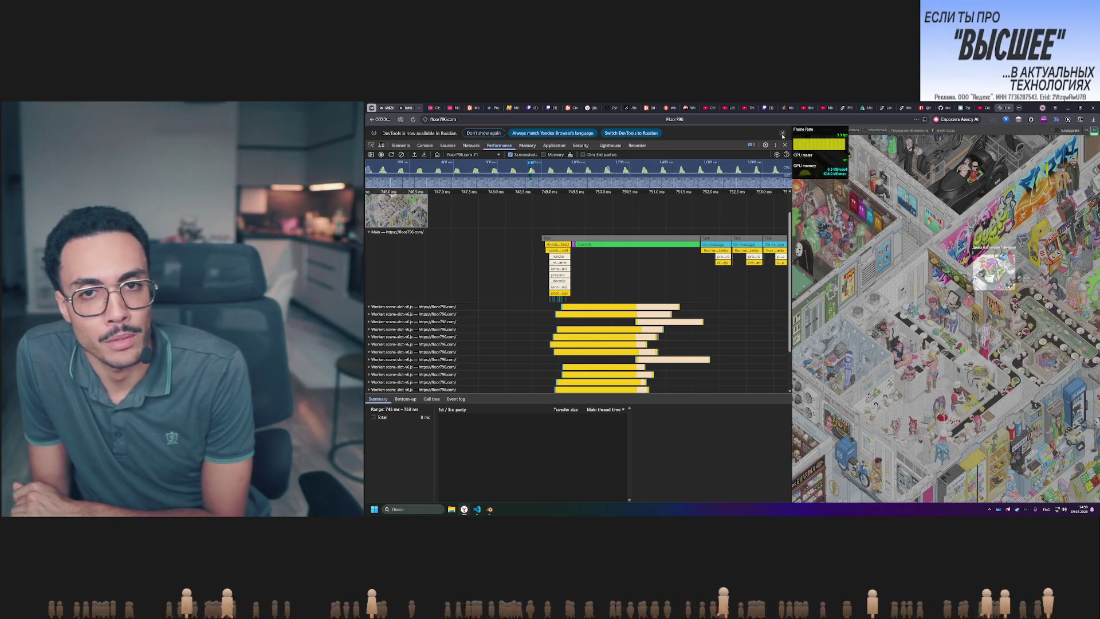
click(783, 135)
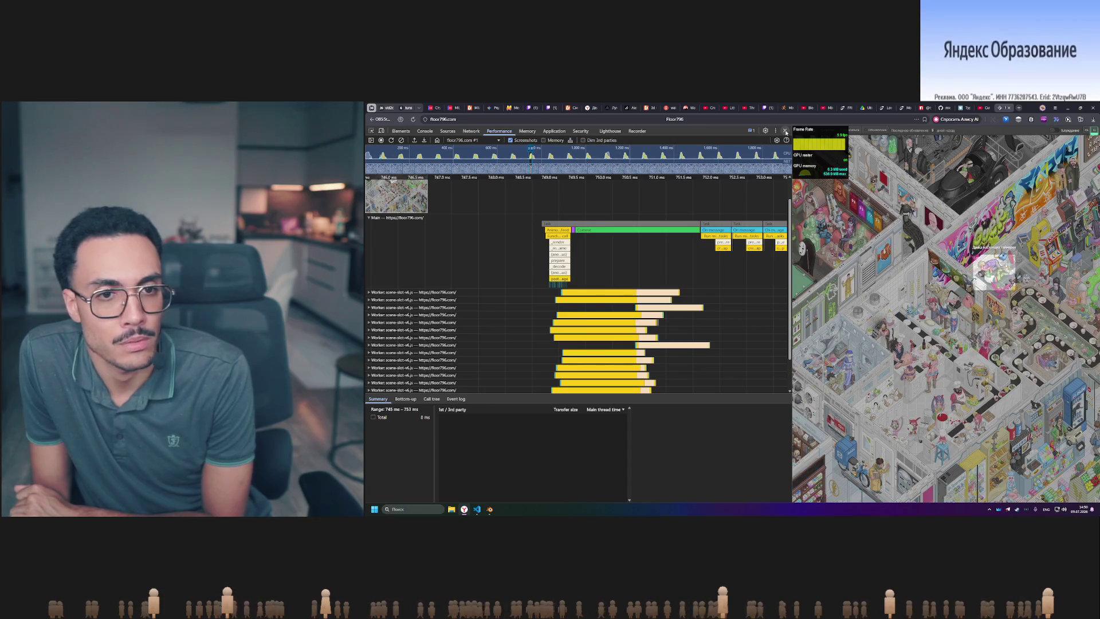
- Close DevTools so the floor fills the window, then switch to Blender
click(785, 133)
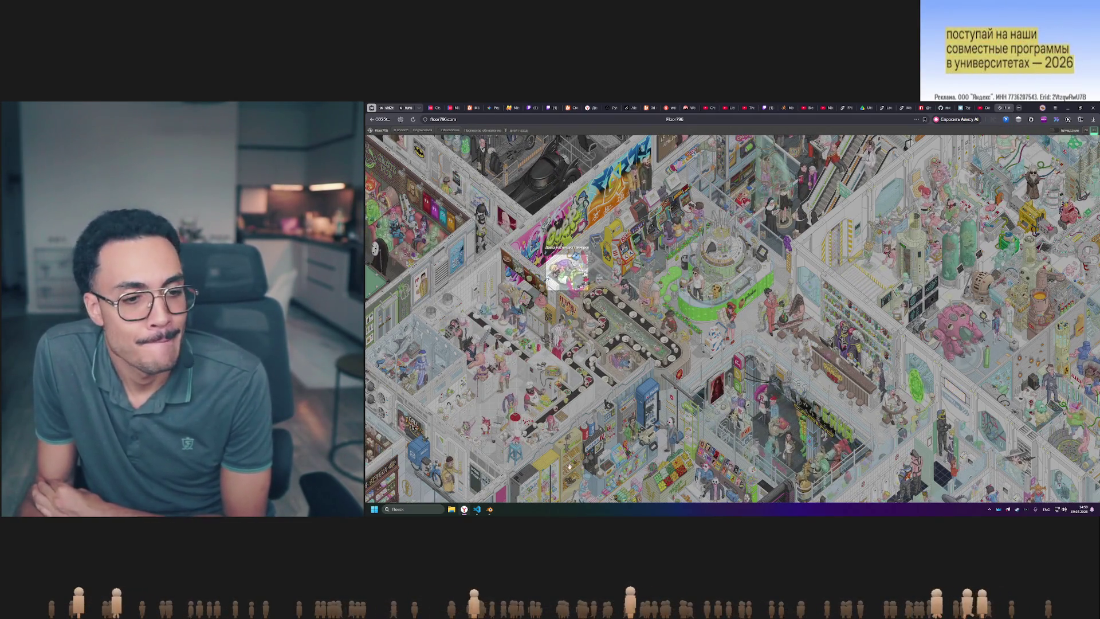
key(alt+Tab)
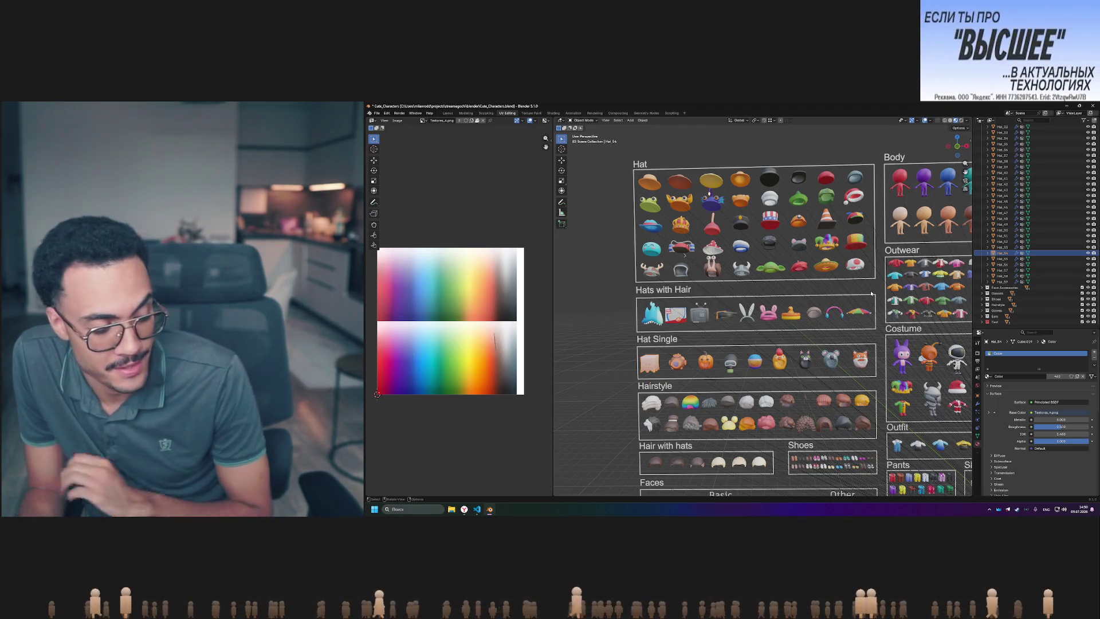
shift+scroll(904, 363, right, 5)
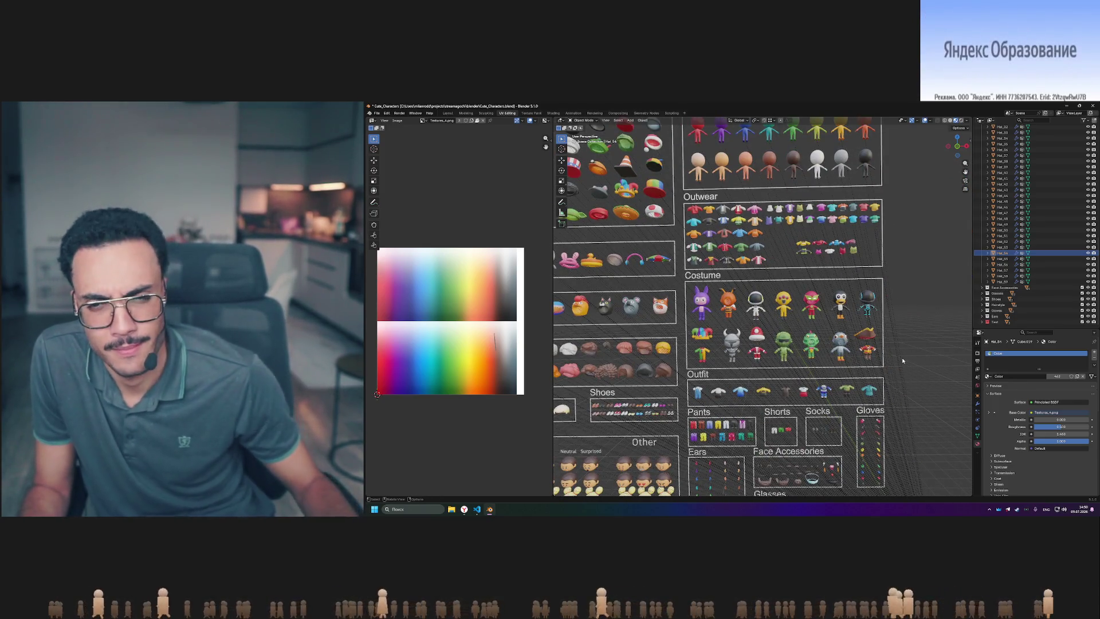
mouse_move(910, 373)
middle_down()
mouse_move(845, 290)
mouse_move(890, 338)
mouse_move(808, 323)
middle_up()
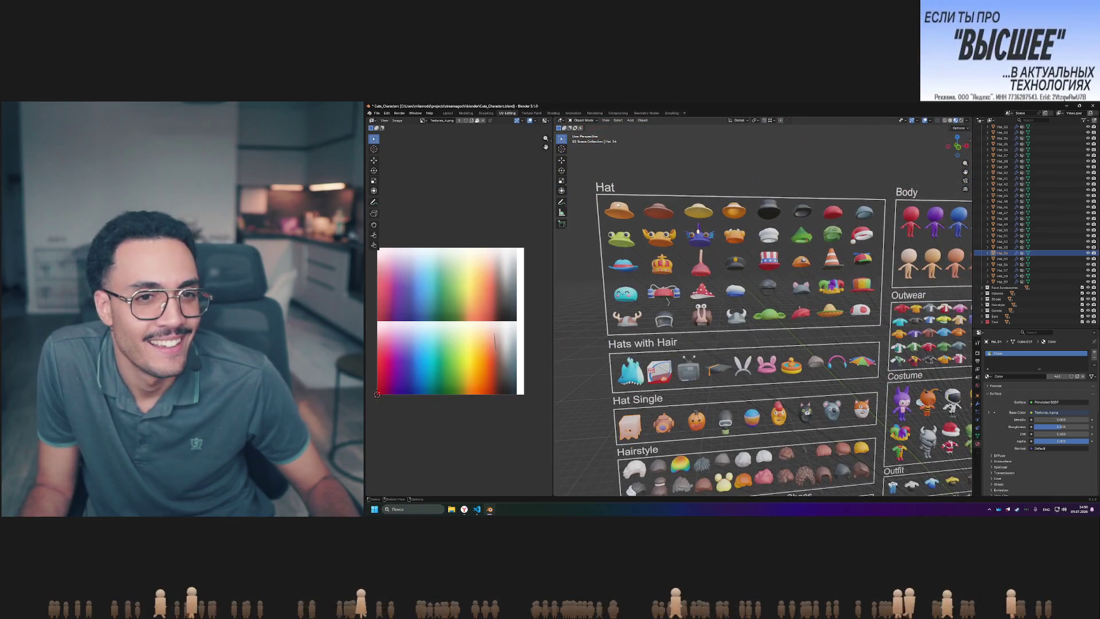
mouse_move(617, 205)
middle_down()
mouse_move(723, 208)
mouse_move(650, 272)
middle_up()
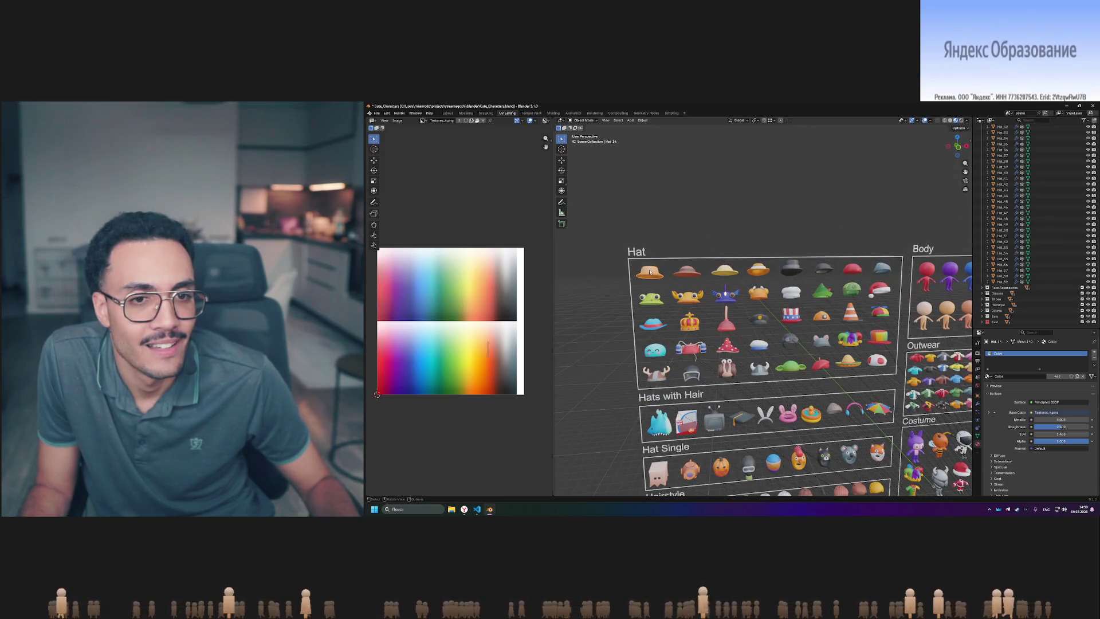
scroll(847, 297, down, 4)
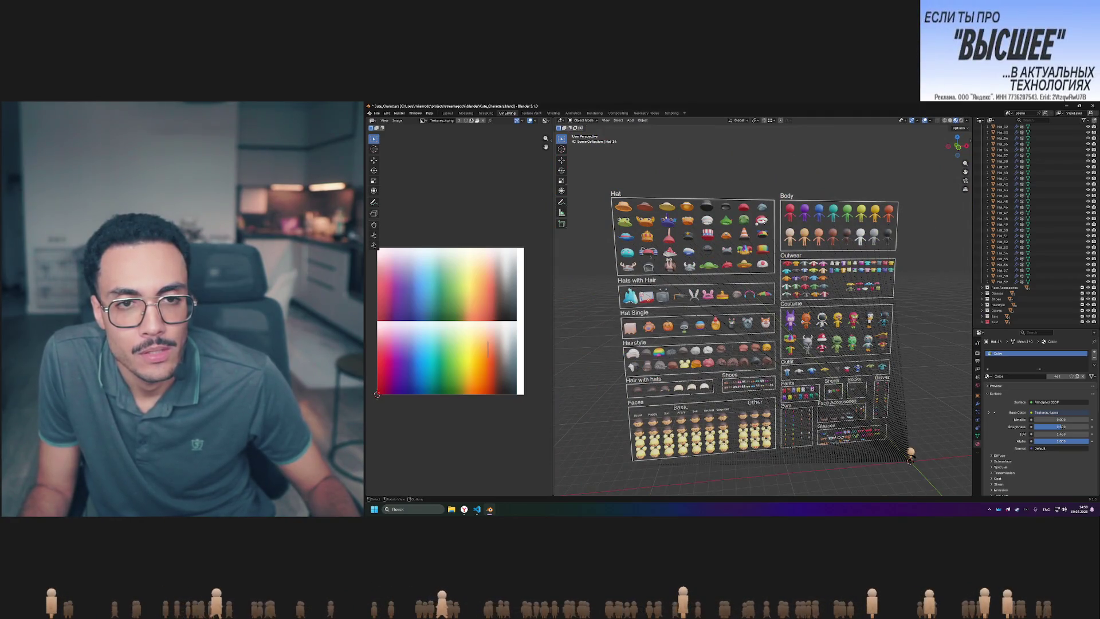
click(978, 361)
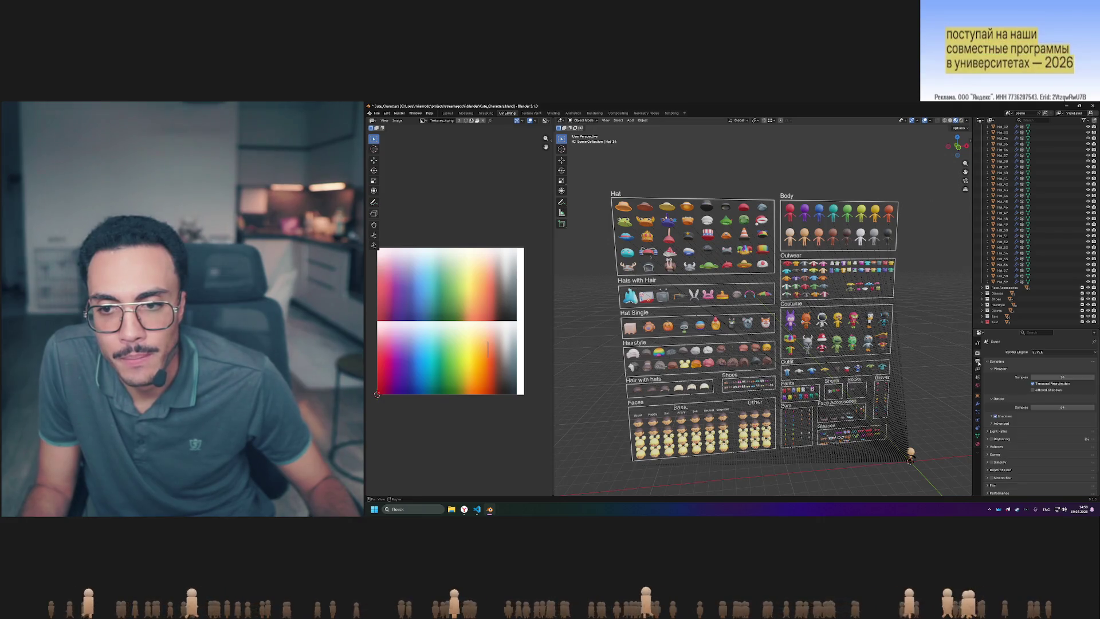
- Review the Scene, World and Hat_14 Object transform properties, then return to the browser
click(977, 377)
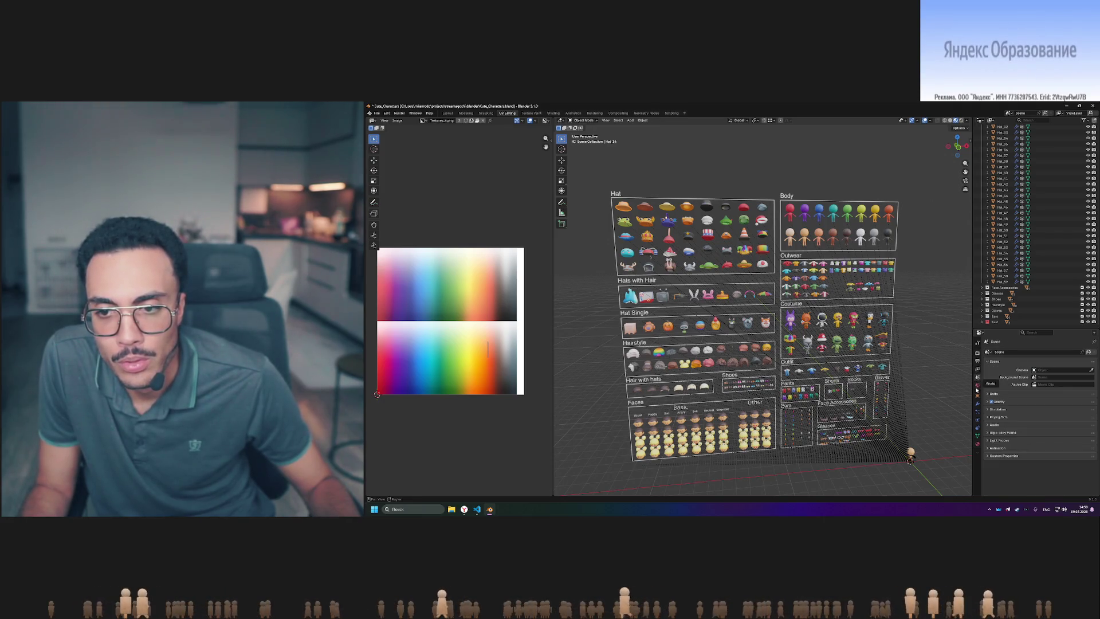
click(976, 388)
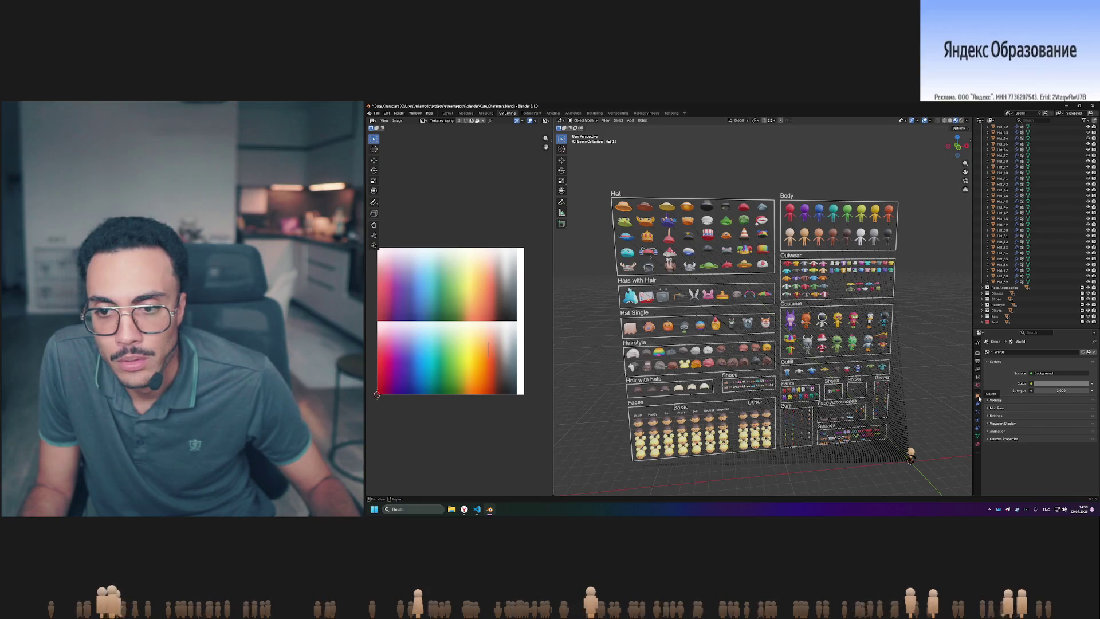
click(978, 395)
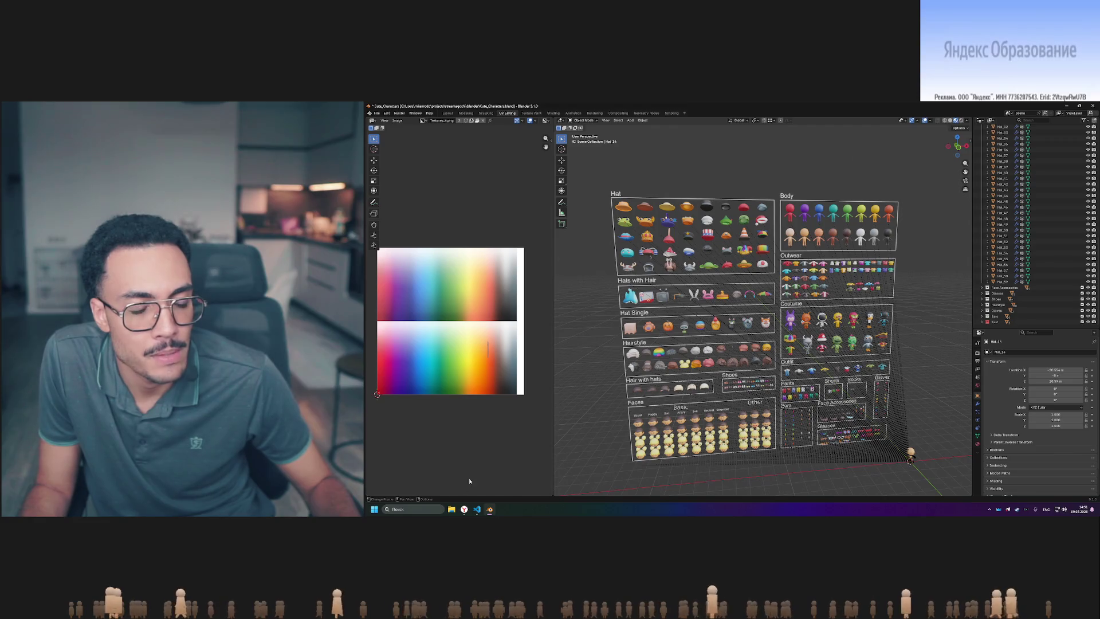
key(alt+Tab)
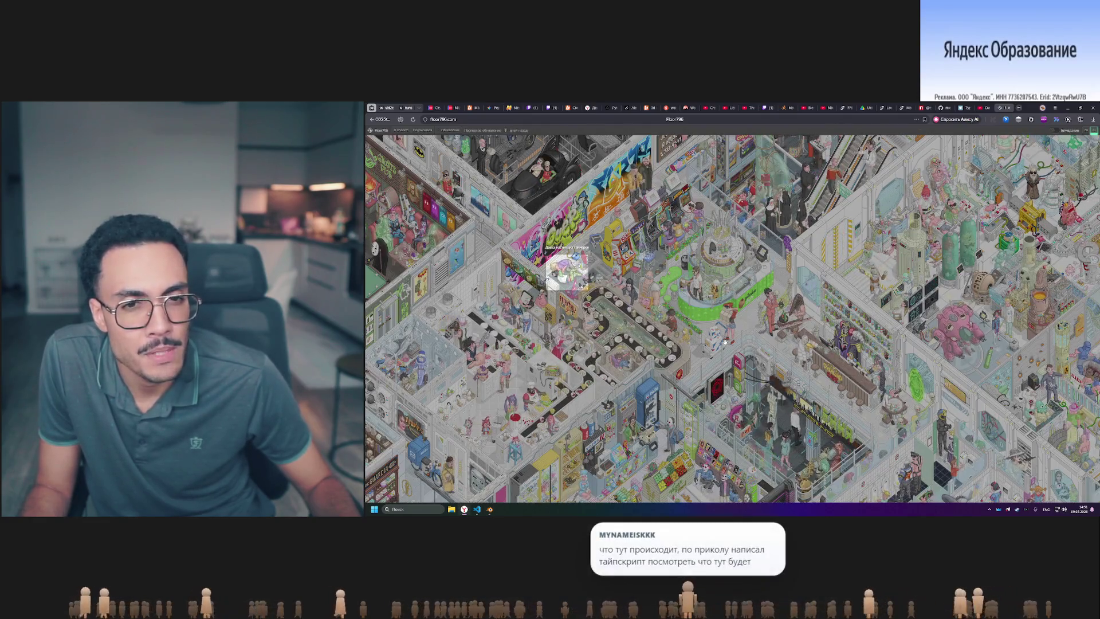
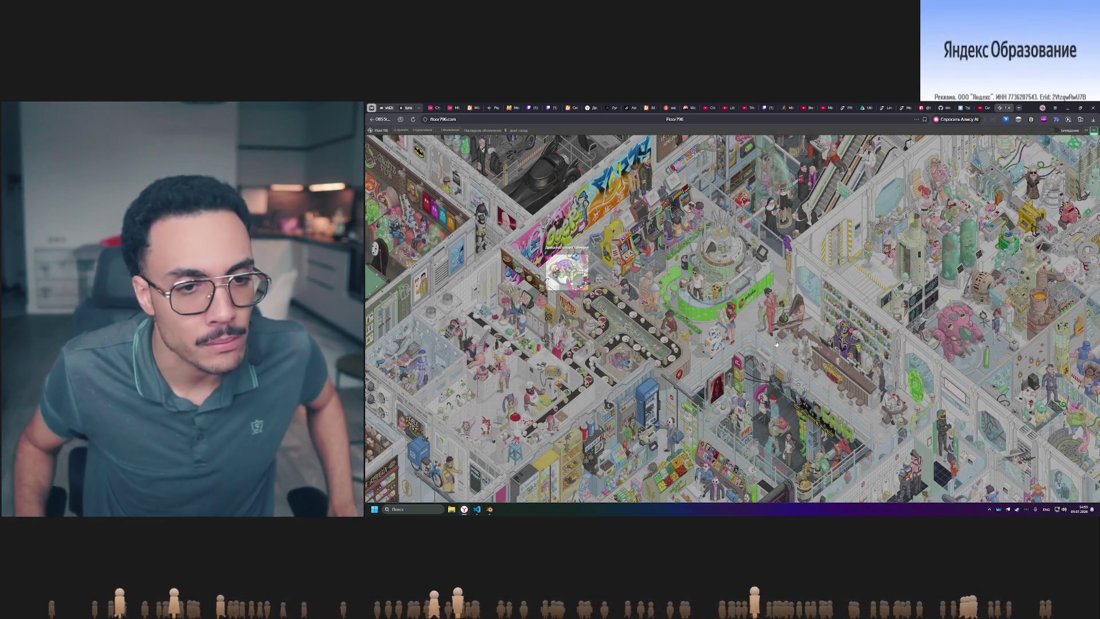
- Switch from the Floor796 browser page to the Blender scene with the asset boards
key(alt+Tab)
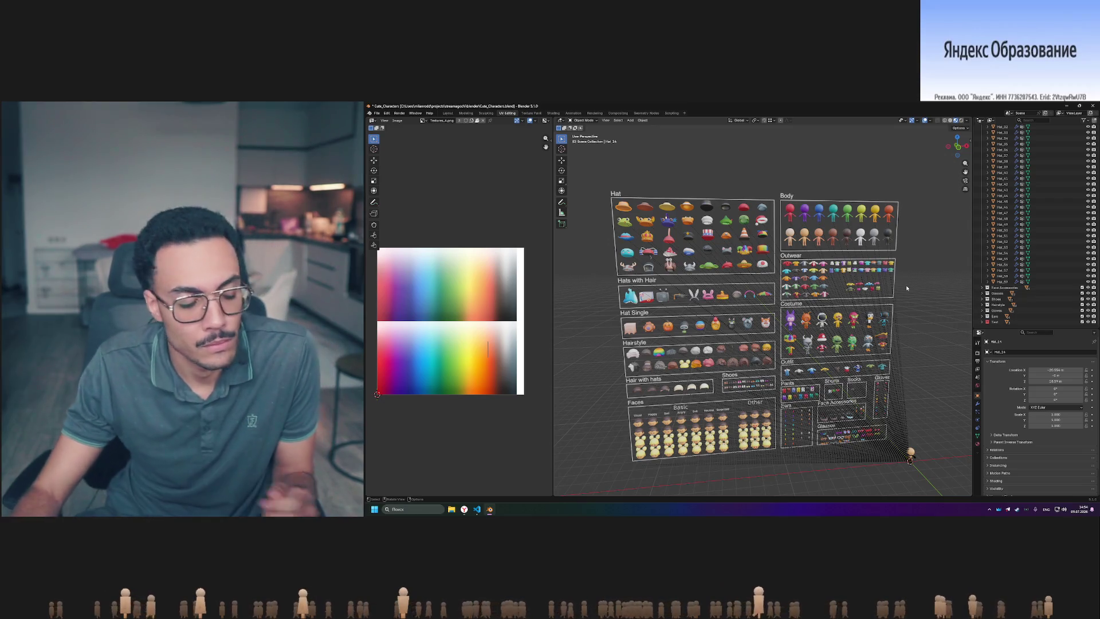
- Survey the Hat and neighbouring boards, then select the test character body
scroll(695, 219, up, 6)
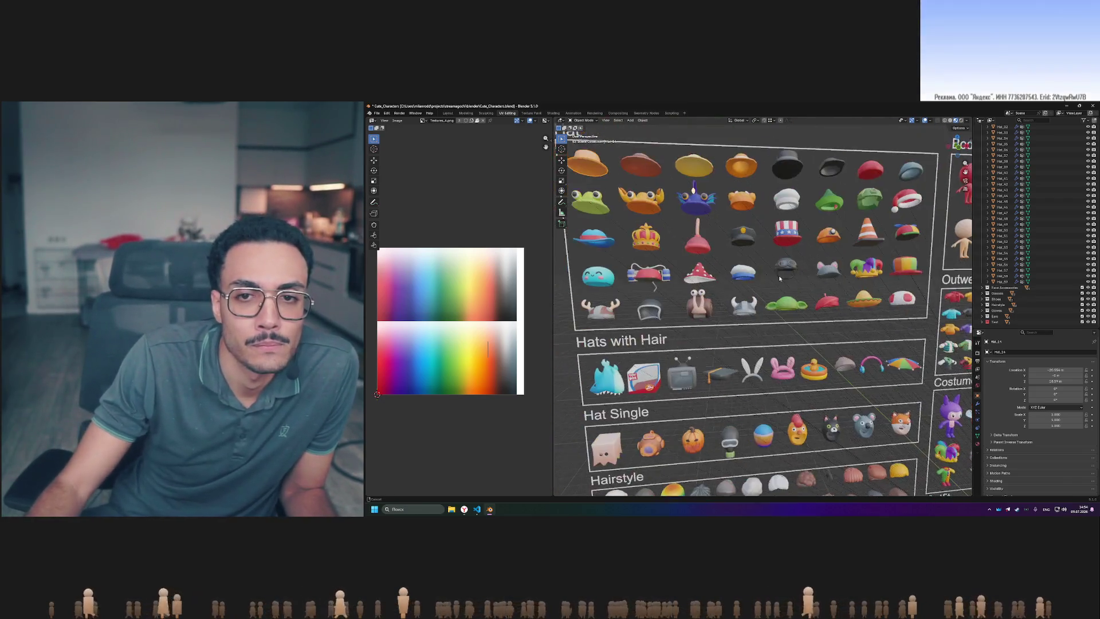
shift+middle_drag(695, 219, 739, 245)
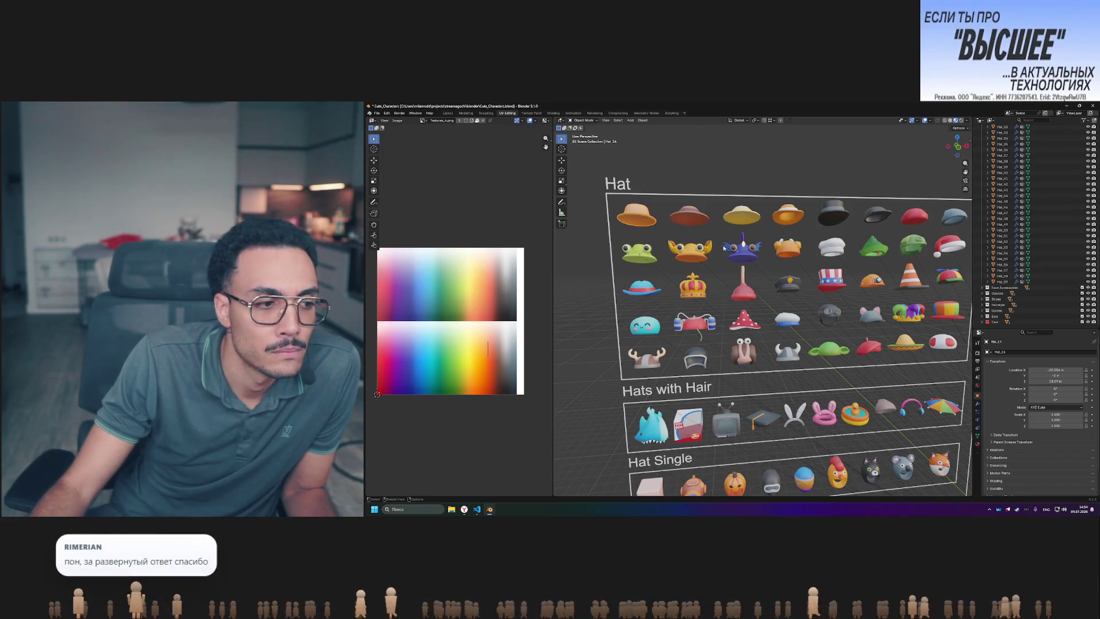
scroll(737, 198, down, 3)
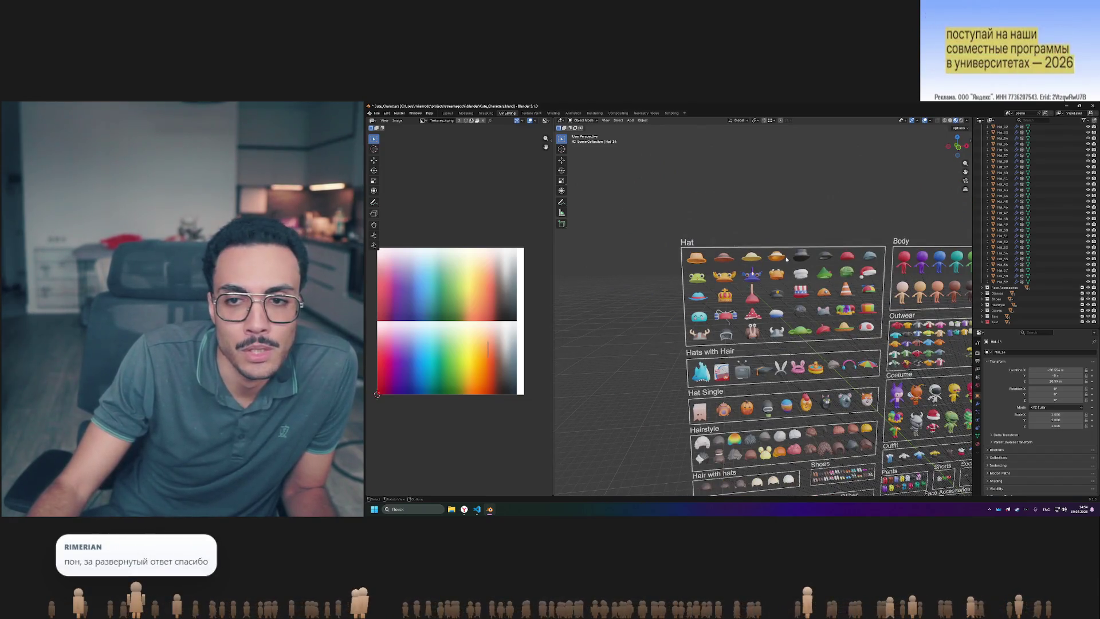
shift+middle_drag(747, 282, 720, 260)
scroll(719, 260, up, 2)
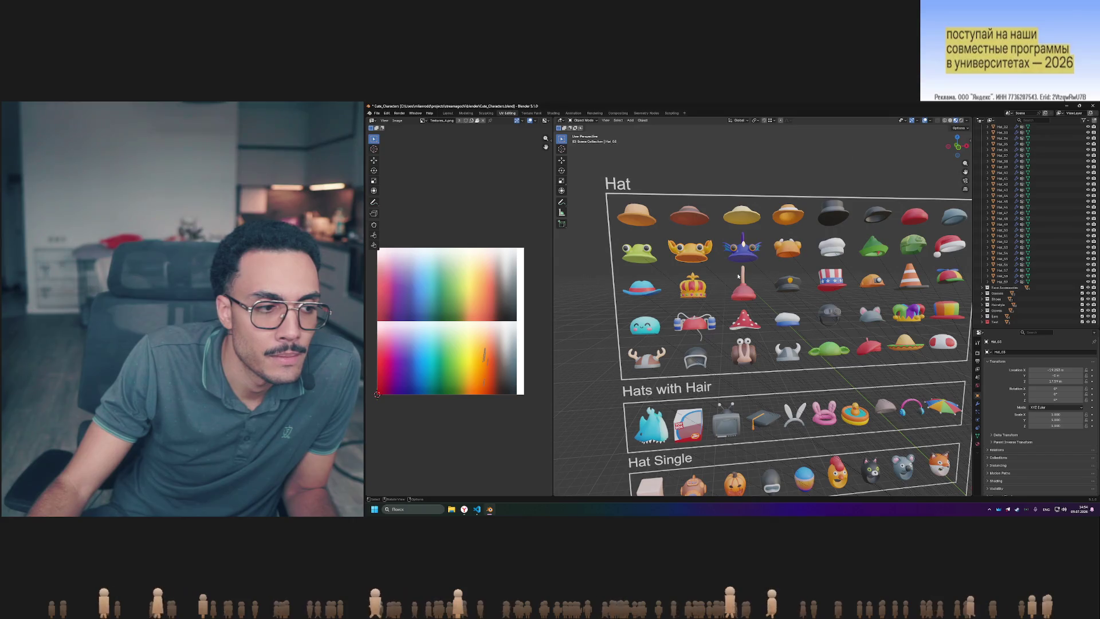
scroll(824, 323, down, 5)
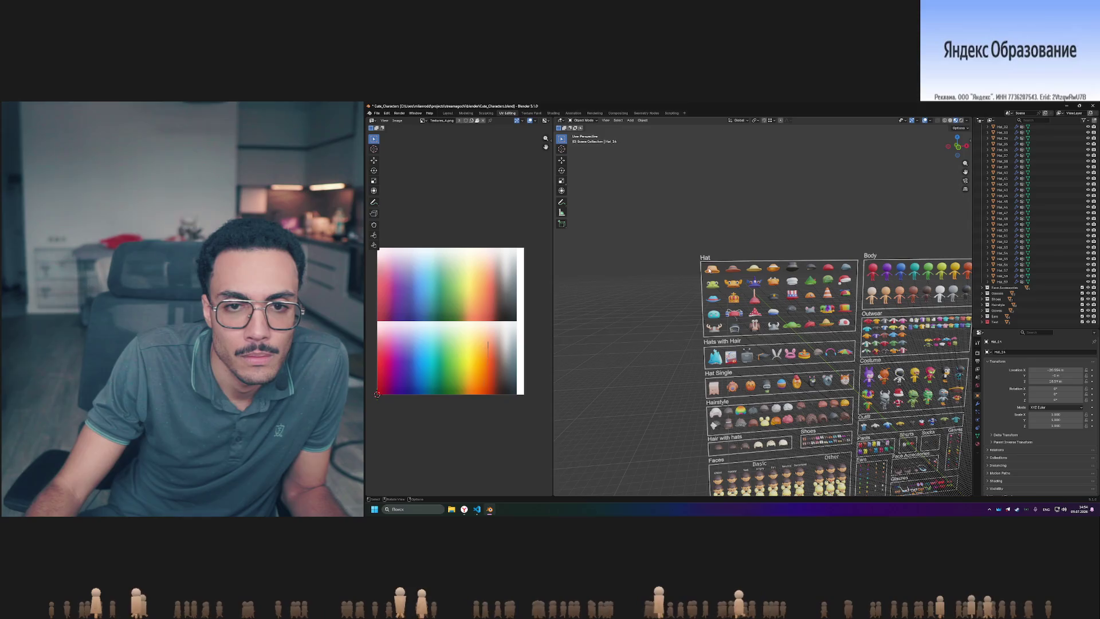
middle_drag(709, 269, 829, 410)
shift+click(801, 373)
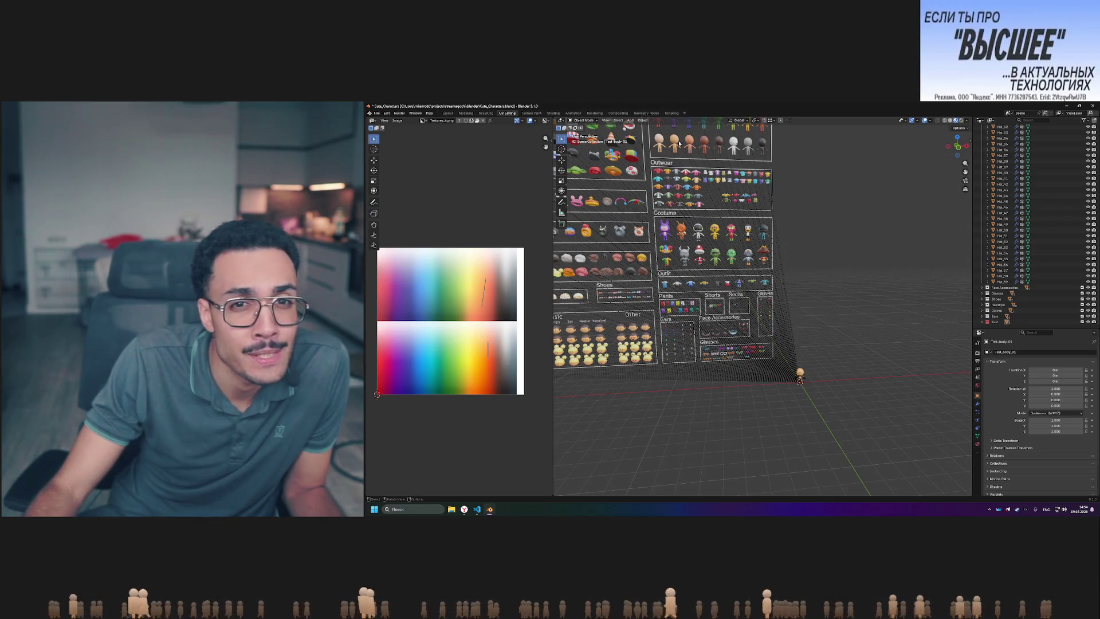
- In the Layout workspace, snap the tan bucket hat Hat_14 onto the test character's head
click(448, 112)
scroll(618, 217, down, 5)
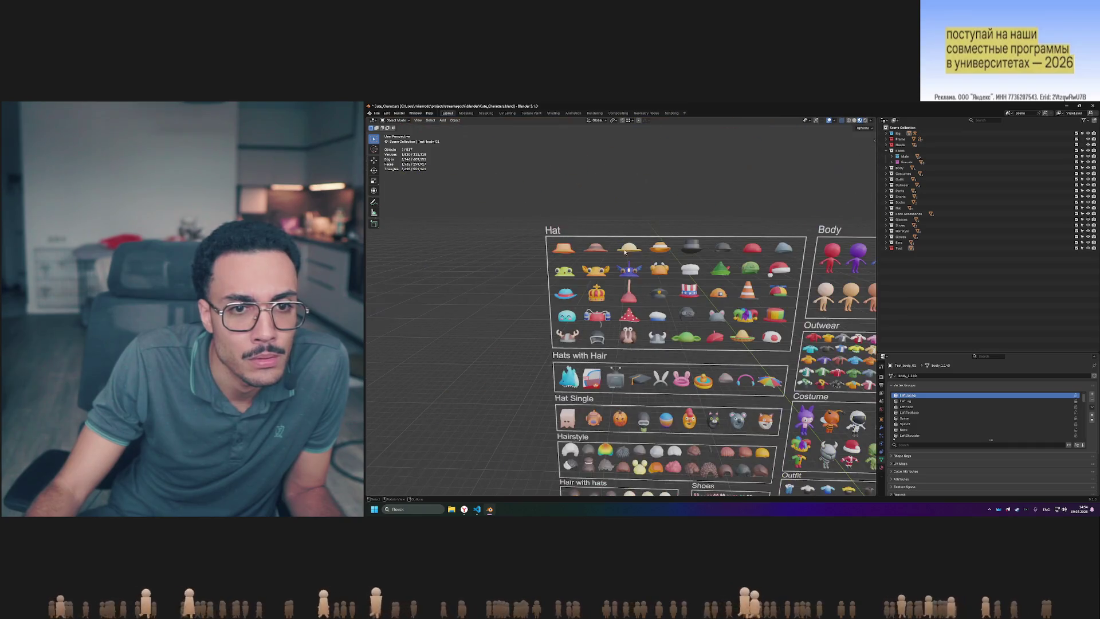
click(560, 249)
scroll(768, 319, down, 6)
scroll(768, 319, up, 2)
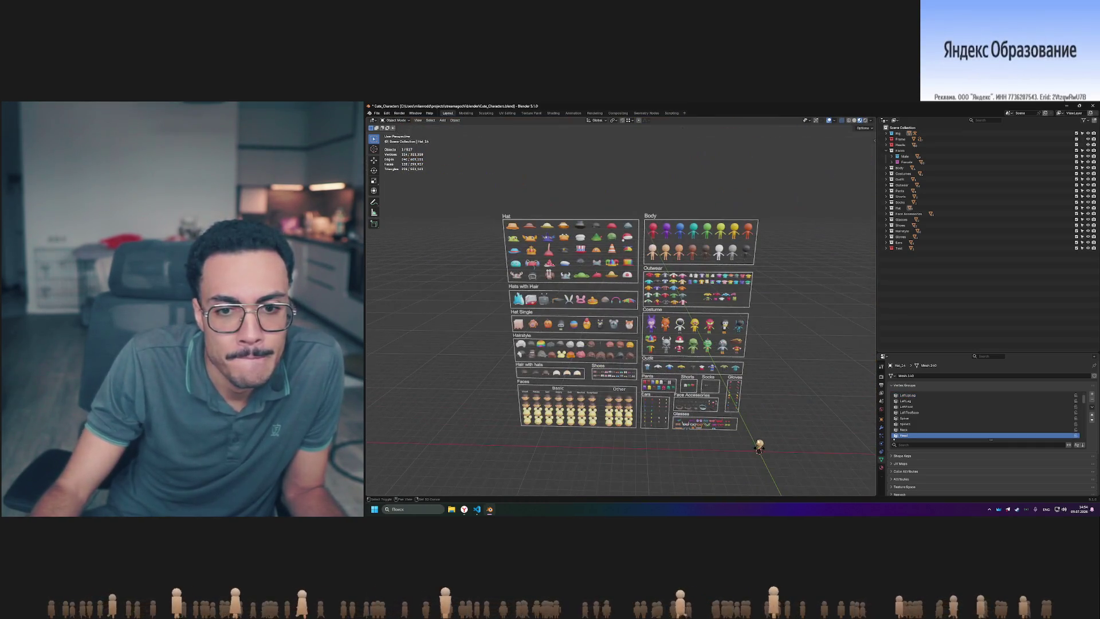
shift+click(759, 447)
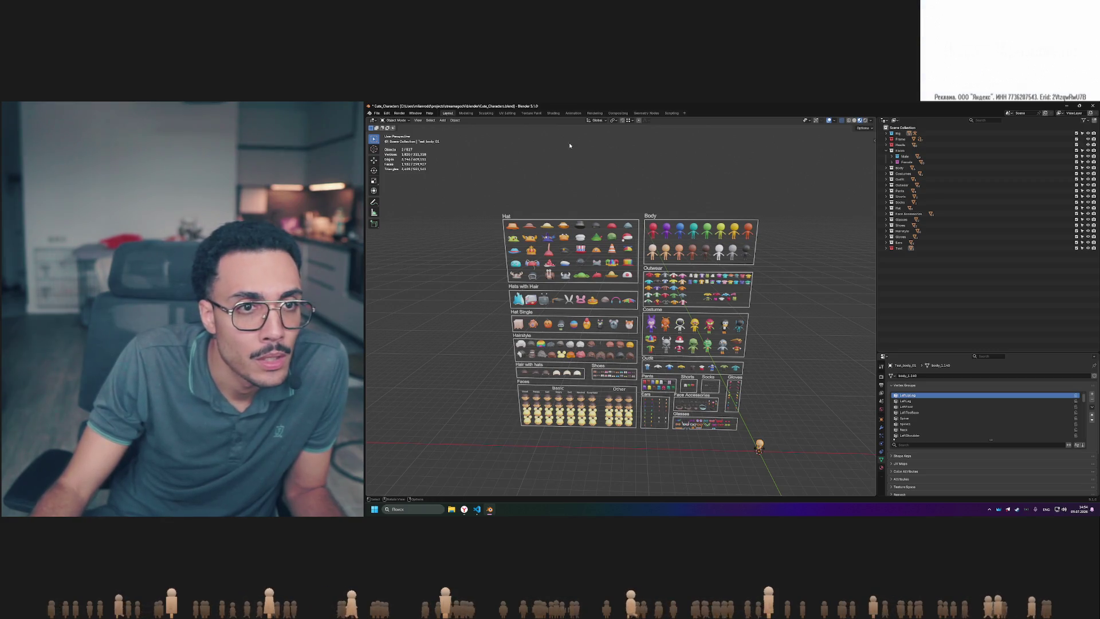
click(453, 120)
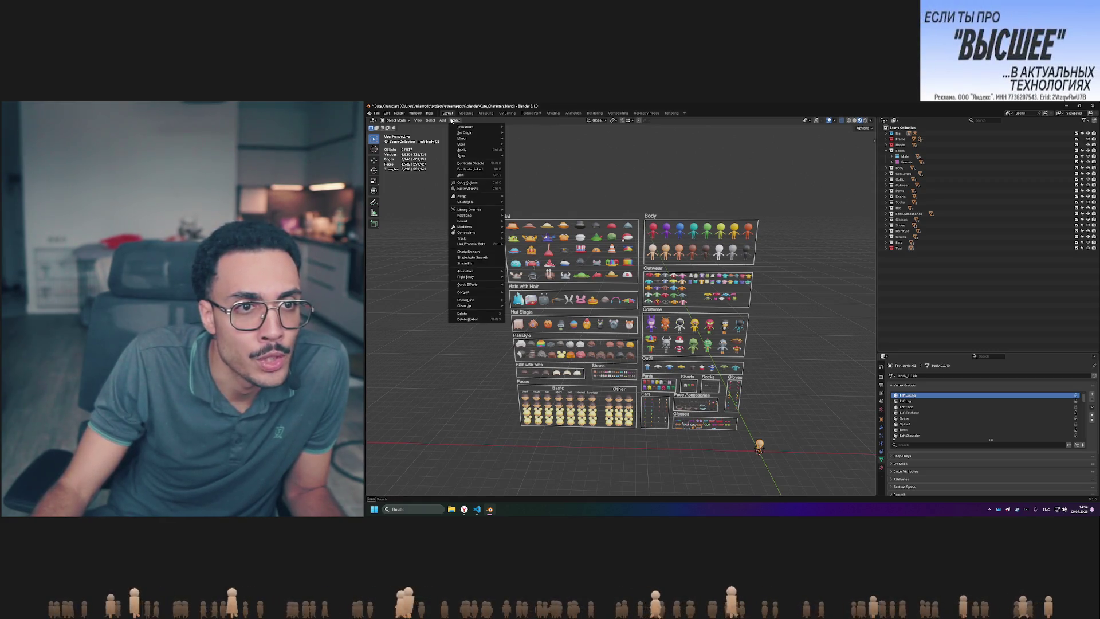
mouse_move(484, 156)
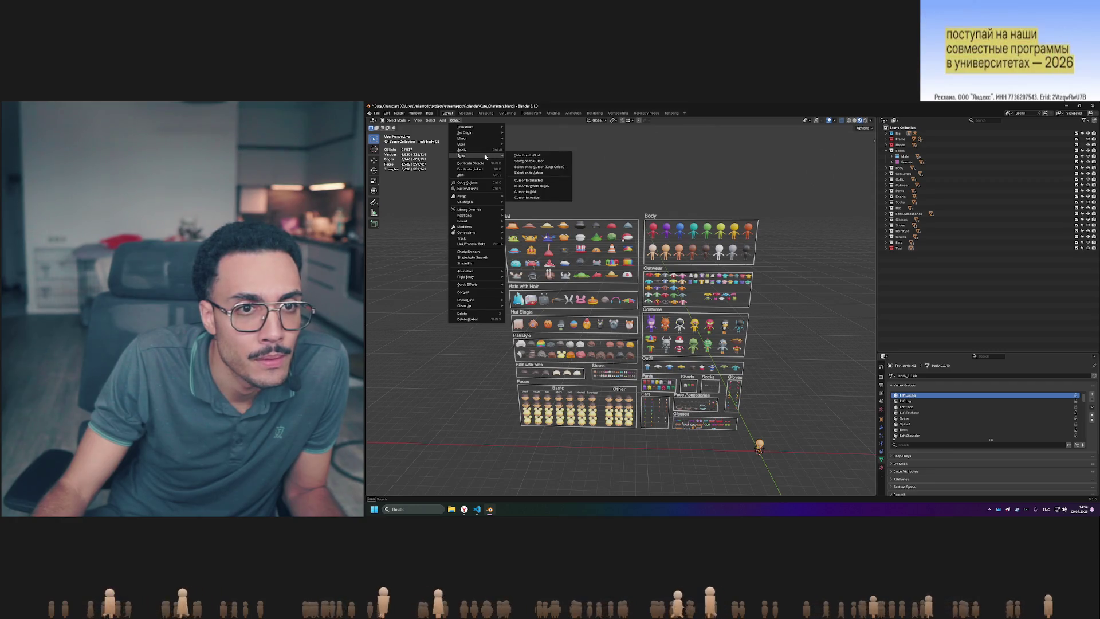
click(537, 174)
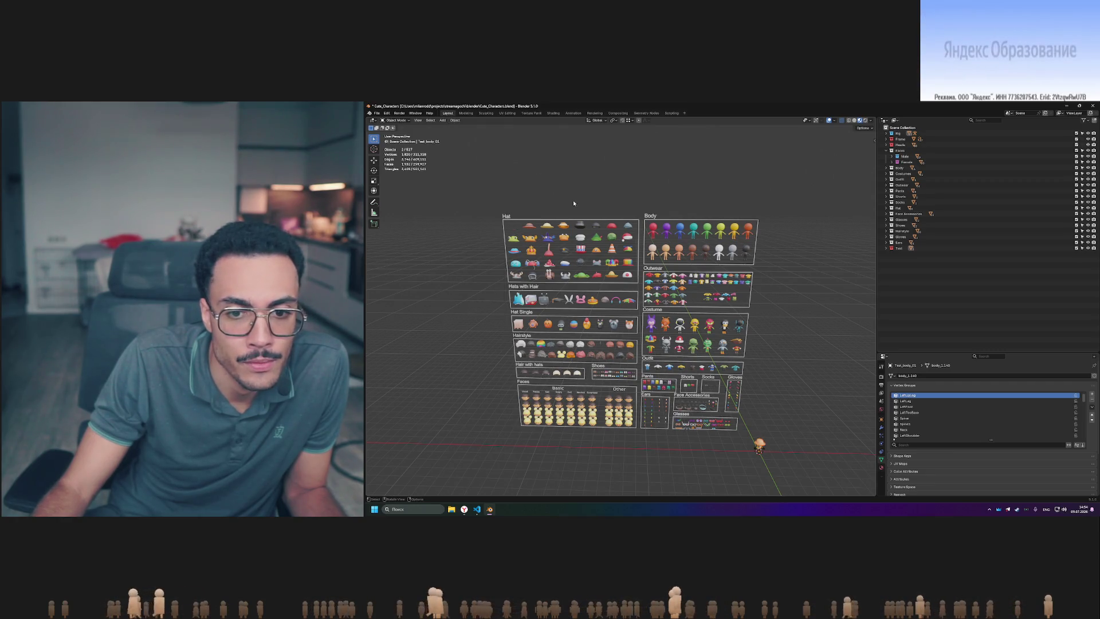
- Orbit around the character and select the bucket hat it now wears
mouse_move(739, 367)
middle_down()
mouse_move(789, 378)
mouse_move(678, 320)
middle_up()
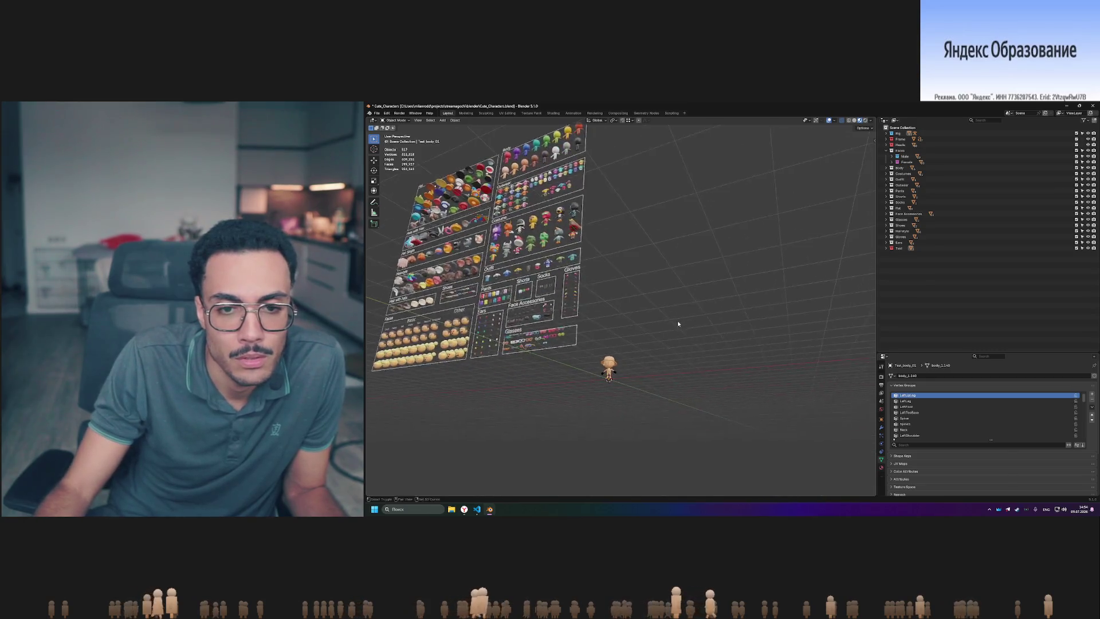
scroll(677, 321, up, 2)
scroll(630, 346, up, 2)
scroll(642, 349, down, 5)
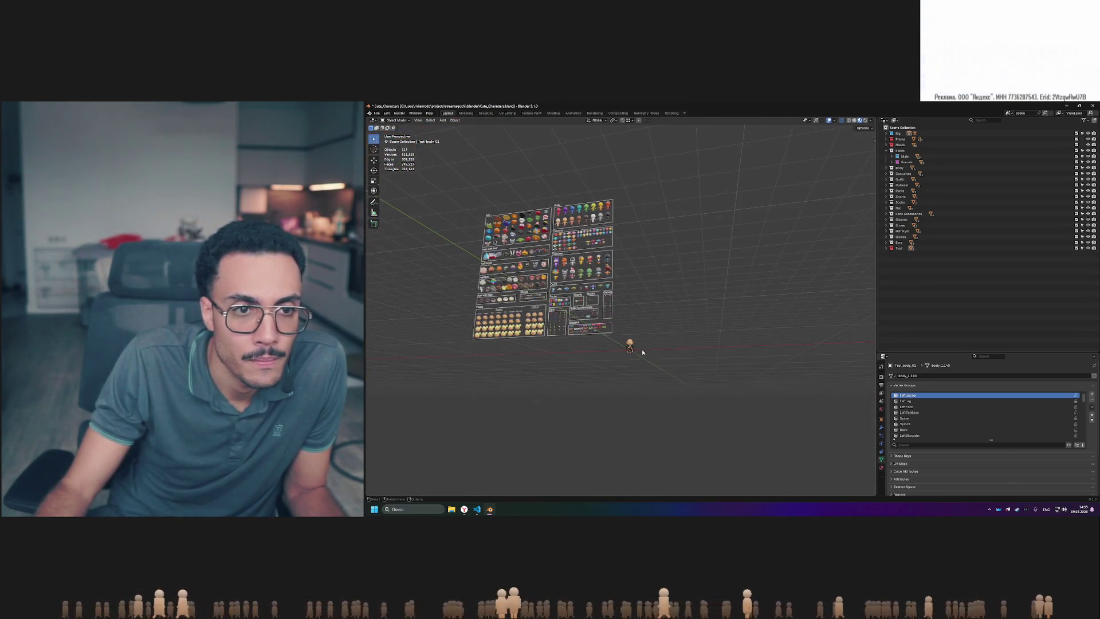
scroll(641, 349, up, 5)
mouse_move(642, 349)
middle_down()
mouse_move(661, 301)
mouse_move(712, 352)
middle_up()
scroll(661, 301, up, 3)
scroll(661, 301, down, 2)
scroll(681, 318, up, 2)
click(745, 385)
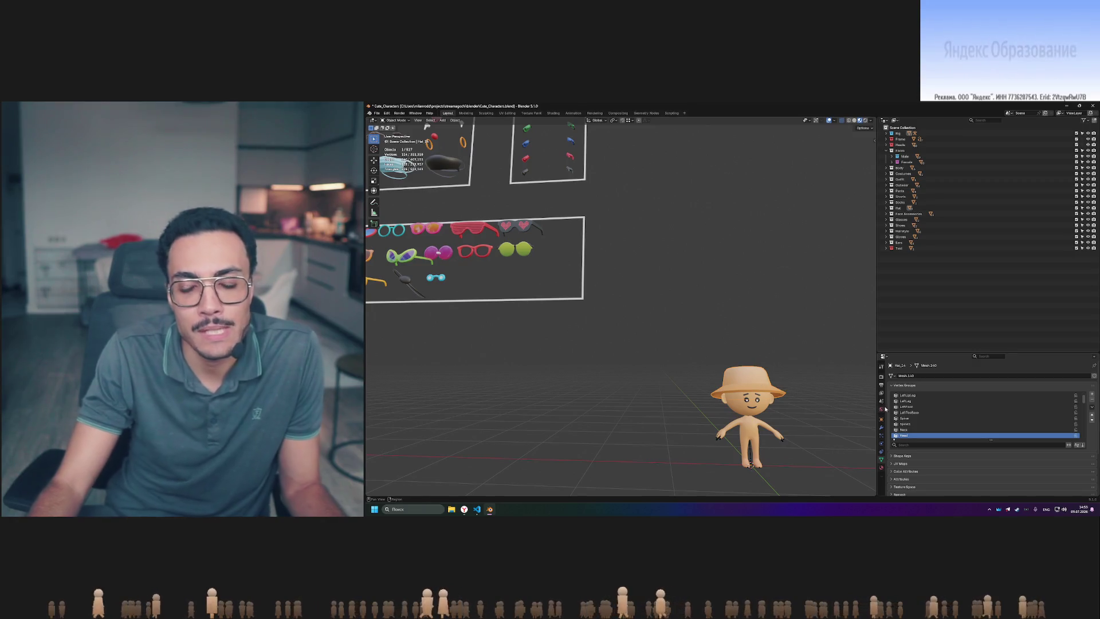
- Snap the face mask onto the test character using Selection to Active
key(Tab)
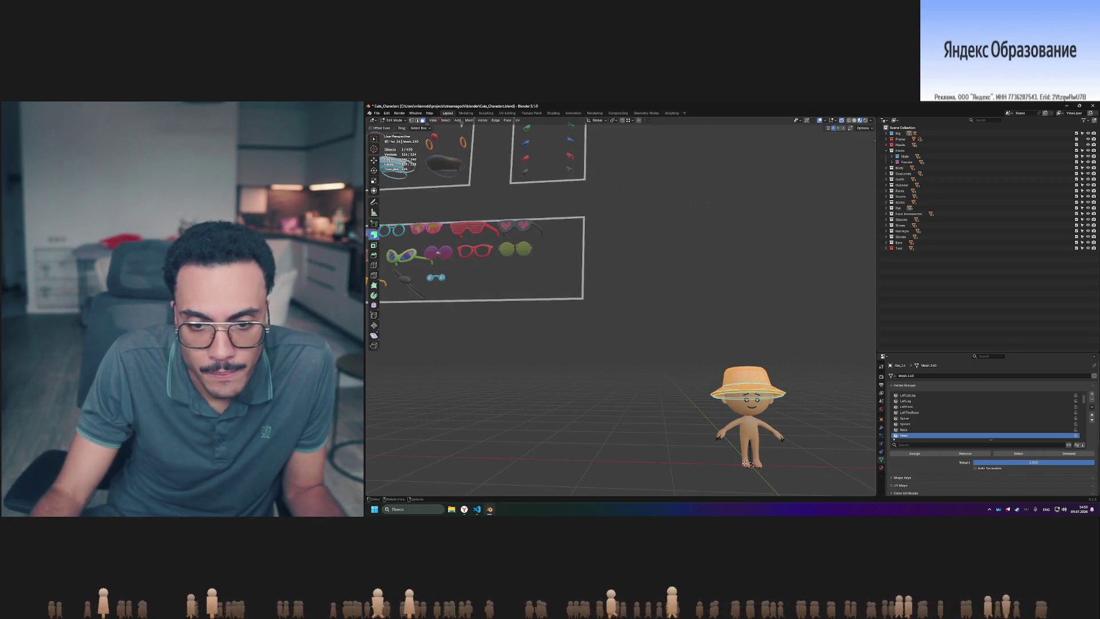
mouse_move(769, 400)
middle_down()
mouse_move(705, 338)
mouse_move(636, 297)
mouse_move(678, 329)
middle_up()
key(Tab)
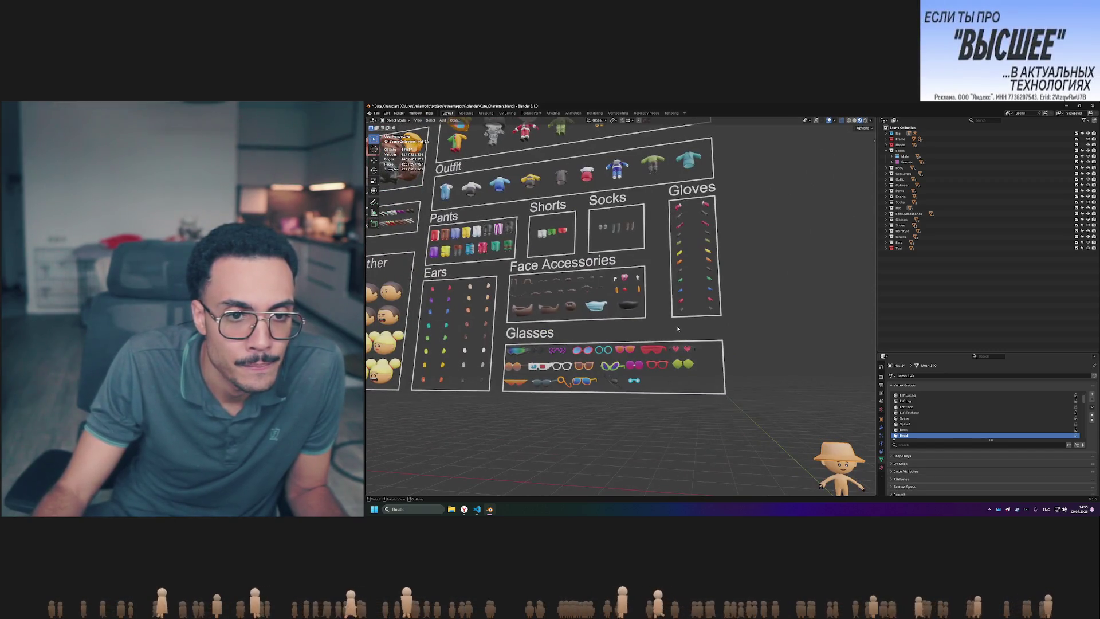
shift+click(841, 480)
click(459, 119)
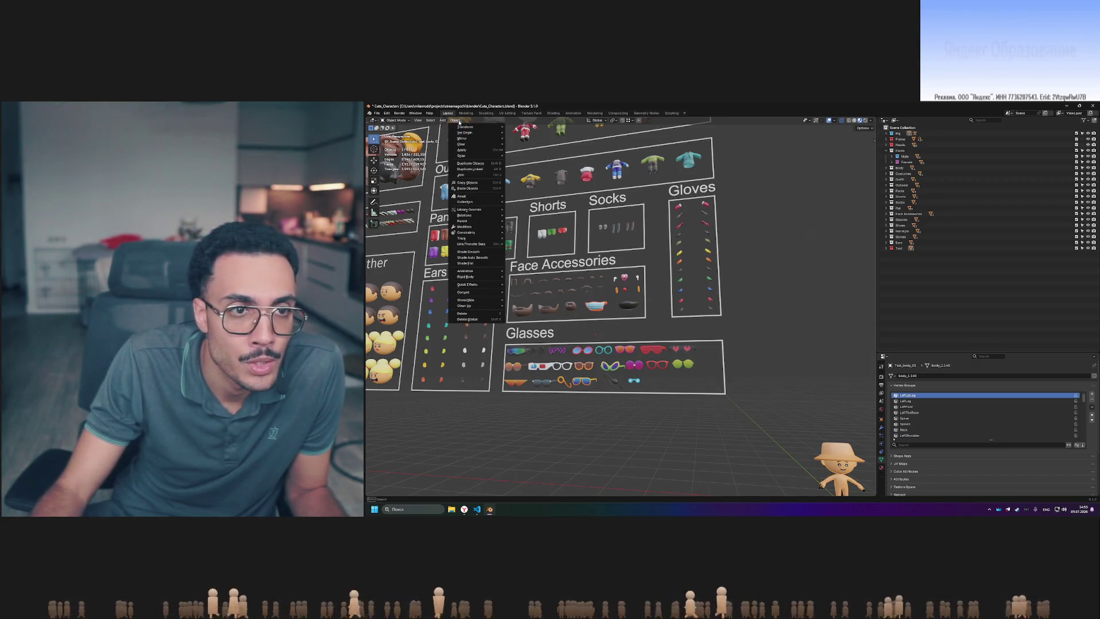
mouse_move(488, 156)
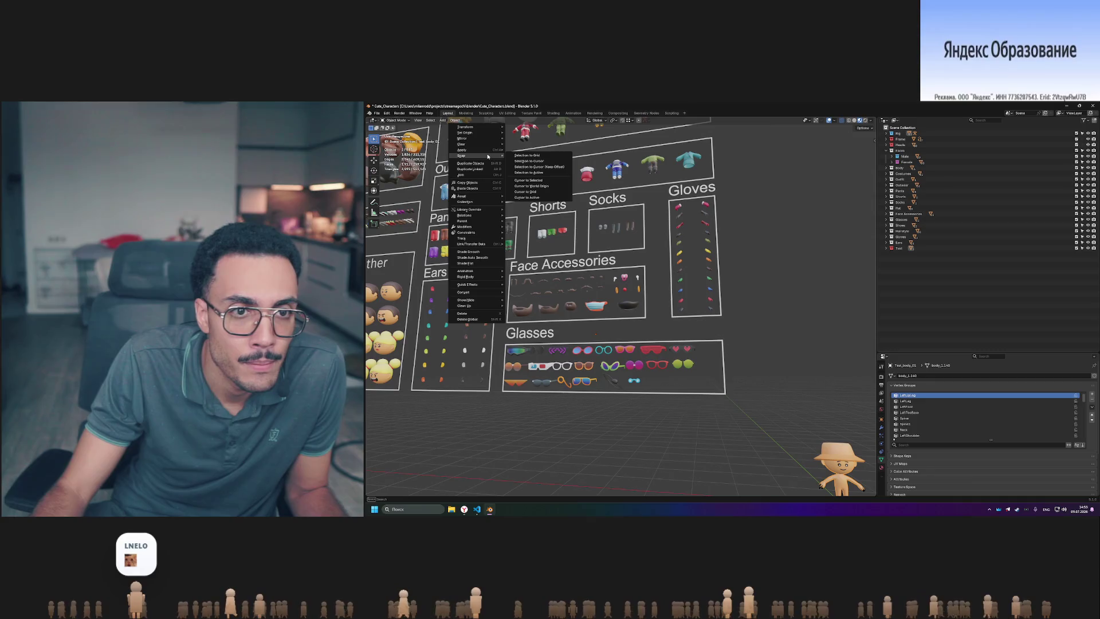
click(548, 174)
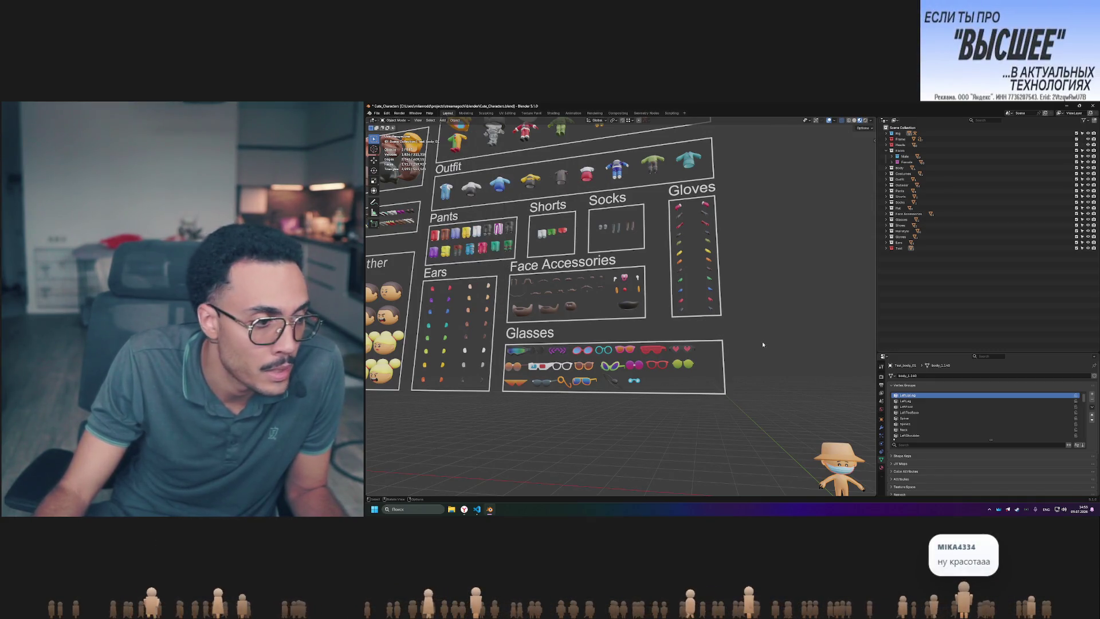
- Select Mask_01, then the character body, and frame the view on the asset boards
scroll(757, 344, down, 3)
scroll(722, 321, up, 4)
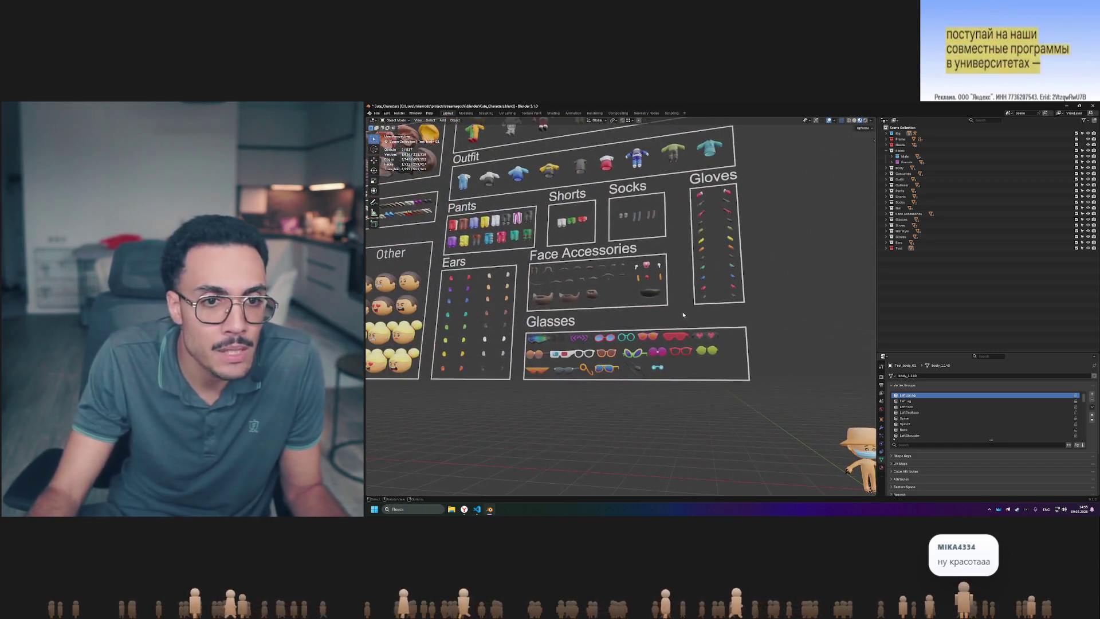
scroll(671, 318, up, 2)
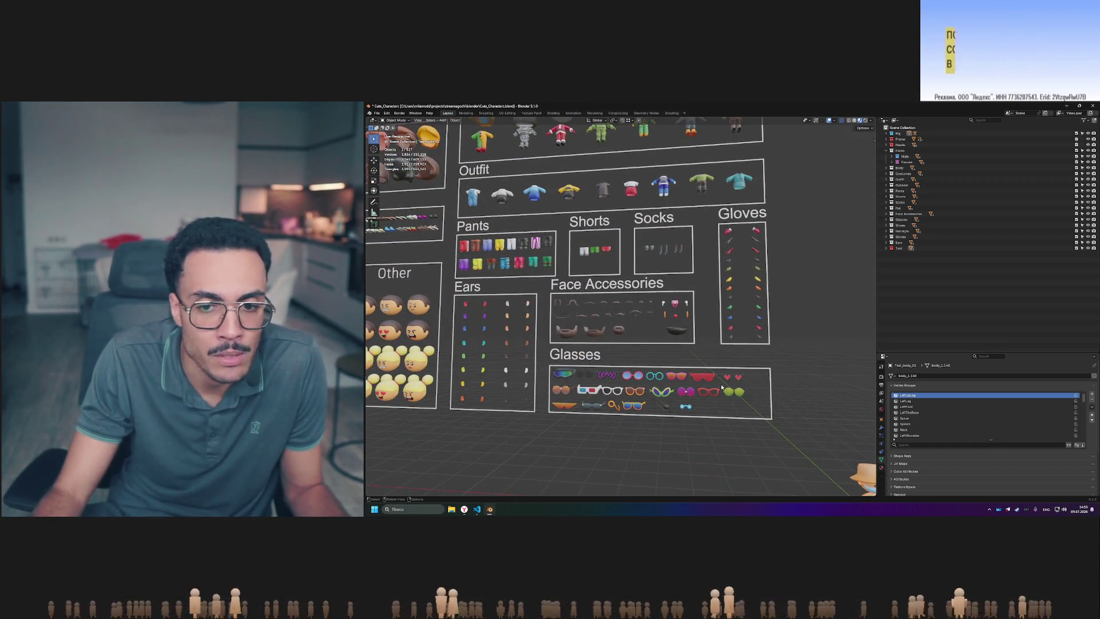
scroll(722, 387, down, 2)
click(721, 387)
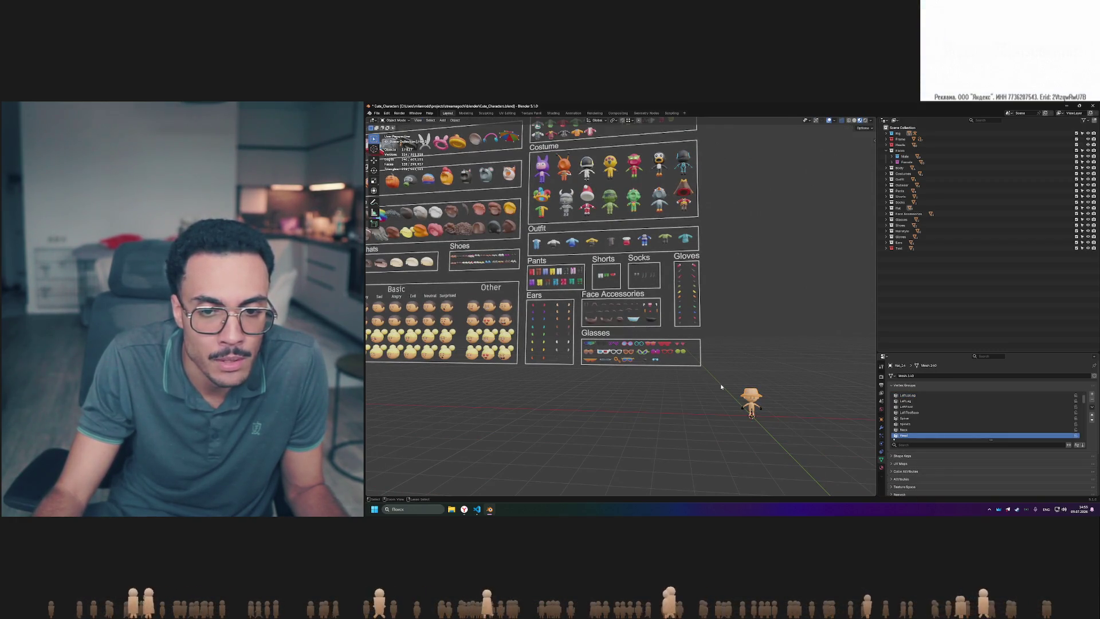
click(721, 387)
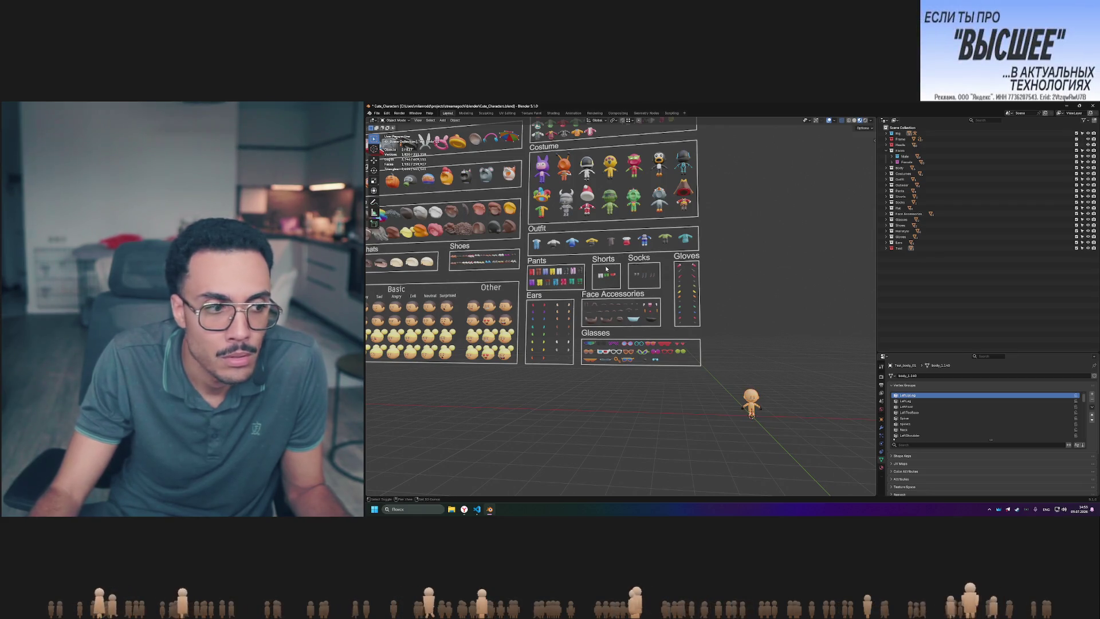
key(KP_Decimal)
click(525, 187)
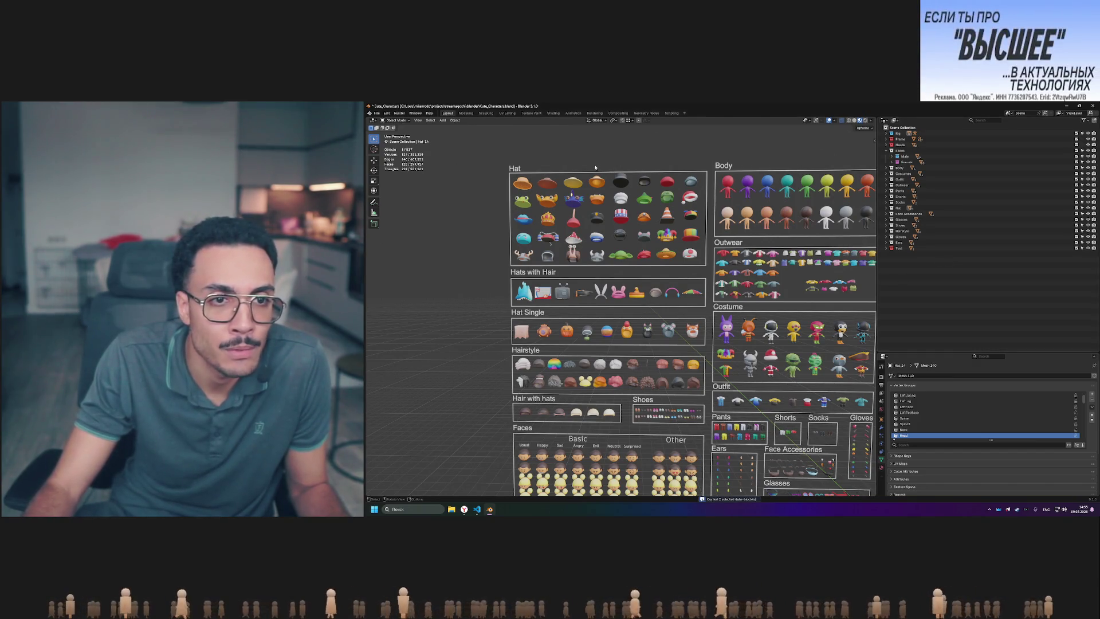
scroll(768, 422, down, 4)
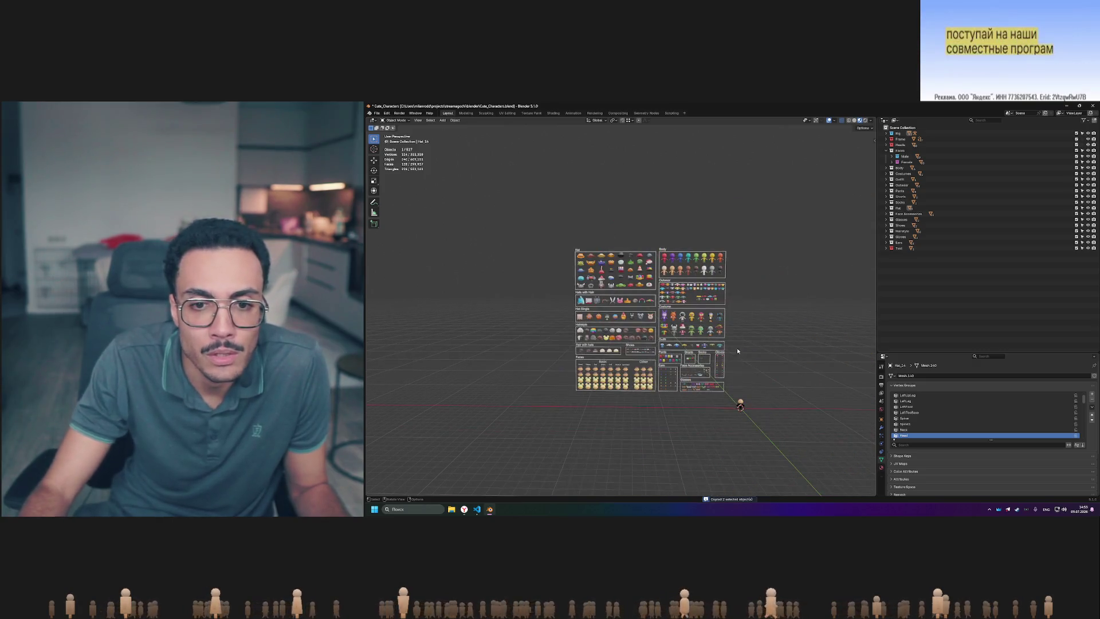
scroll(739, 423, up, 1)
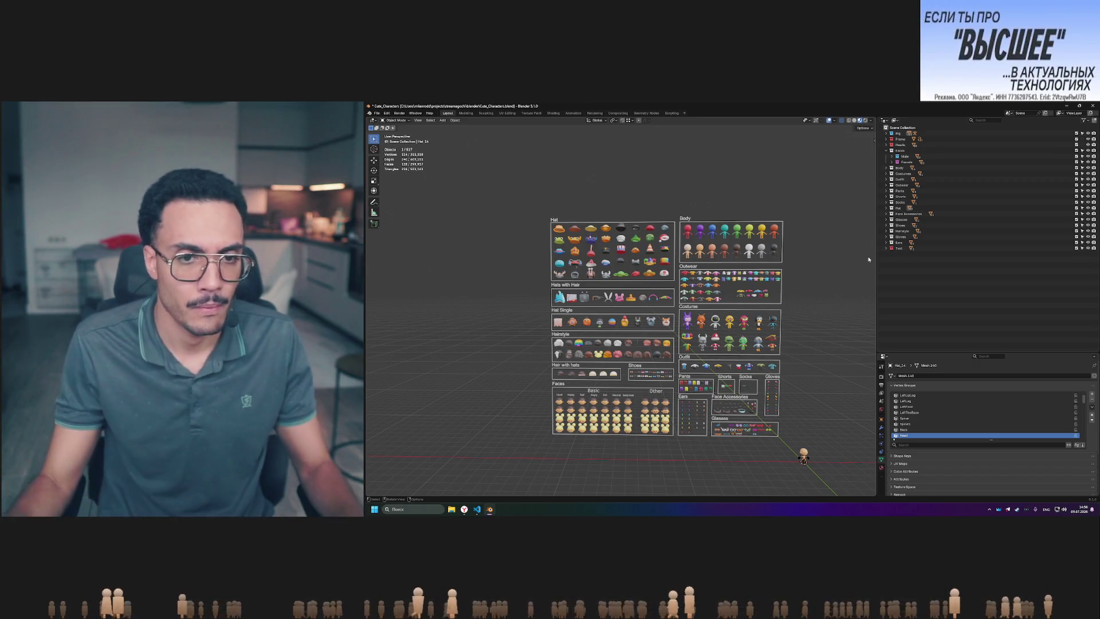
scroll(647, 204, up, 2)
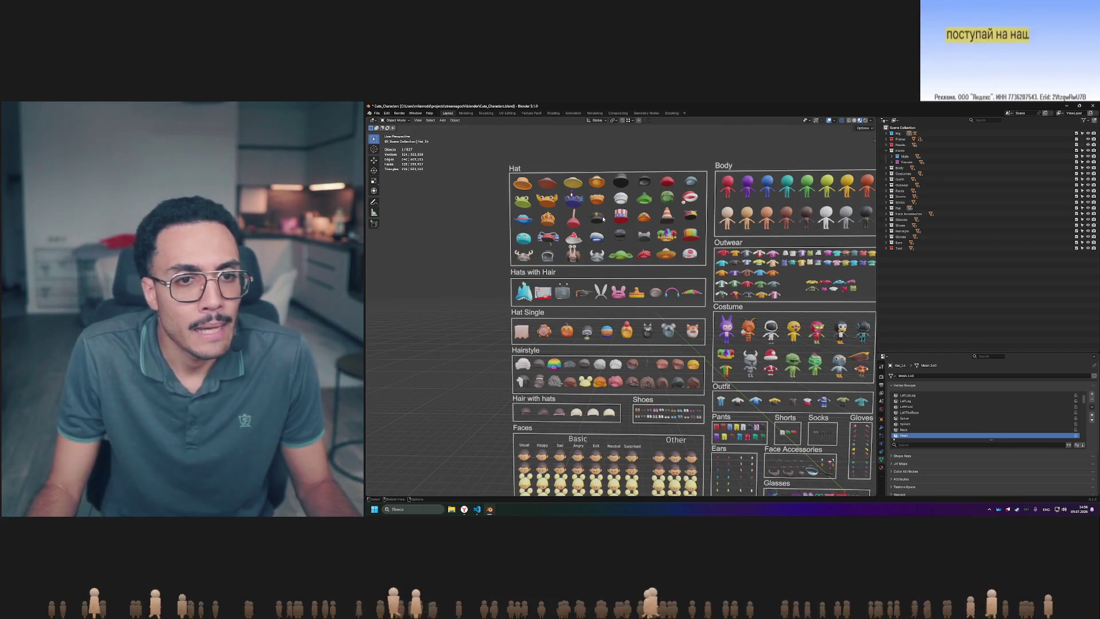
- Box-select the Hats with Hair row, then pick out the toy box hat Hat_31
scroll(602, 218, up, 2)
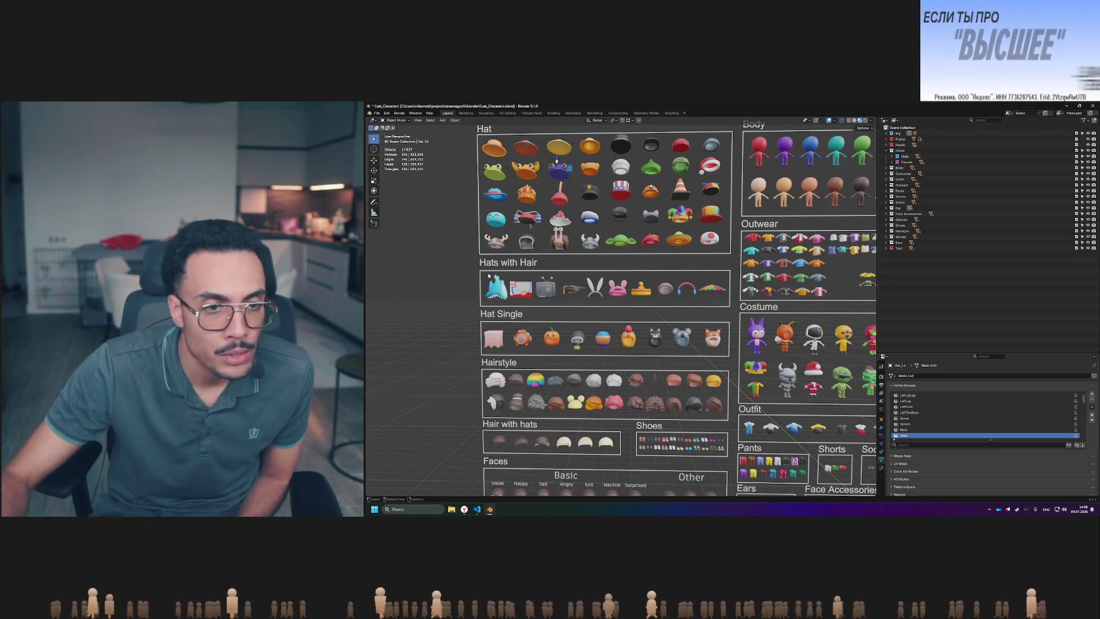
mouse_move(480, 267)
mouse_down()
mouse_move(787, 313)
mouse_move(491, 297)
mouse_up()
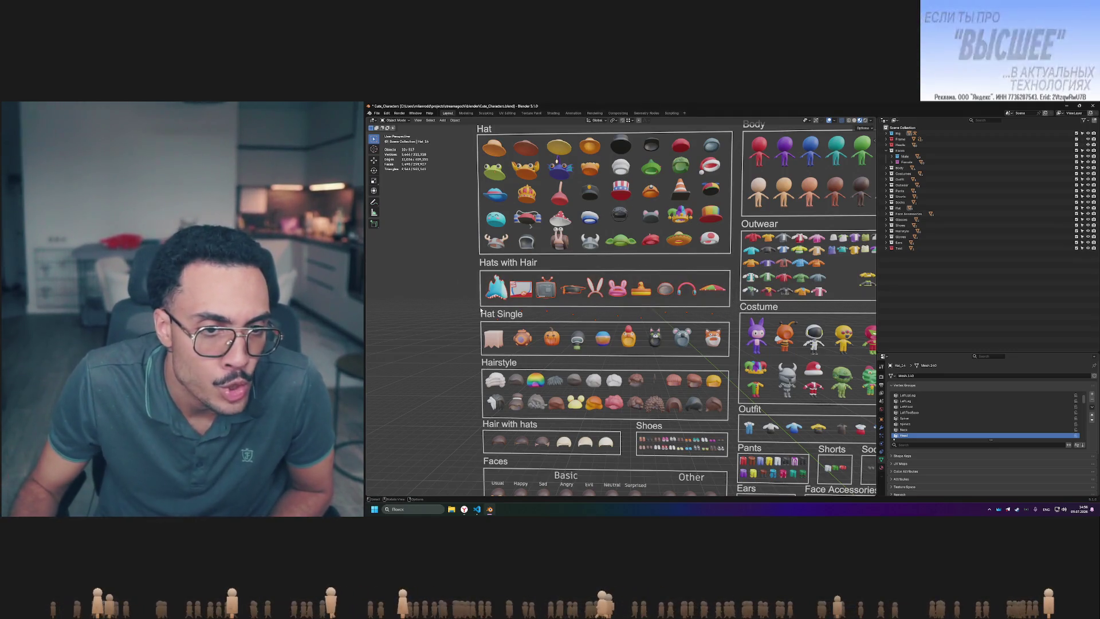
scroll(516, 295, up, 2)
scroll(558, 293, up, 3)
scroll(558, 293, down, 3)
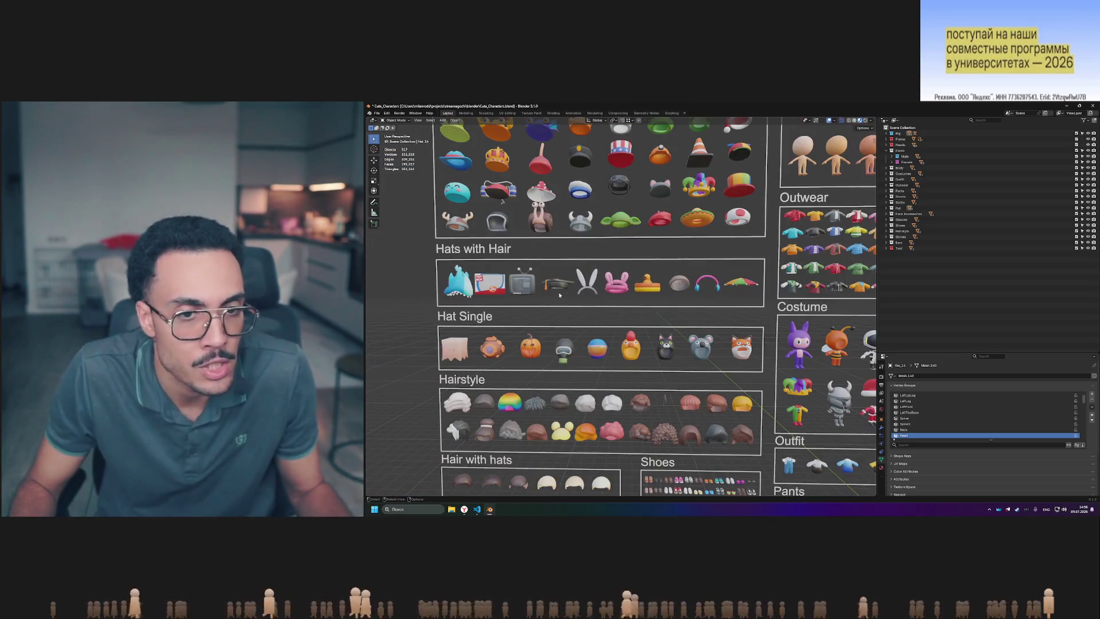
scroll(625, 291, down, 2)
scroll(630, 295, up, 2)
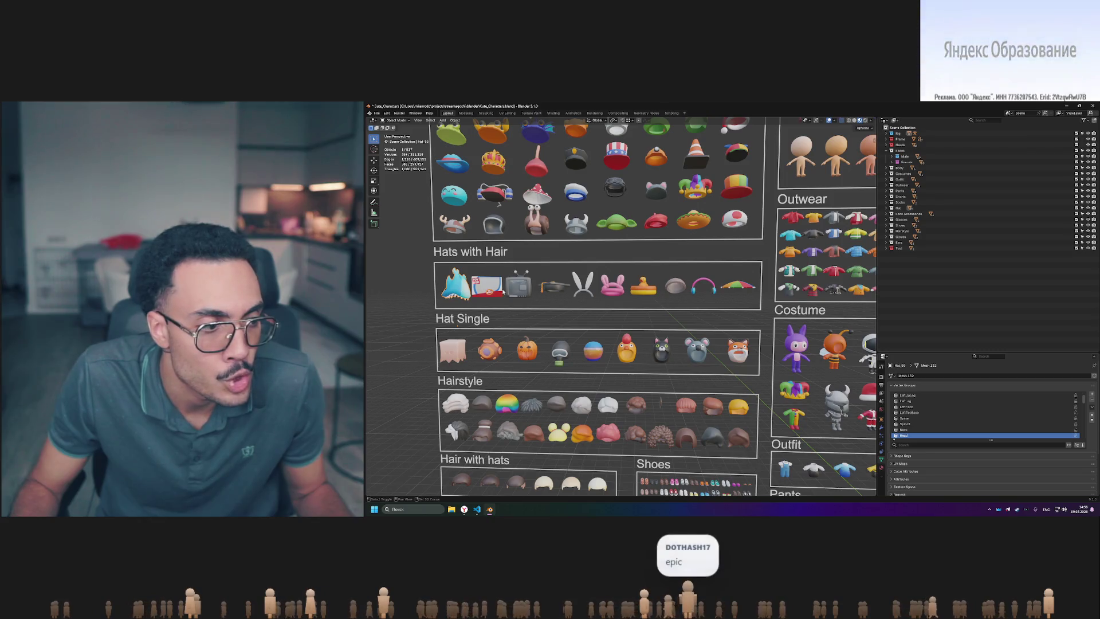
scroll(516, 292, up, 4)
click(567, 292)
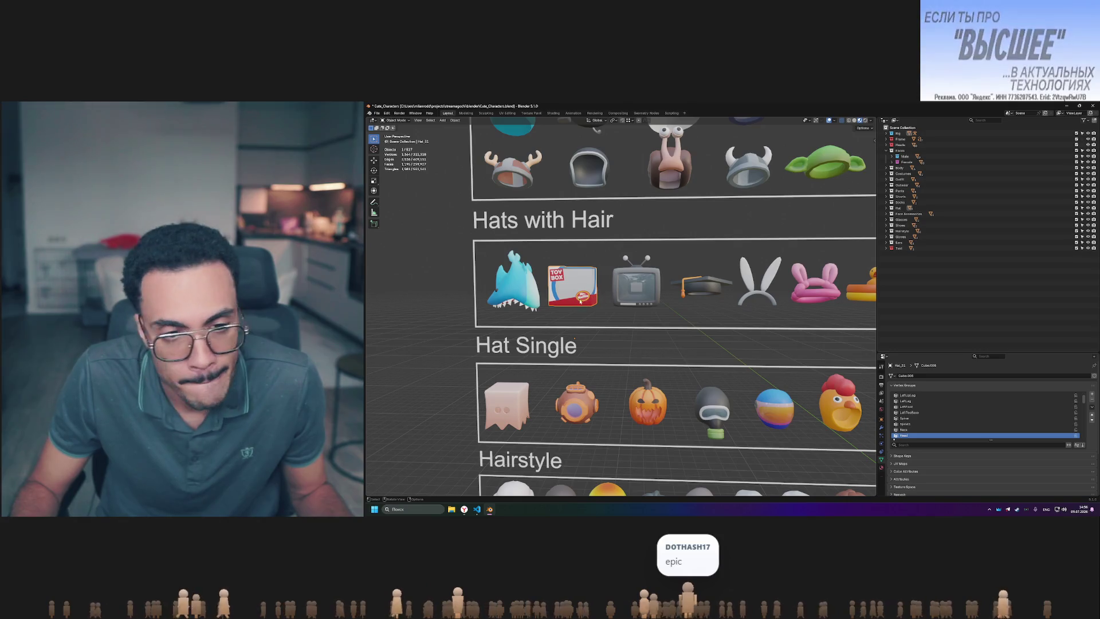
scroll(572, 292, down, 2)
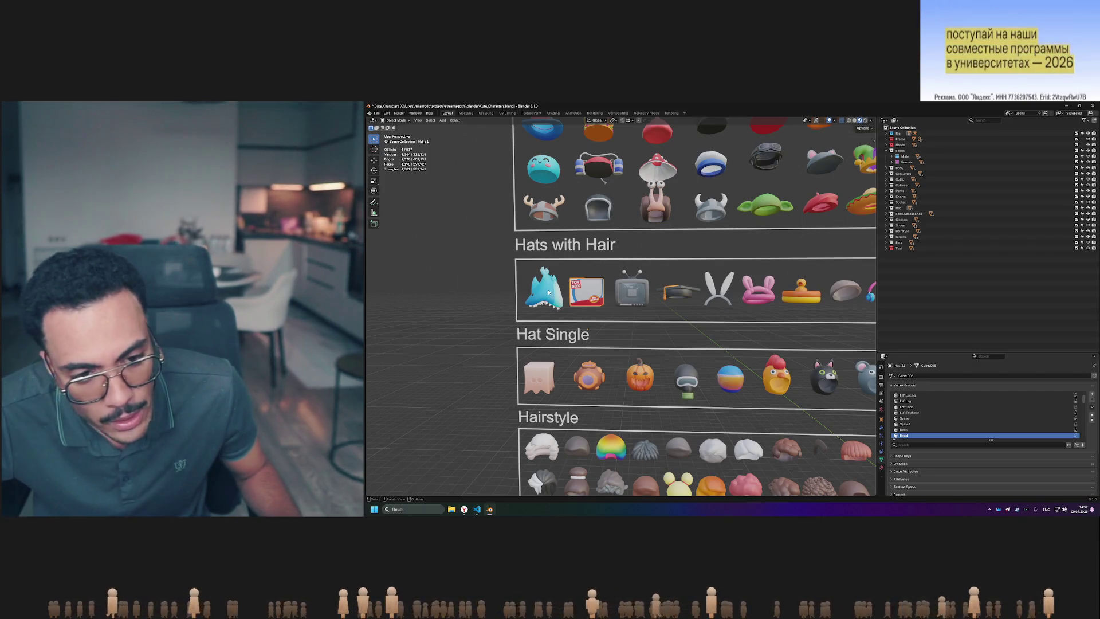
scroll(545, 285, down, 4)
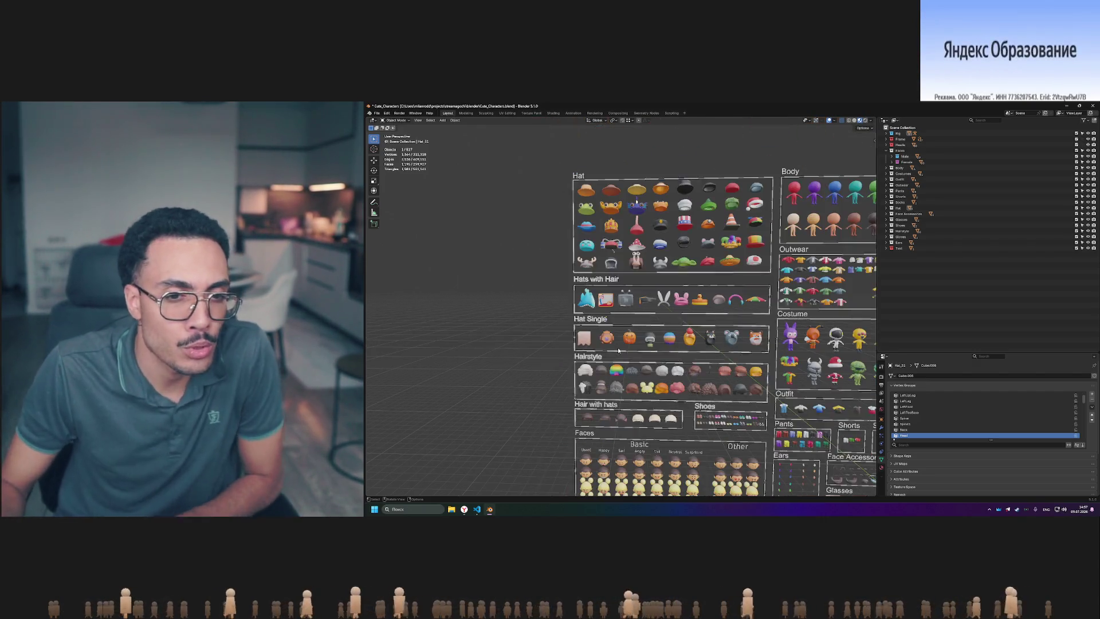
scroll(651, 315, up, 3)
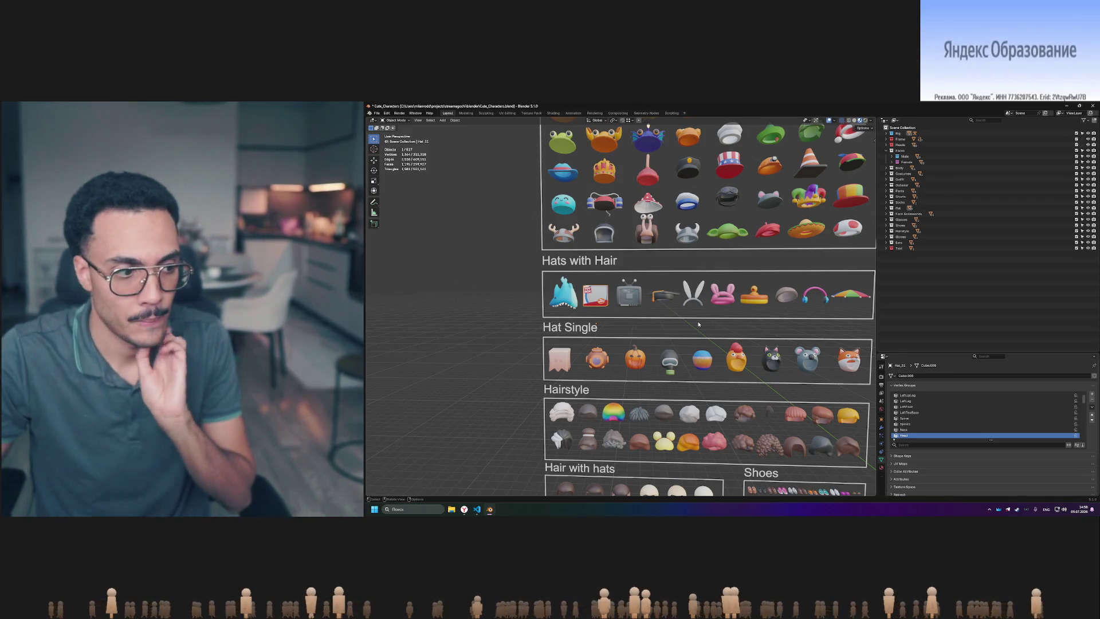
shift+scroll(725, 226, up, 4)
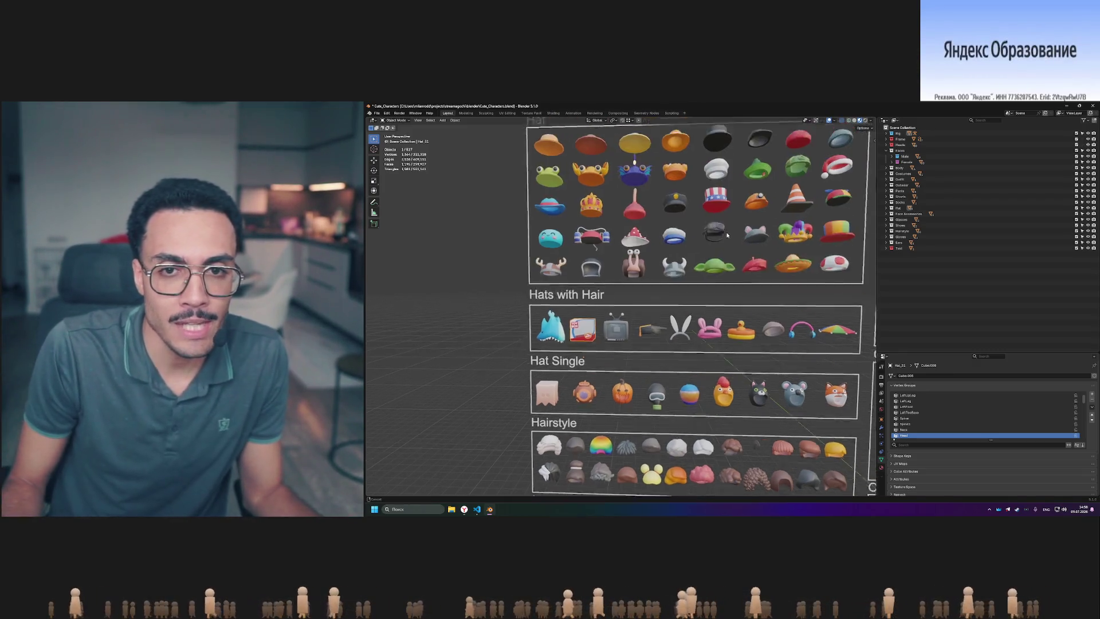
scroll(648, 322, up, 5)
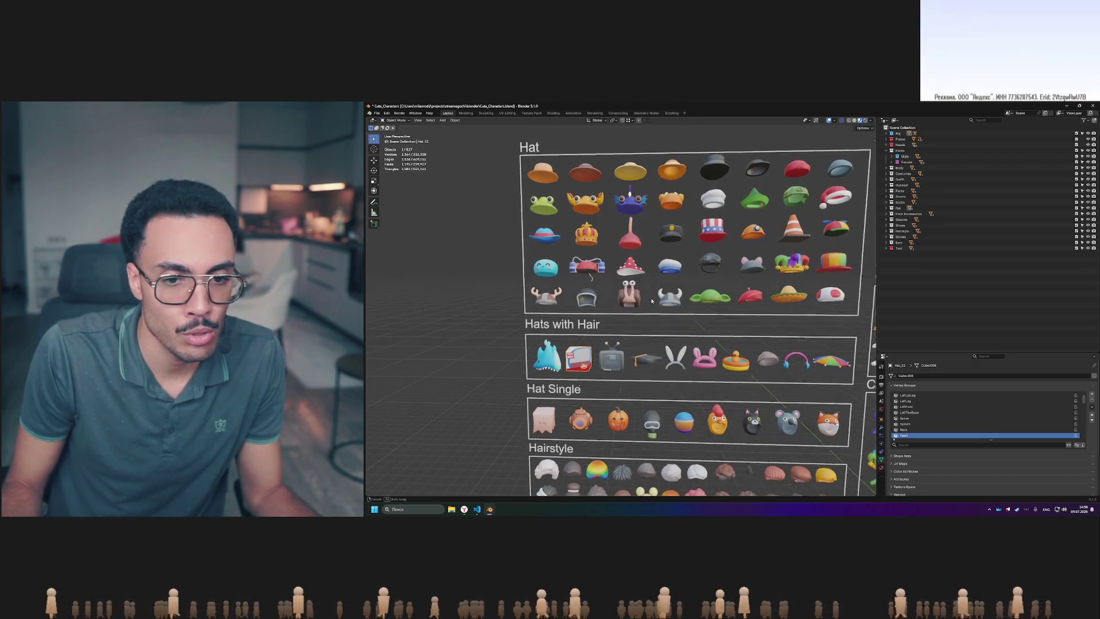
mouse_move(671, 290)
shift+middle_down()
mouse_move(691, 308)
mouse_move(637, 309)
mouse_move(717, 376)
shift+middle_up()
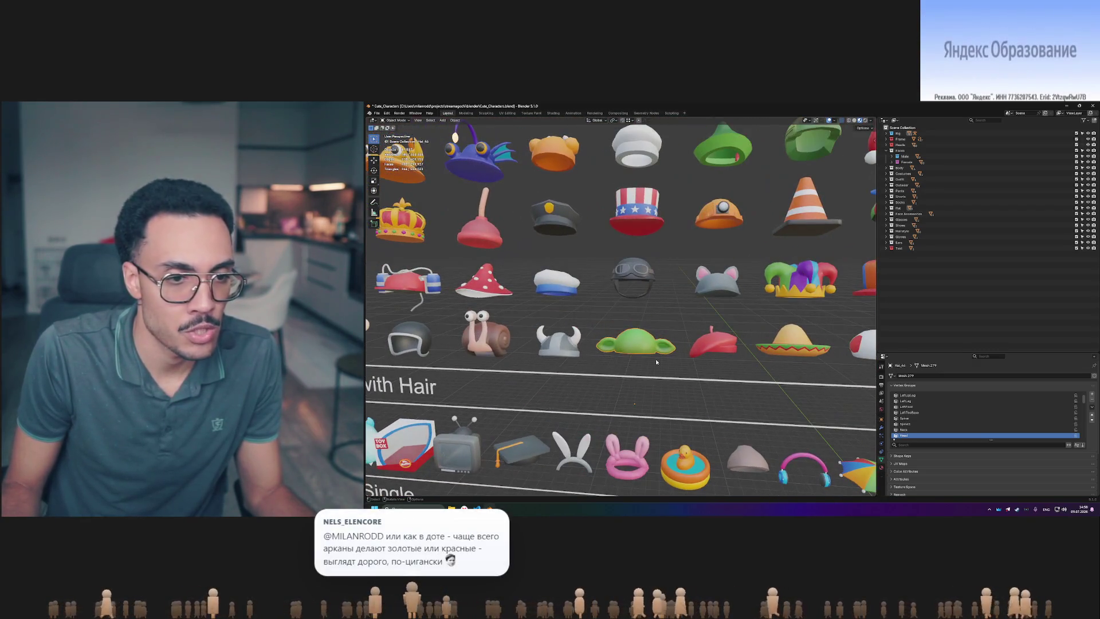
shift+middle_drag(601, 350, 665, 359)
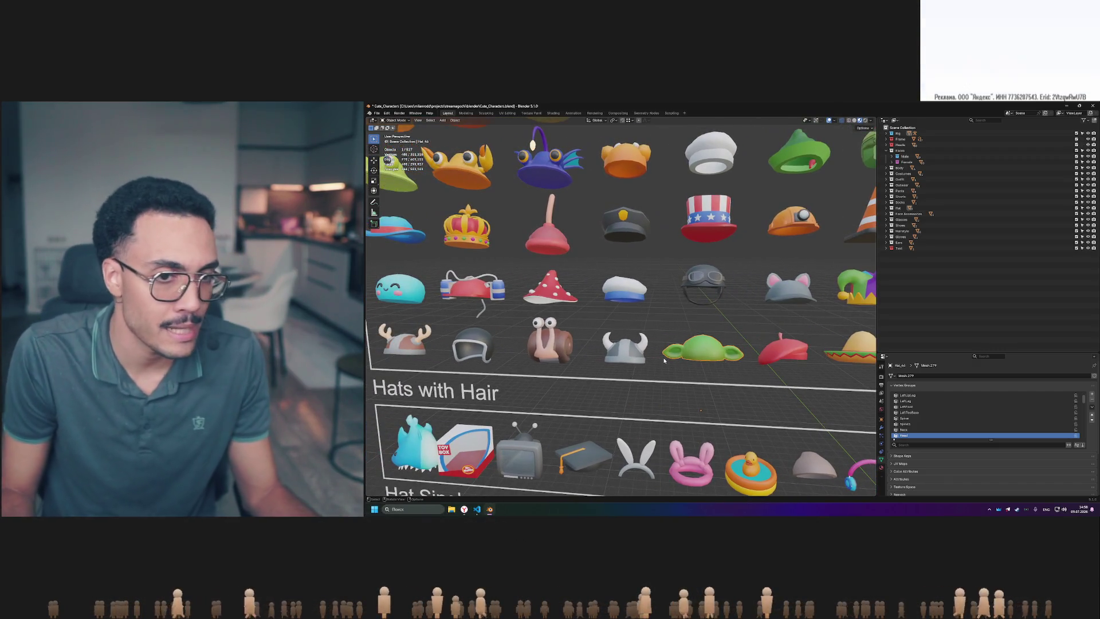
scroll(664, 360, down, 5)
scroll(706, 355, up, 4)
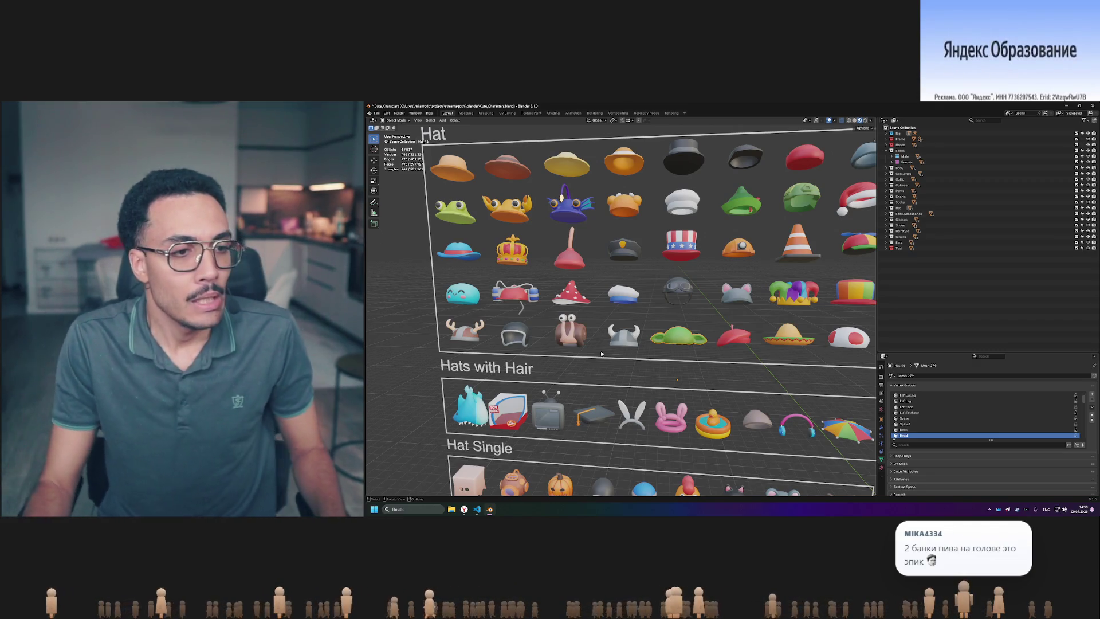
mouse_move(601, 354)
middle_down()
mouse_move(587, 297)
mouse_move(625, 329)
middle_up()
scroll(607, 290, up, 1)
scroll(625, 279, up, 1)
scroll(599, 295, up, 2)
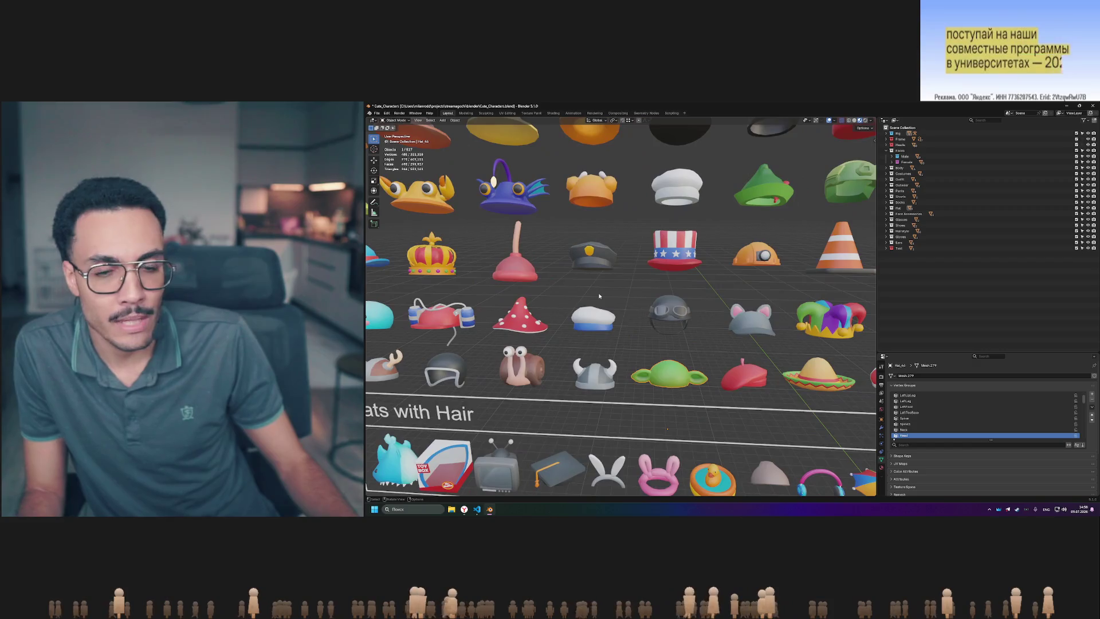
scroll(599, 295, down, 2)
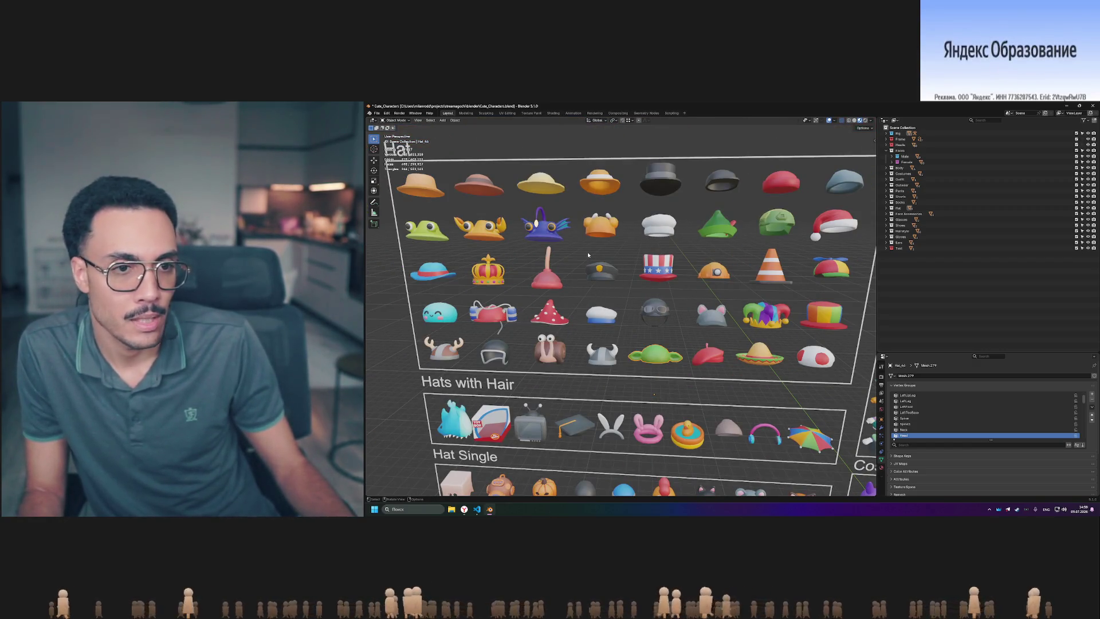
middle_drag(588, 253, 601, 253)
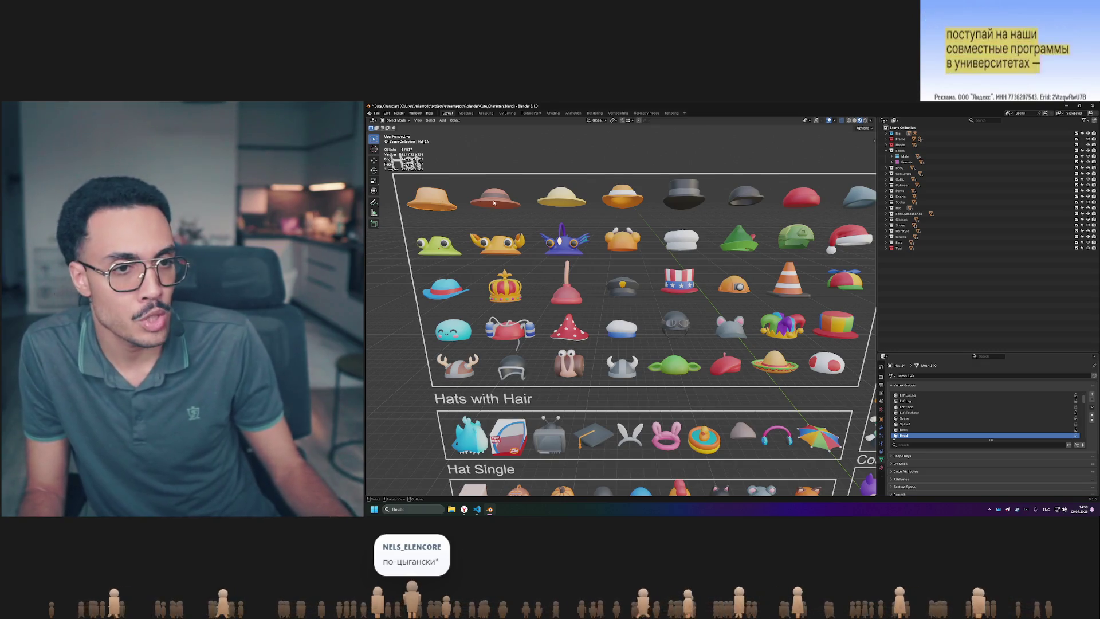
middle_drag(660, 199, 652, 202)
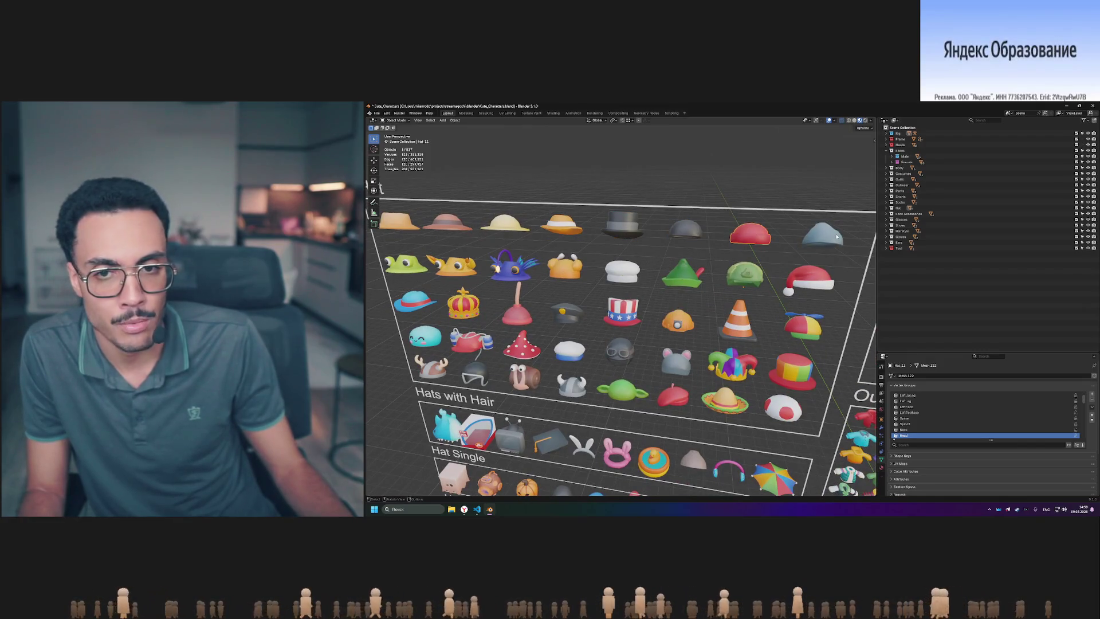
middle_drag(730, 291, 634, 274)
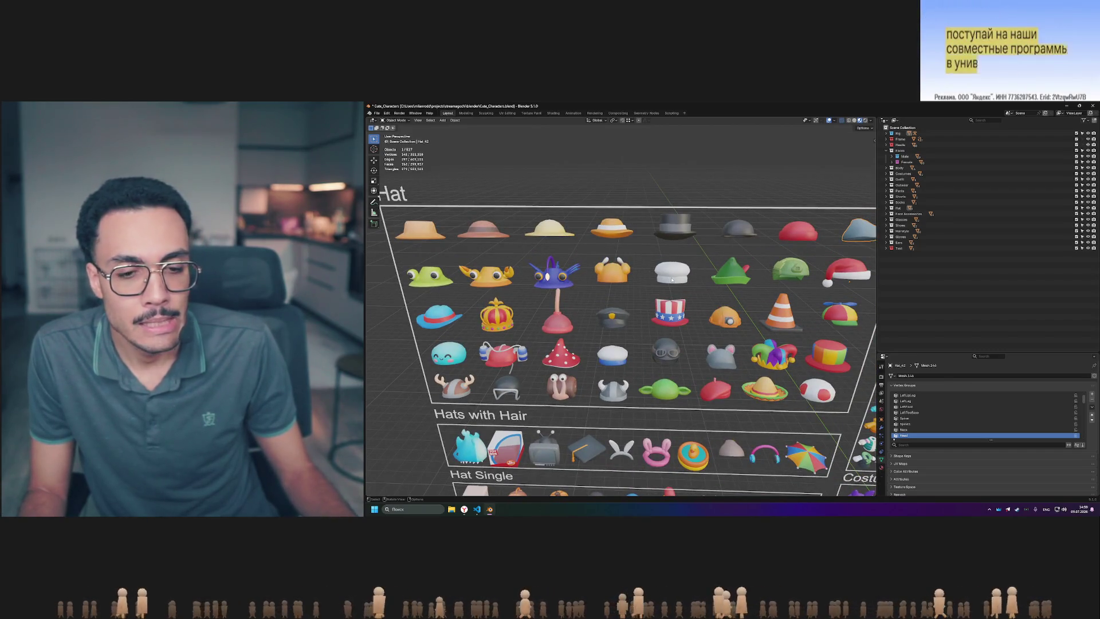
mouse_move(672, 279)
middle_down()
mouse_move(638, 260)
mouse_move(706, 275)
mouse_move(688, 239)
mouse_move(718, 252)
middle_up()
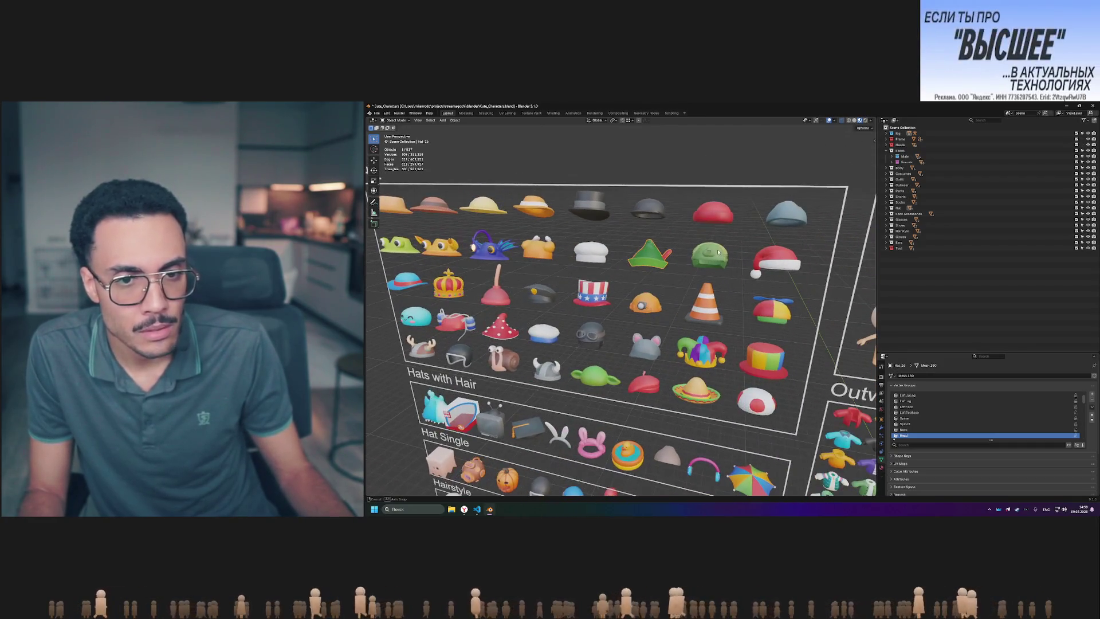
mouse_move(691, 263)
middle_down()
mouse_move(606, 277)
mouse_move(678, 373)
mouse_move(675, 339)
middle_up()
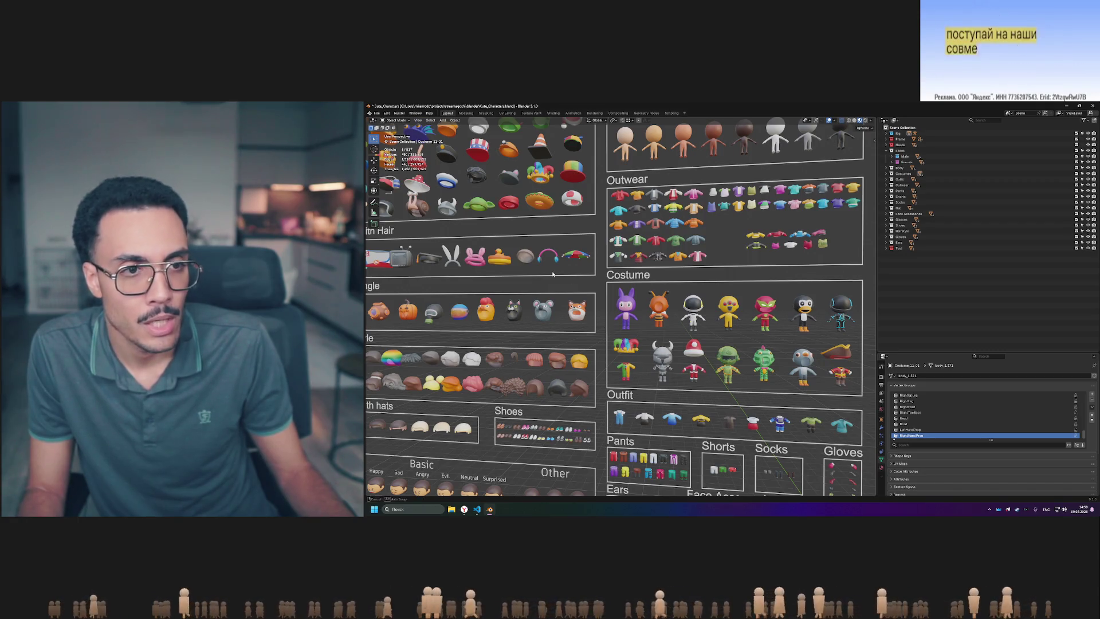
- Select the horned costume figure Costume_9_02, briefly picking a hat in between
scroll(661, 356, down, 5)
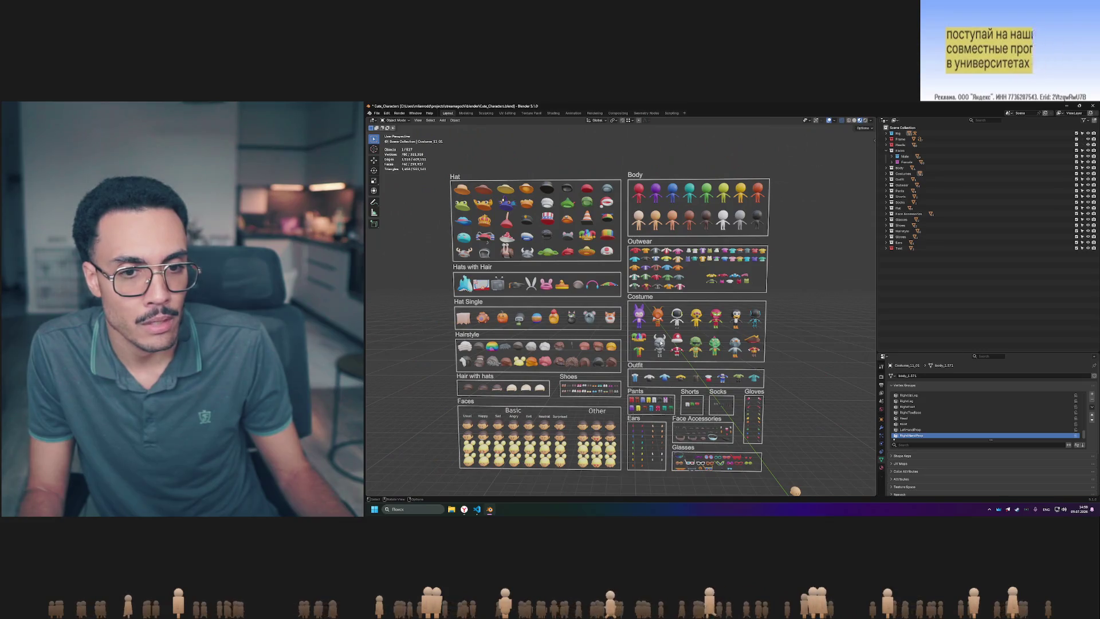
click(661, 342)
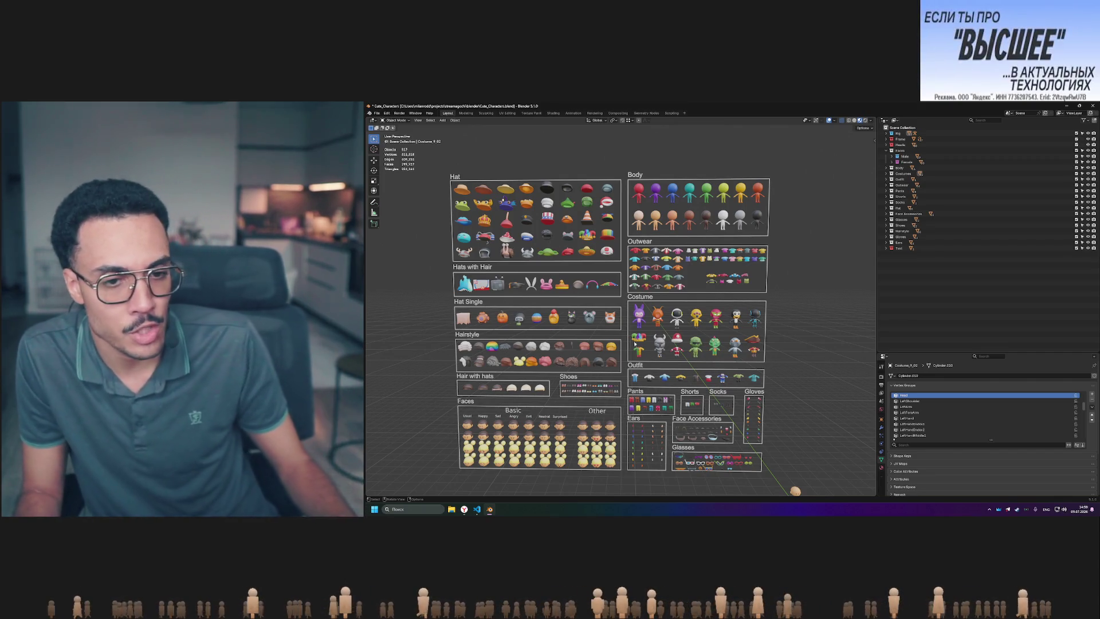
click(527, 253)
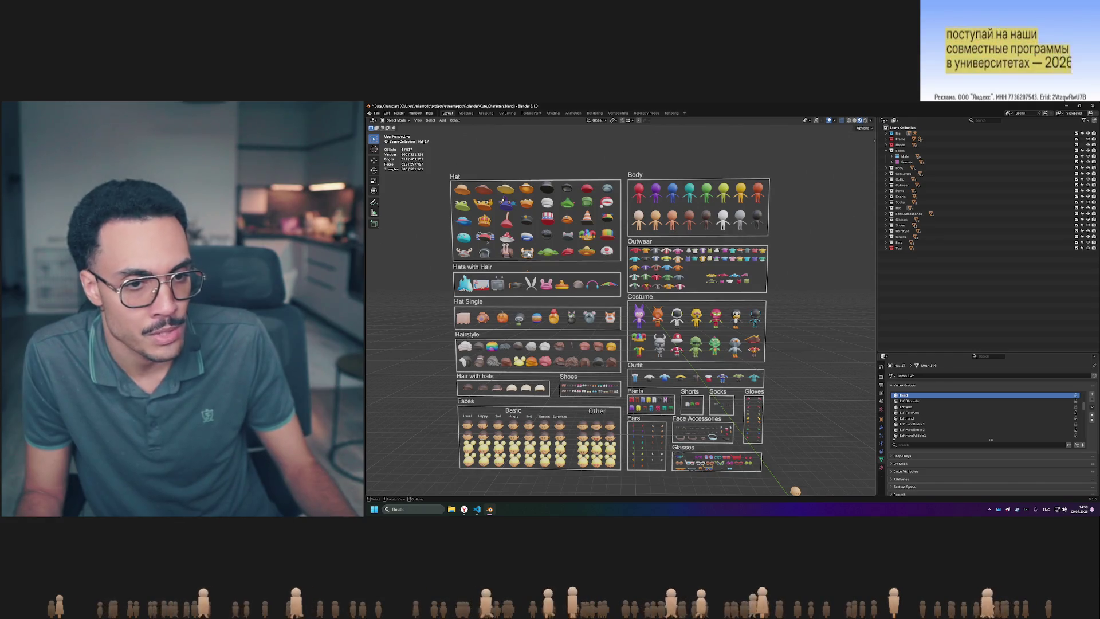
click(657, 345)
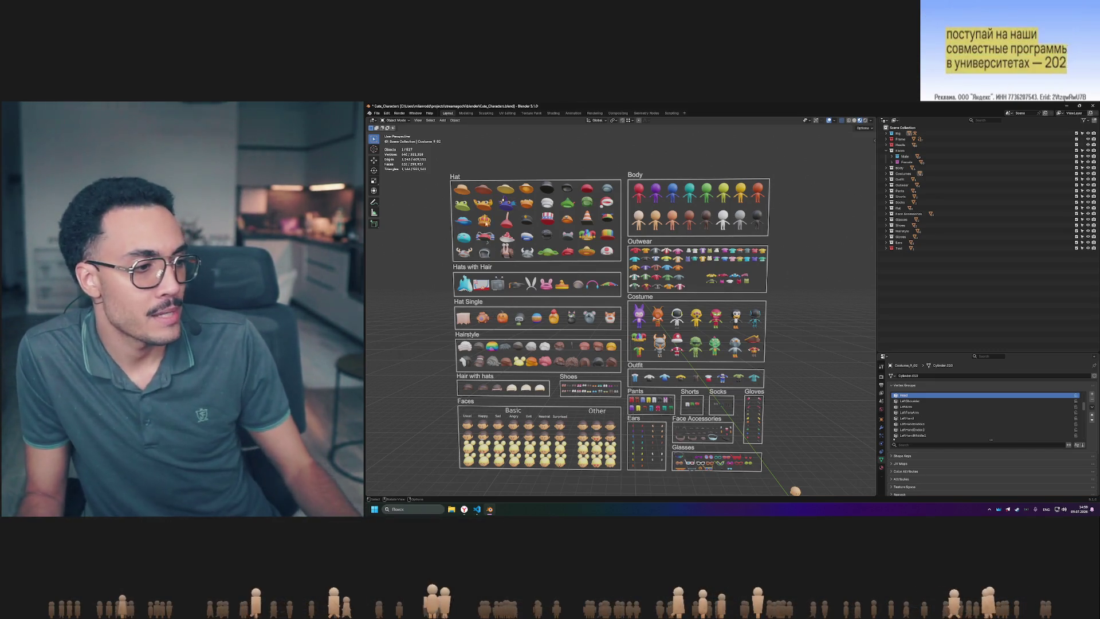
scroll(537, 232, up, 3)
scroll(537, 233, down, 3)
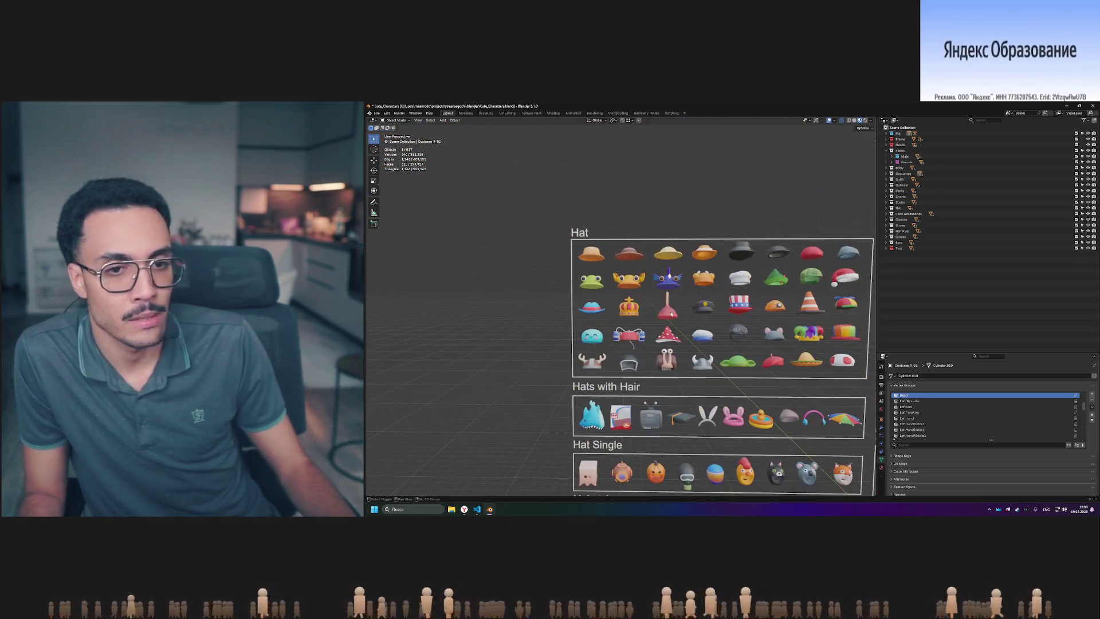
scroll(666, 299, up, 3)
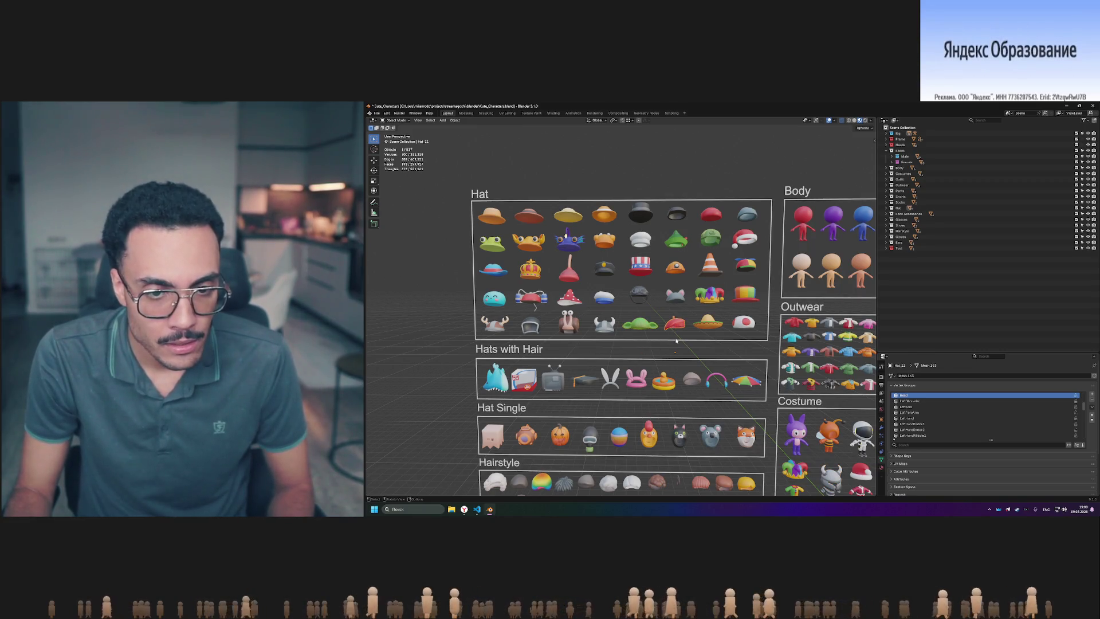
scroll(676, 341, up, 8)
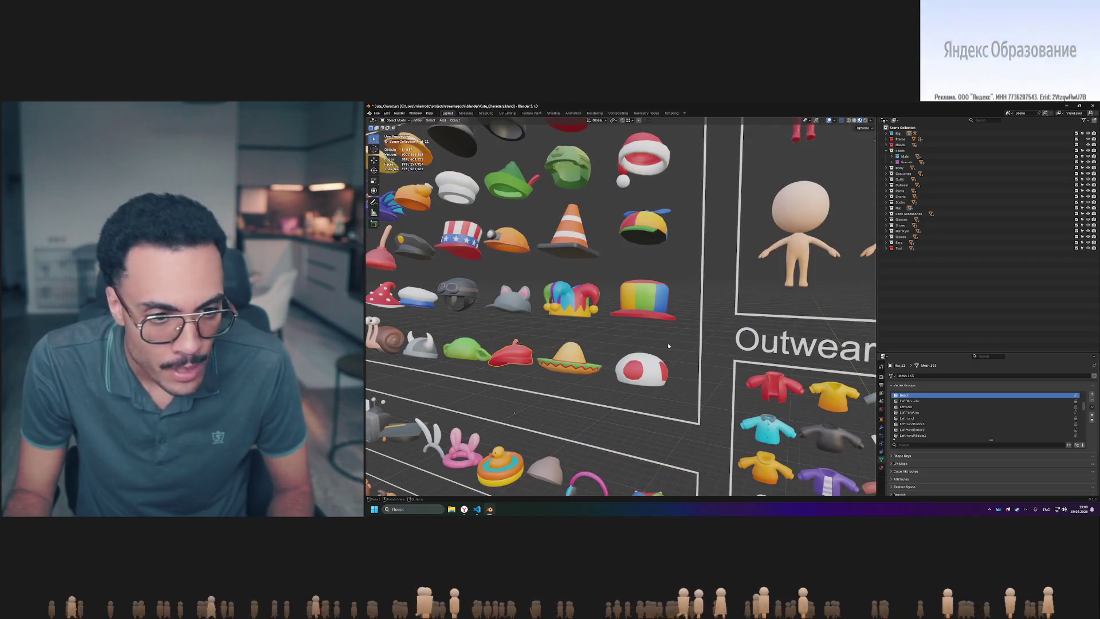
scroll(668, 346, down, 3)
scroll(675, 346, up, 5)
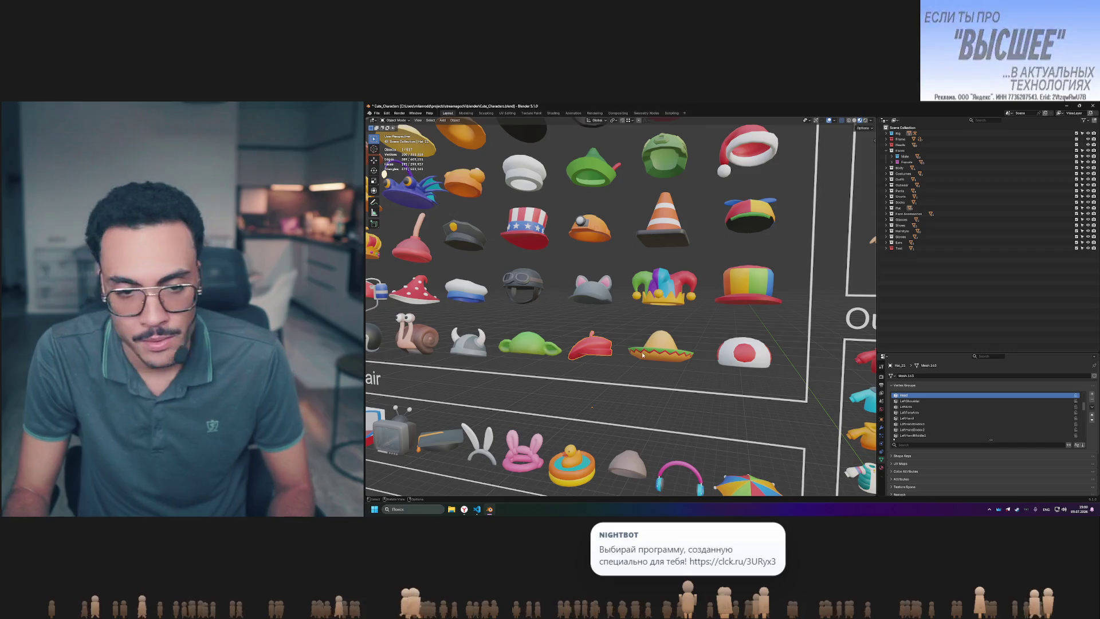
scroll(646, 345, down, 4)
mouse_move(646, 344)
middle_down()
mouse_move(653, 330)
mouse_move(657, 344)
mouse_move(793, 355)
middle_up()
shift+middle_drag(611, 397, 709, 319)
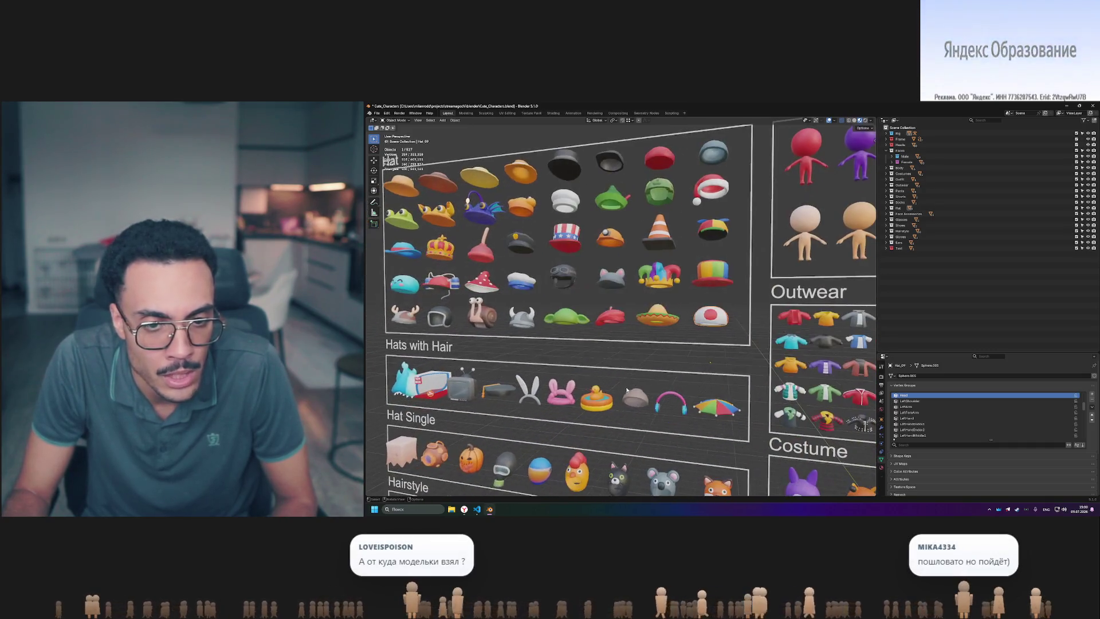
scroll(604, 344, up, 2)
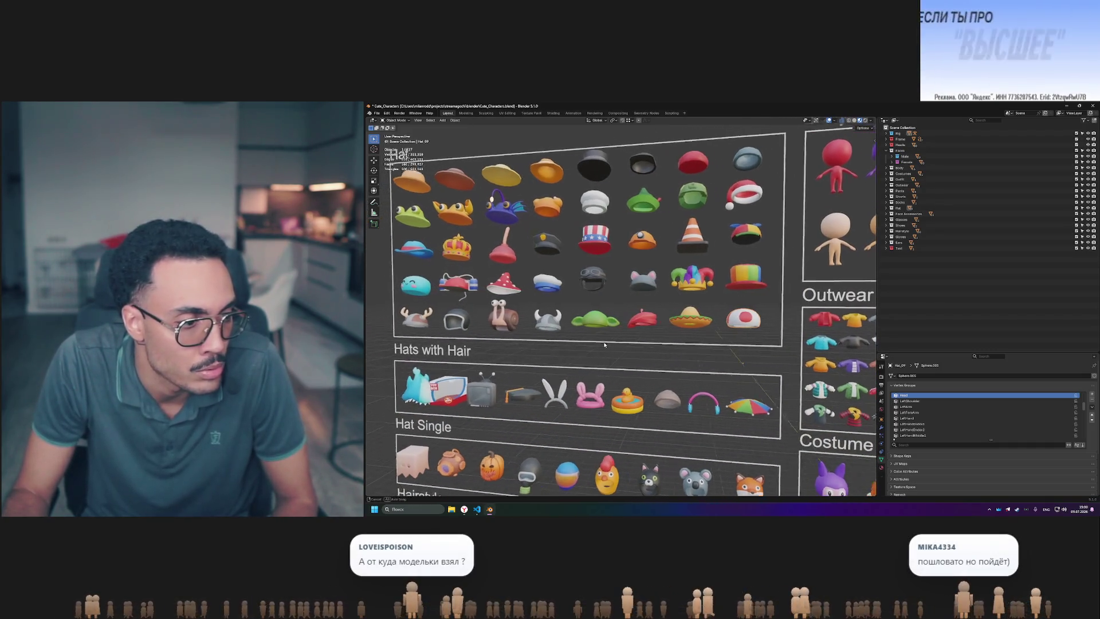
mouse_move(584, 344)
middle_down()
mouse_move(515, 332)
mouse_move(543, 320)
middle_up()
click(498, 319)
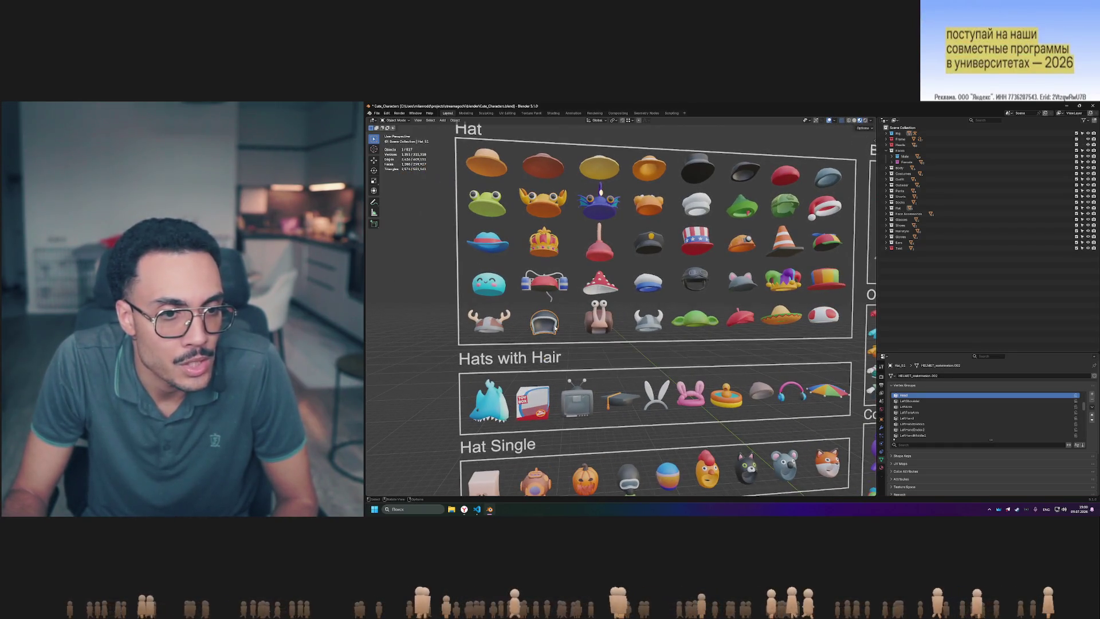
click(487, 328)
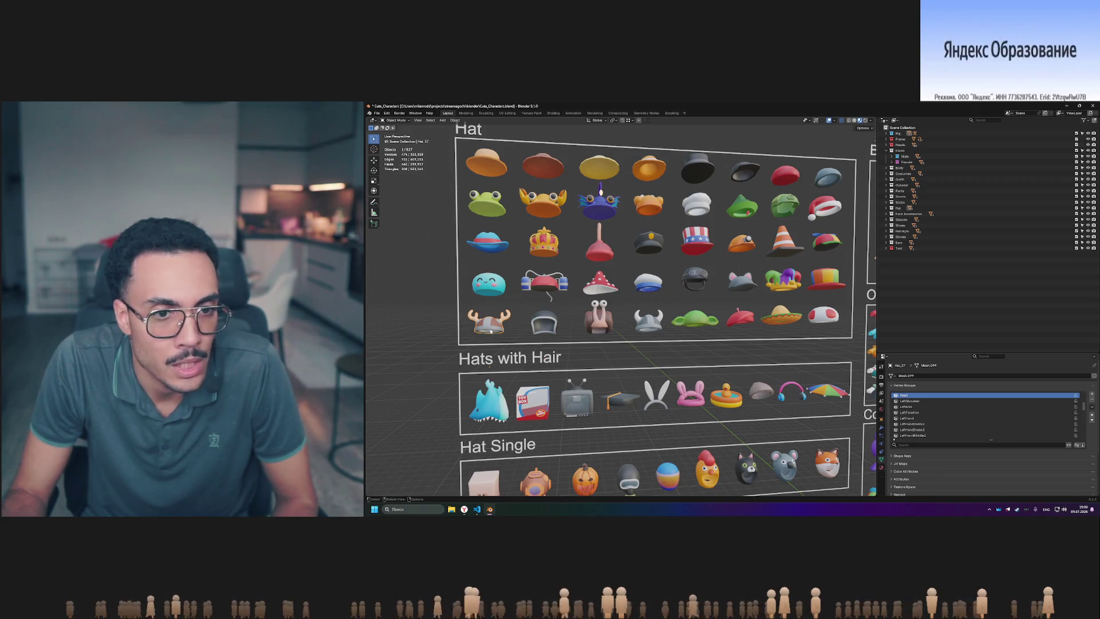
click(610, 326)
mouse_move(610, 327)
middle_down()
mouse_move(671, 333)
mouse_move(645, 338)
middle_up()
click(674, 334)
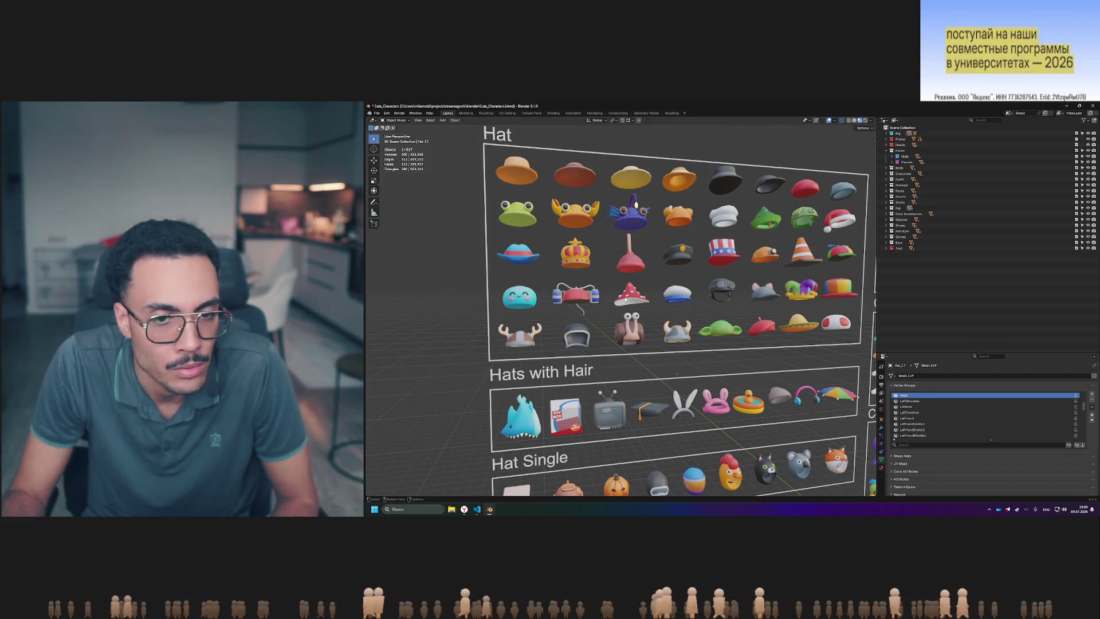
key(ctrl+z)
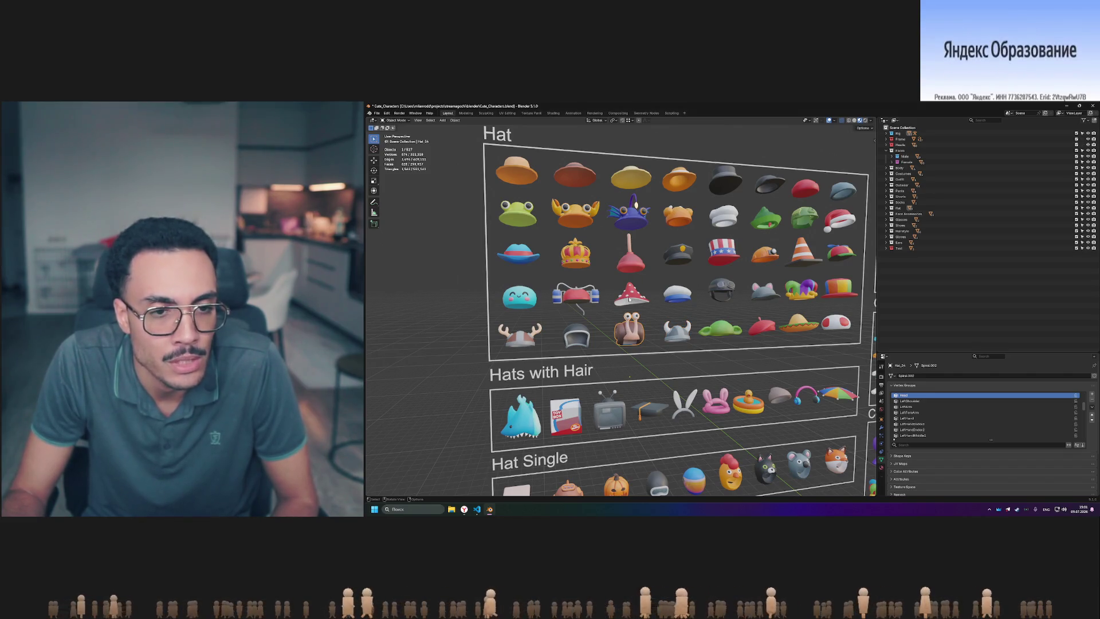
click(631, 261)
click(624, 262)
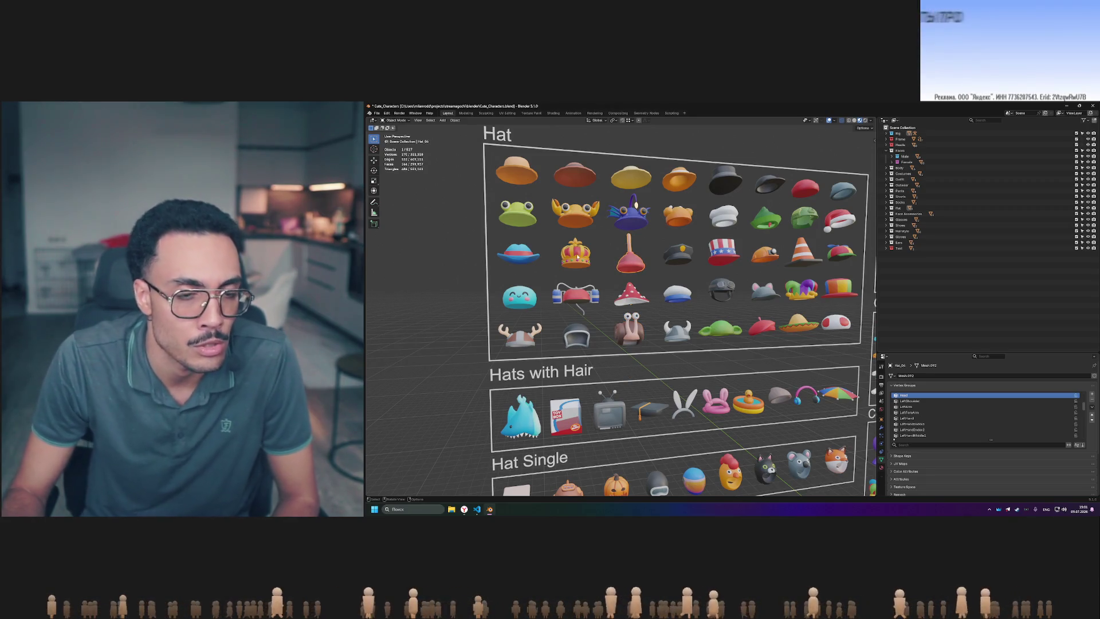
scroll(624, 261, down, 5)
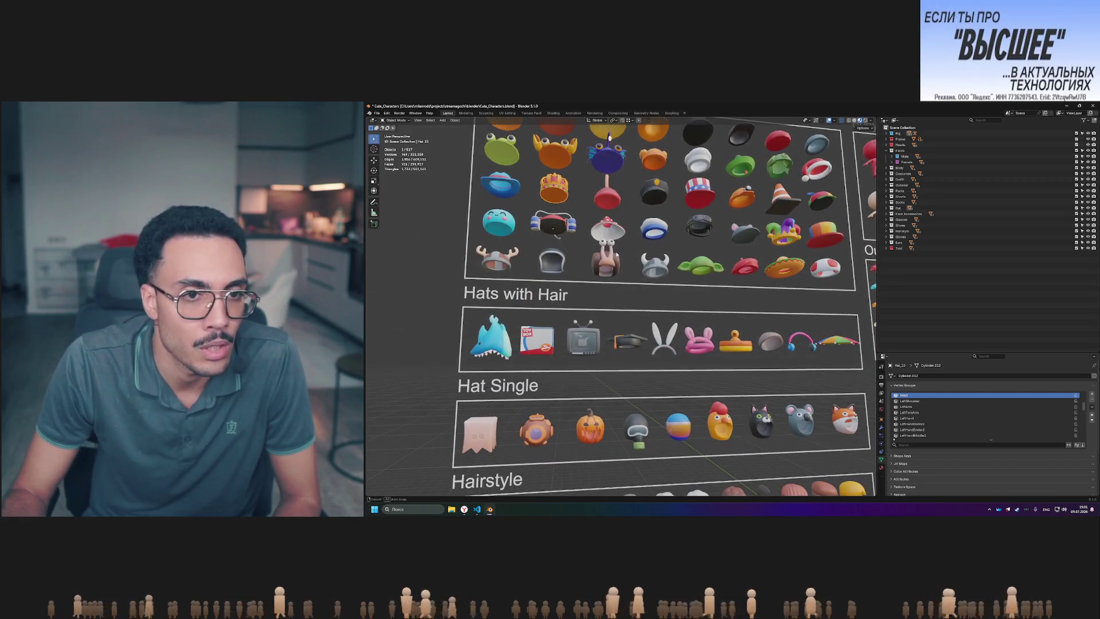
middle_drag(617, 255, 614, 262)
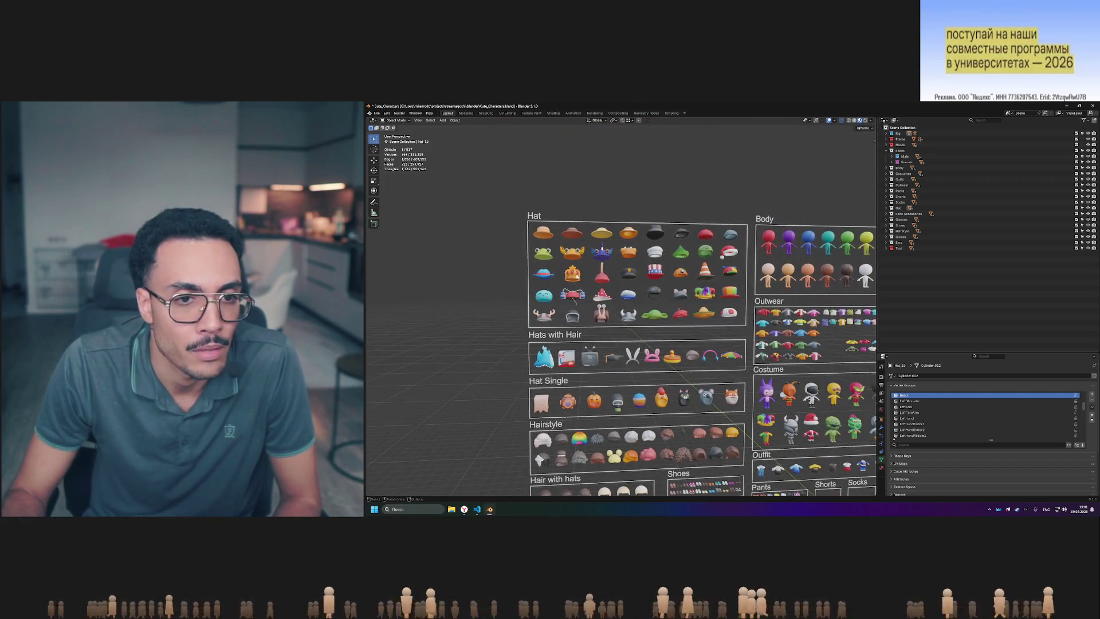
scroll(577, 276, up, 4)
scroll(577, 275, up, 2)
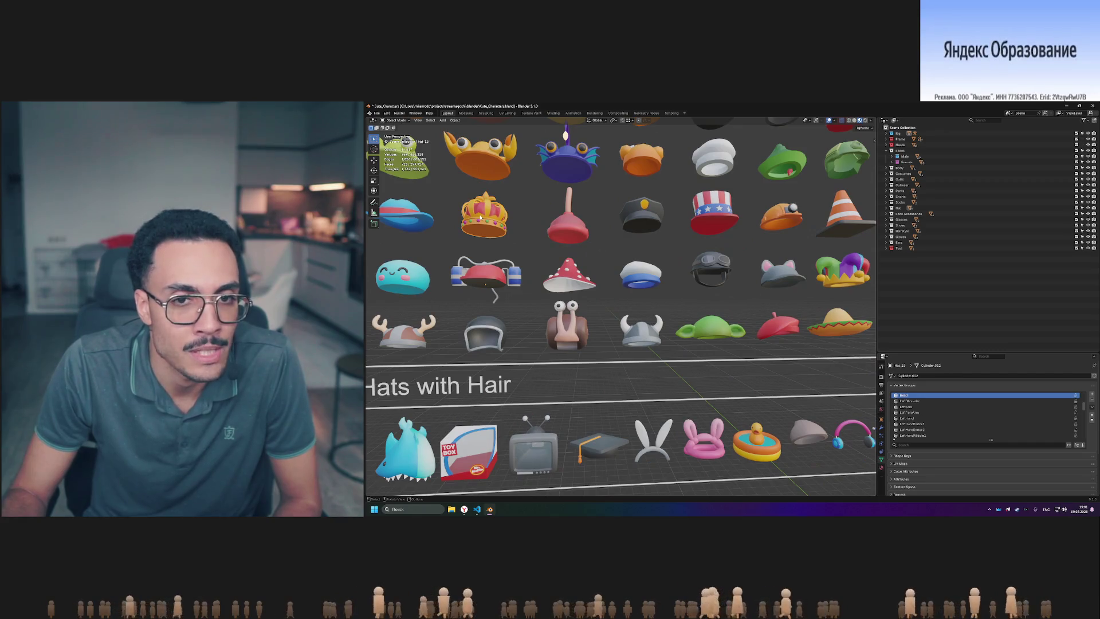
scroll(484, 217, down, 2)
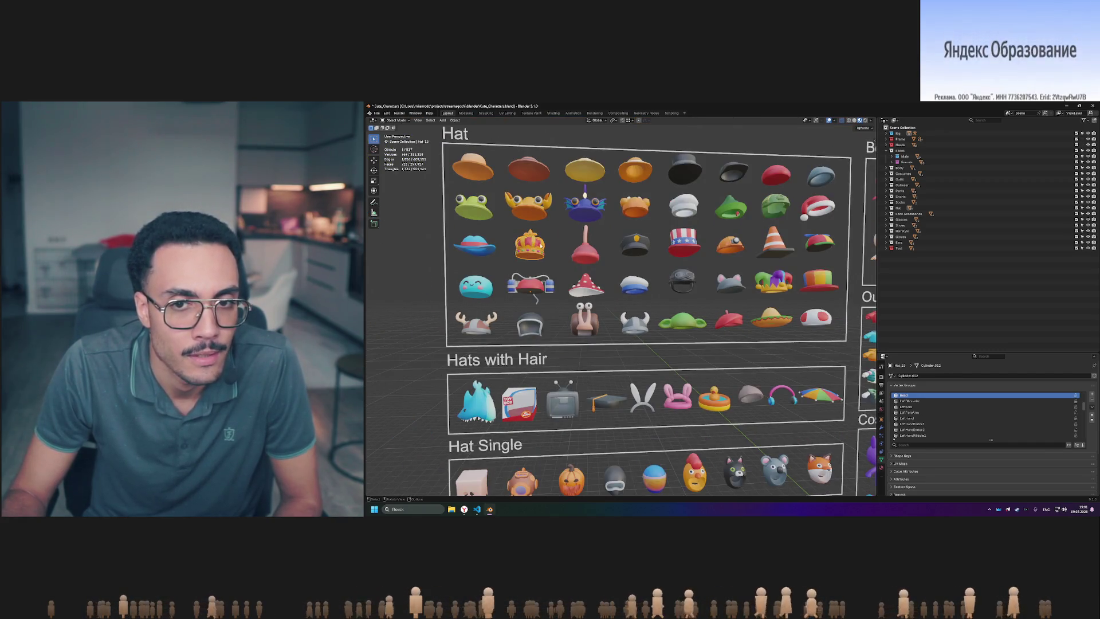
middle_drag(539, 245, 580, 258)
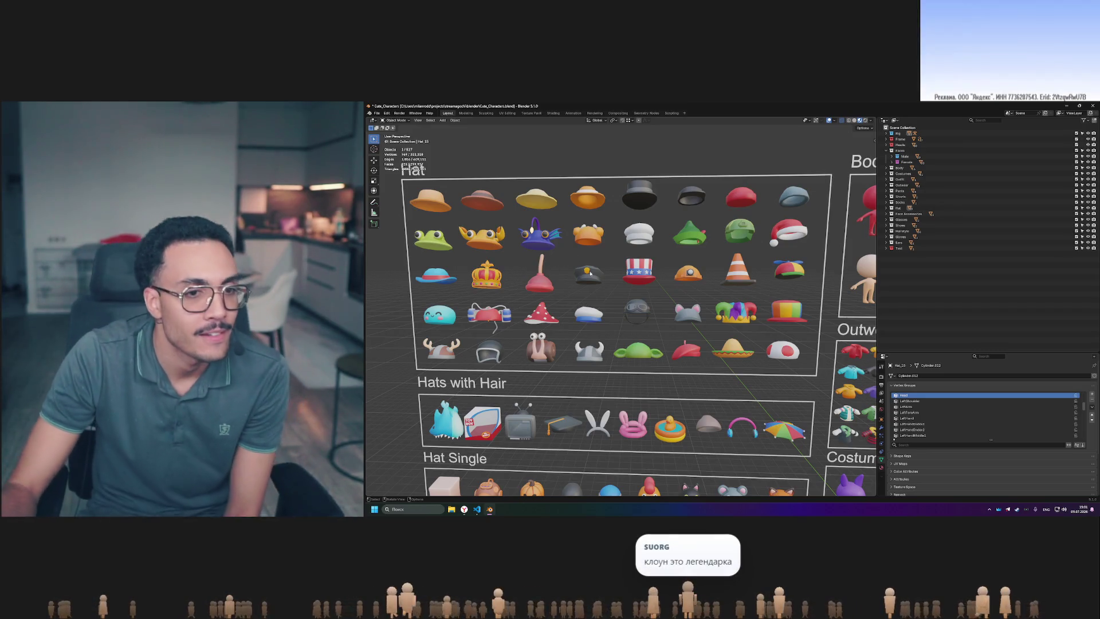
scroll(581, 309, down, 5)
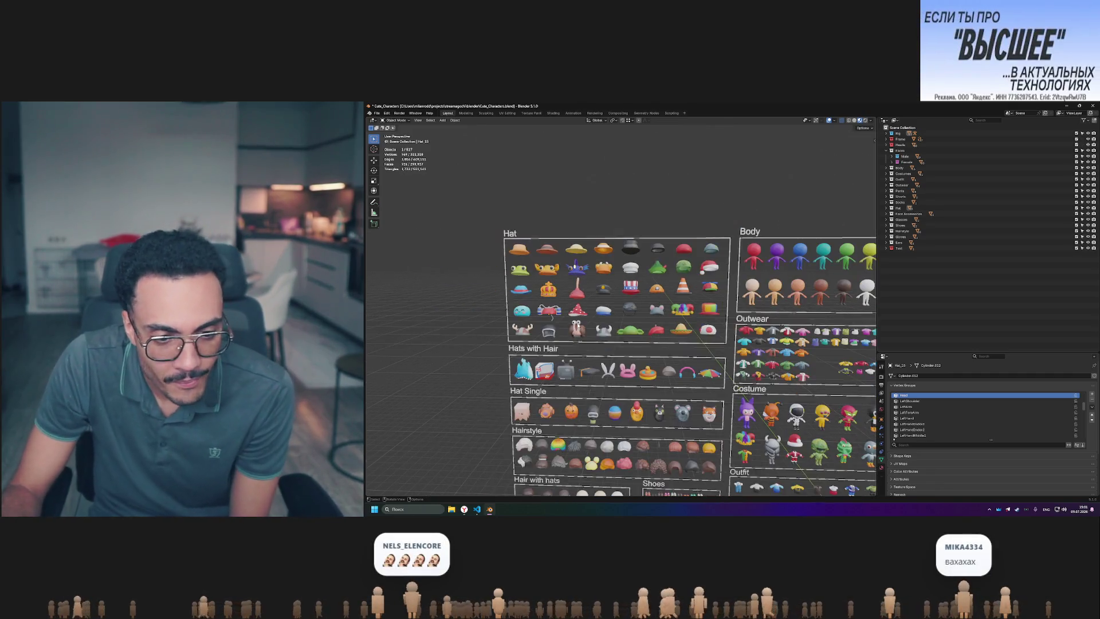
scroll(581, 309, up, 5)
middle_drag(580, 309, 660, 401)
scroll(660, 400, down, 3)
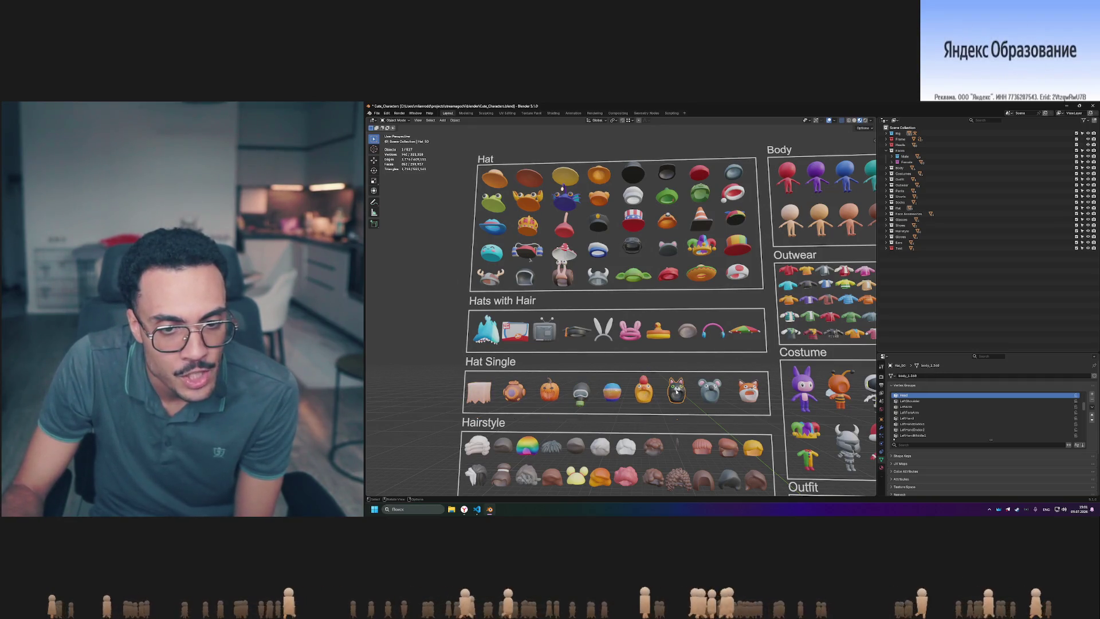
click(710, 391)
click(748, 391)
drag(627, 363, 772, 422)
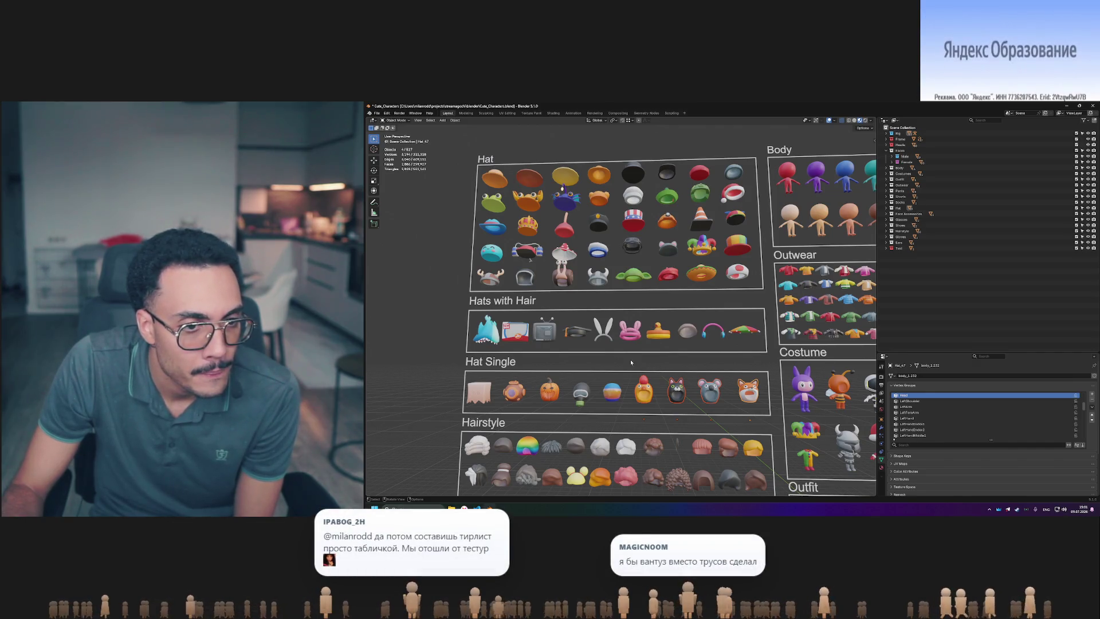
drag(449, 310, 769, 359)
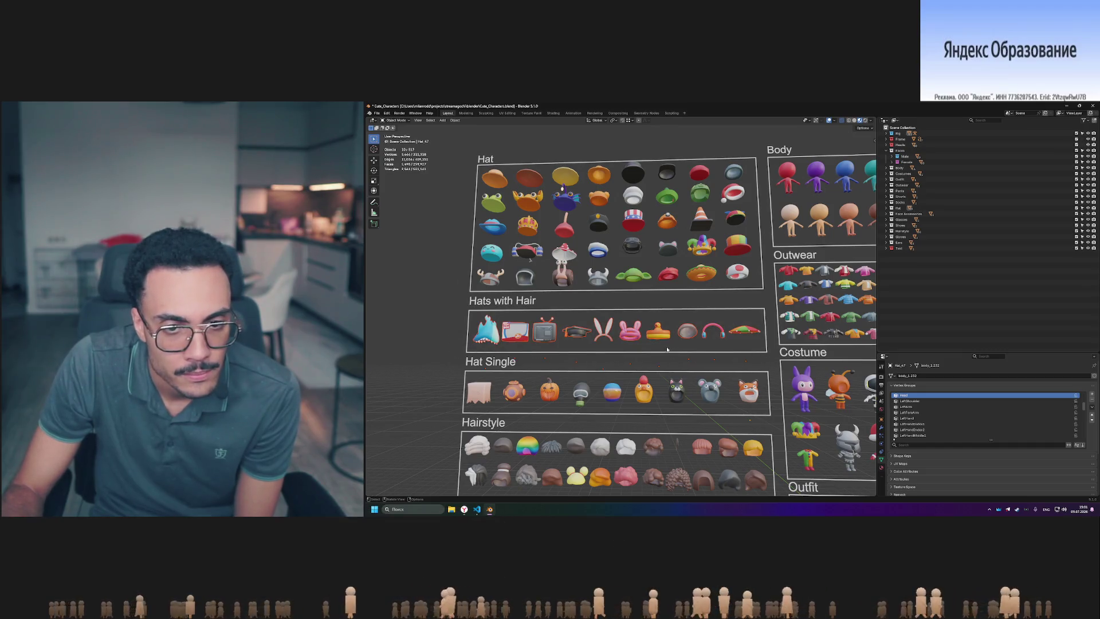
scroll(666, 350, up, 2)
mouse_move(665, 350)
middle_down()
mouse_move(771, 378)
mouse_move(636, 397)
middle_up()
click(773, 379)
right_click(774, 380)
click(775, 381)
click(639, 398)
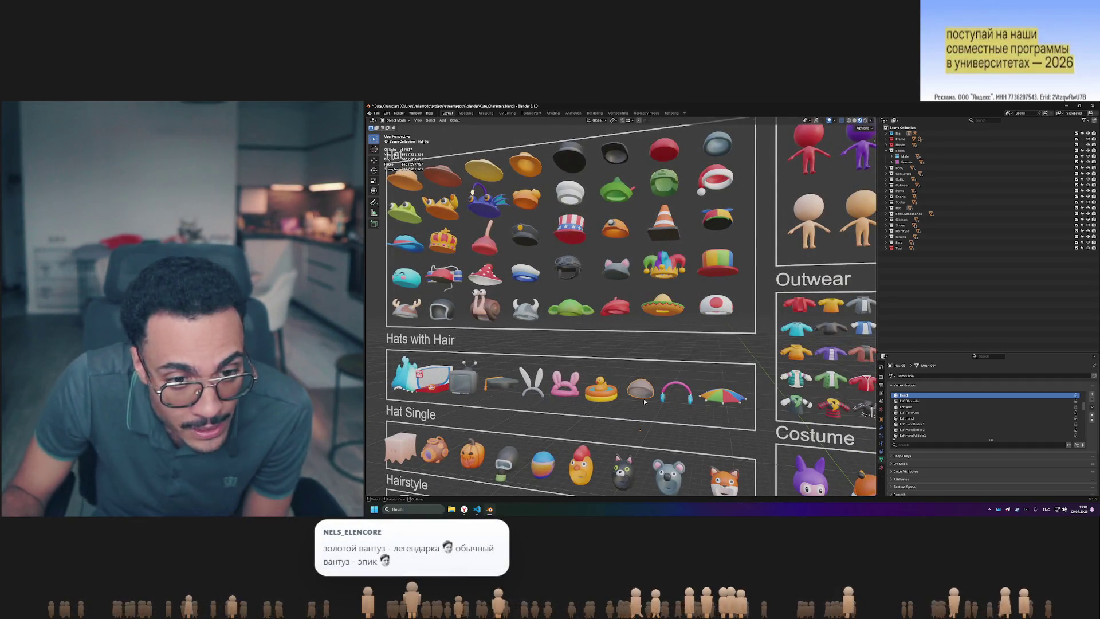
middle_drag(641, 397, 662, 385)
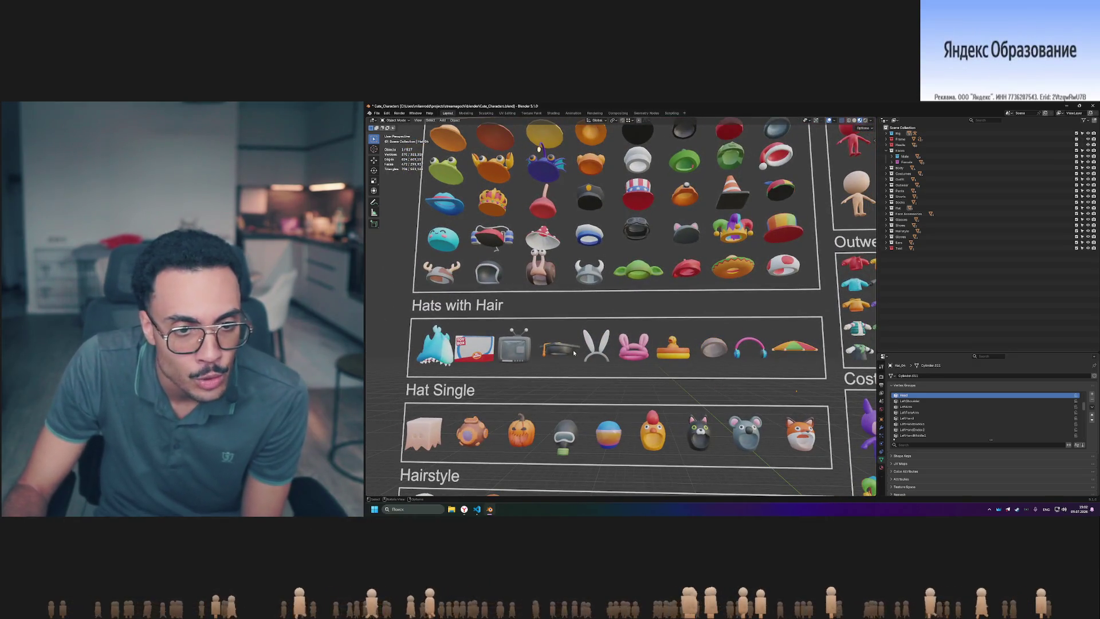
click(595, 357)
click(556, 353)
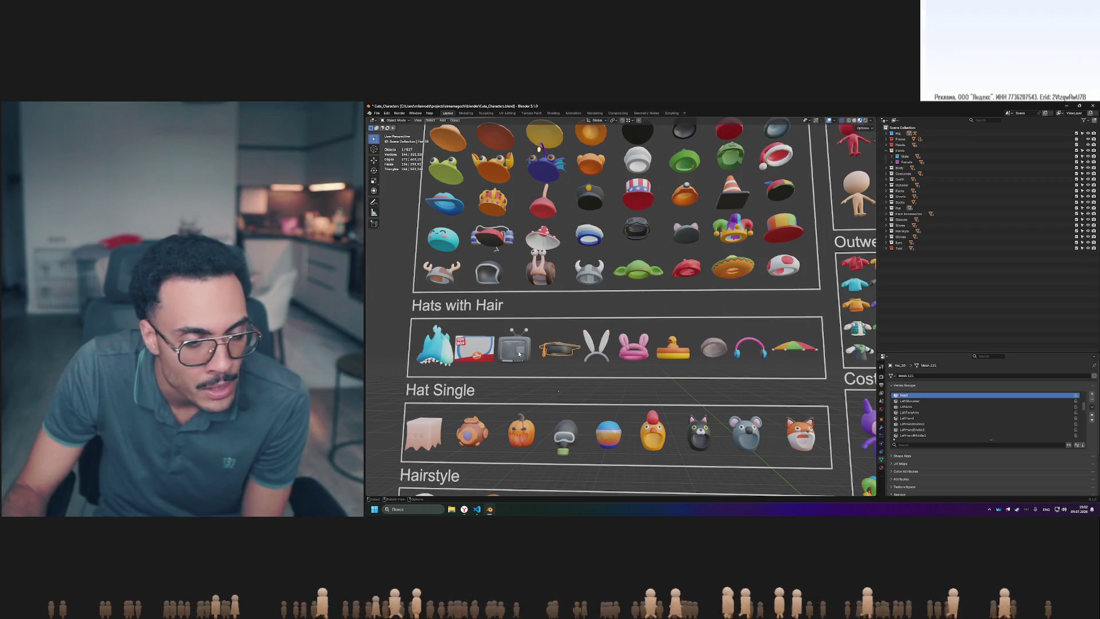
click(499, 364)
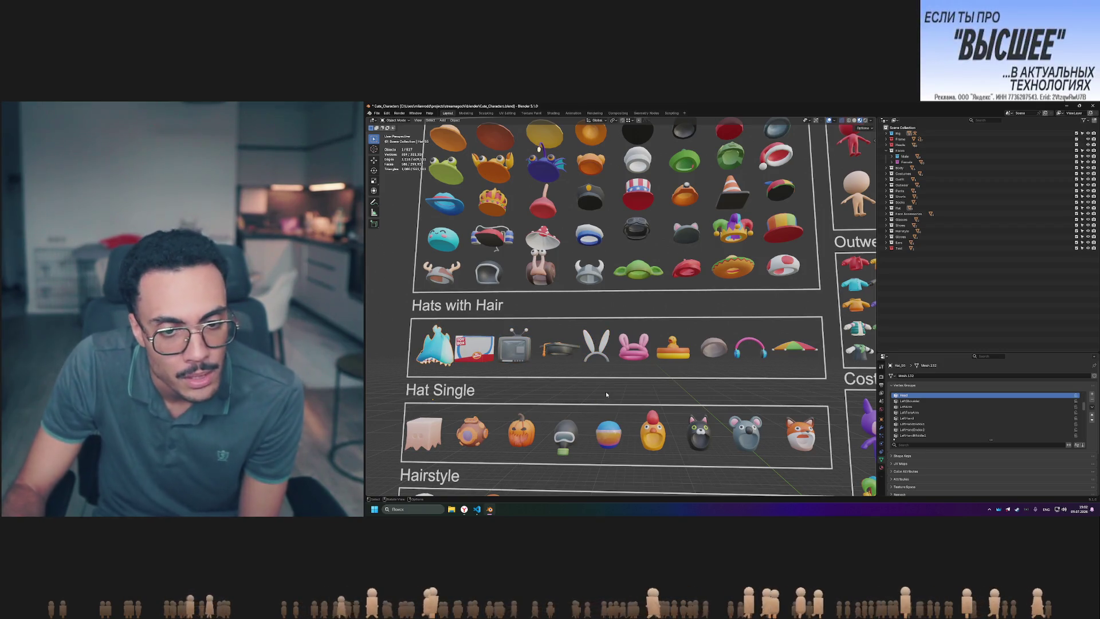
middle_drag(613, 379, 566, 372)
mouse_move(395, 356)
mouse_down()
mouse_move(639, 454)
mouse_move(645, 441)
mouse_move(847, 354)
mouse_up()
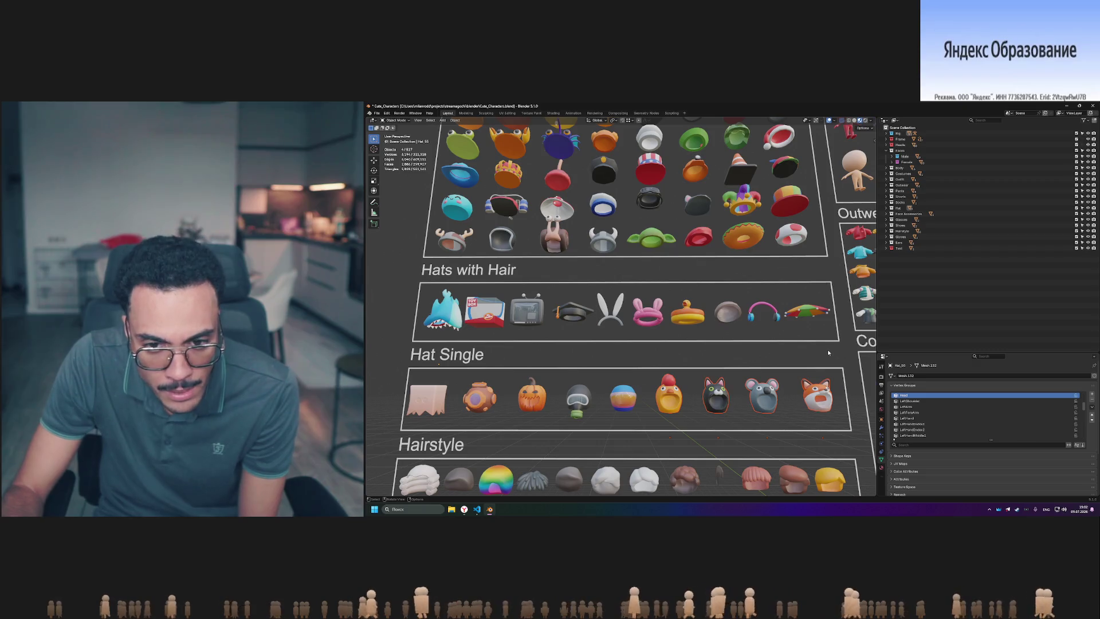
click(828, 352)
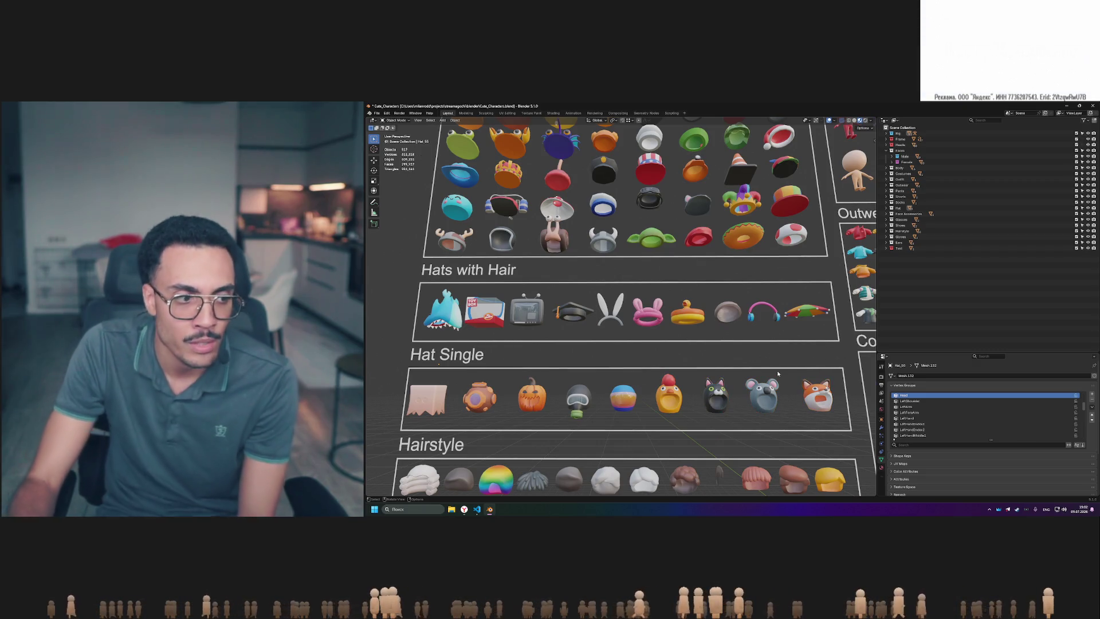
drag(853, 363, 651, 437)
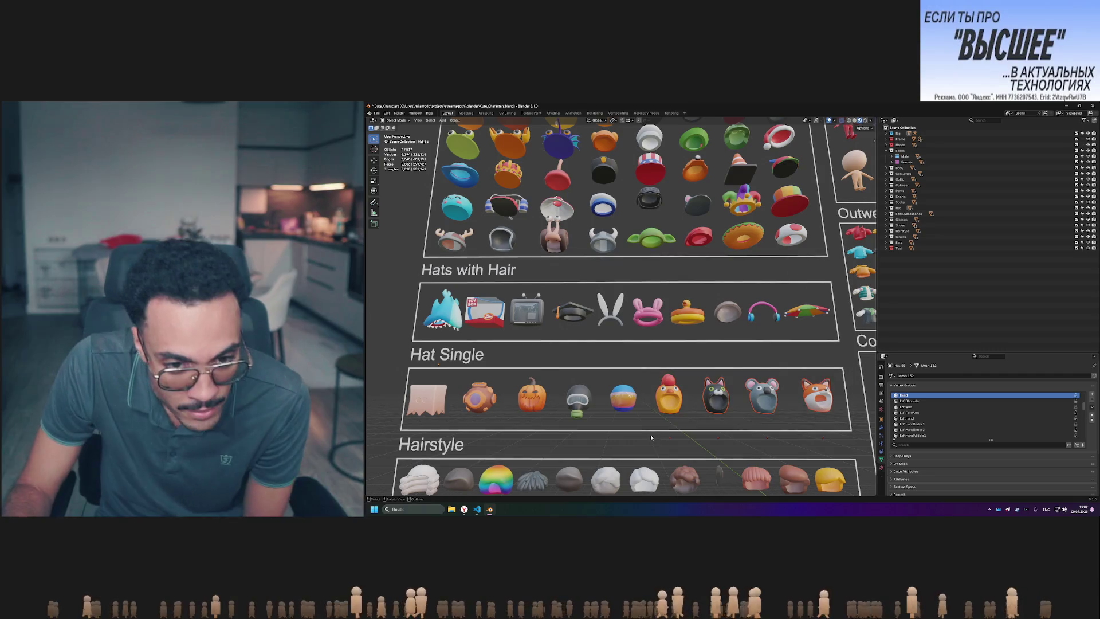
scroll(664, 423, down, 2)
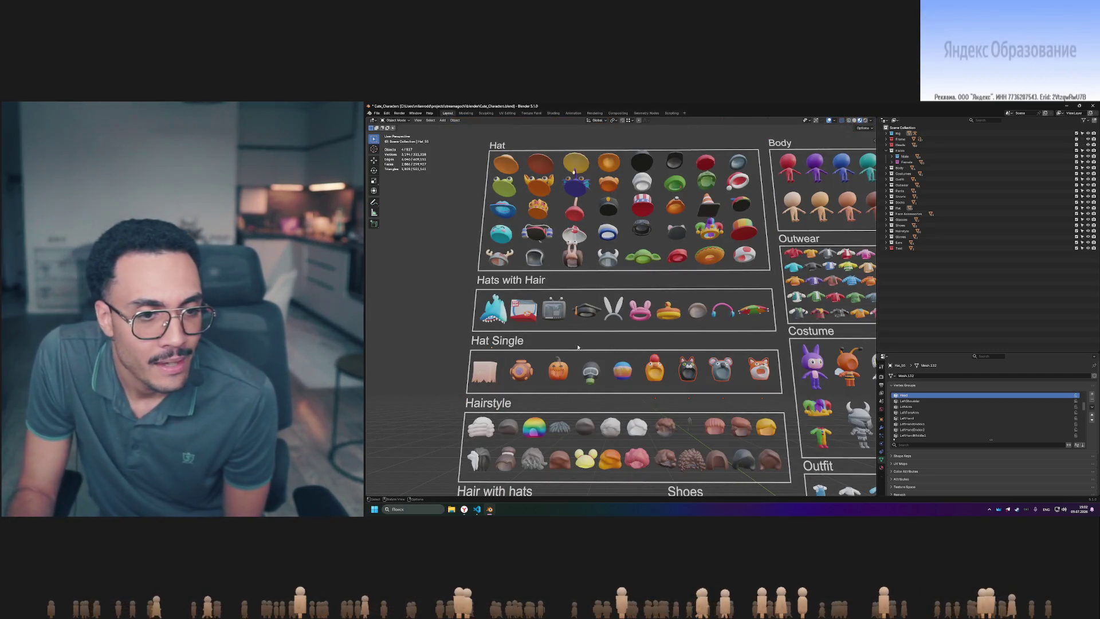
scroll(533, 344, up, 1)
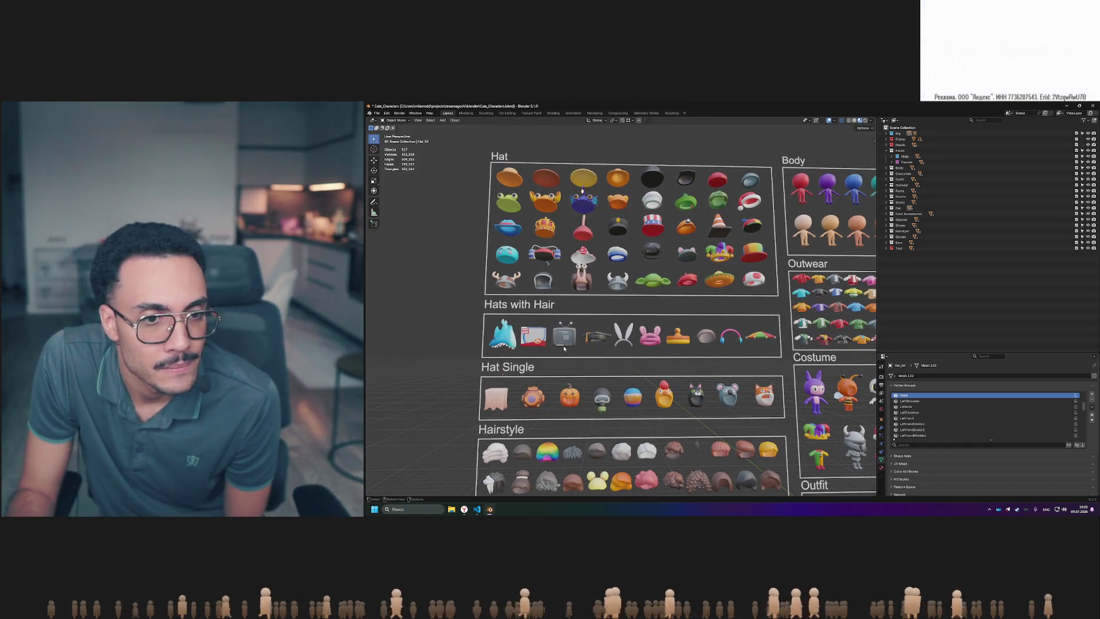
middle_drag(564, 348, 563, 351)
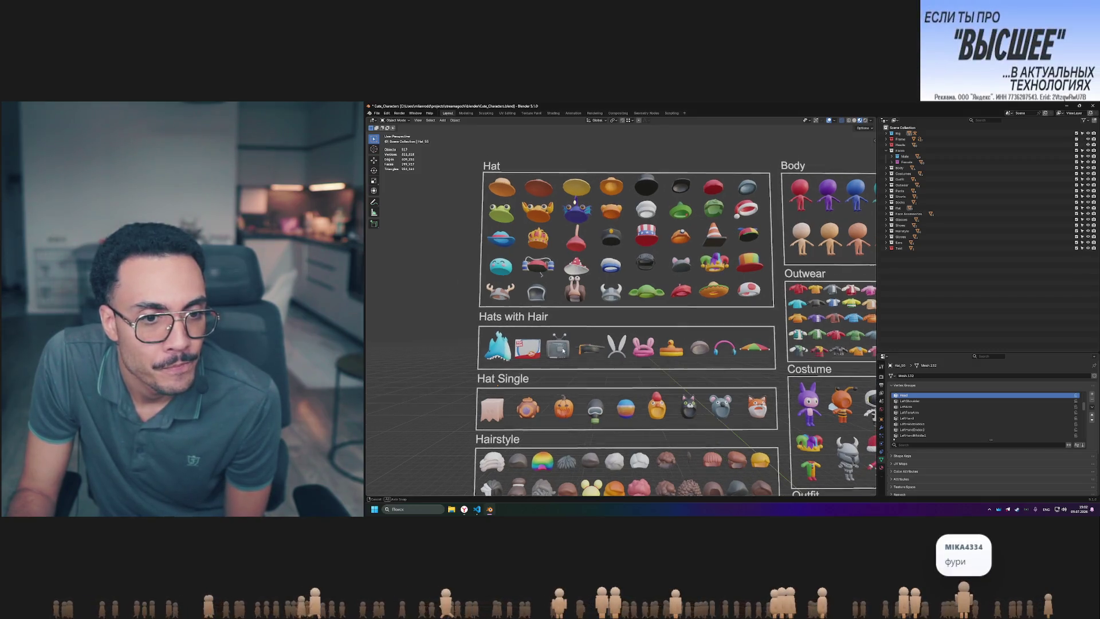
drag(503, 334, 504, 335)
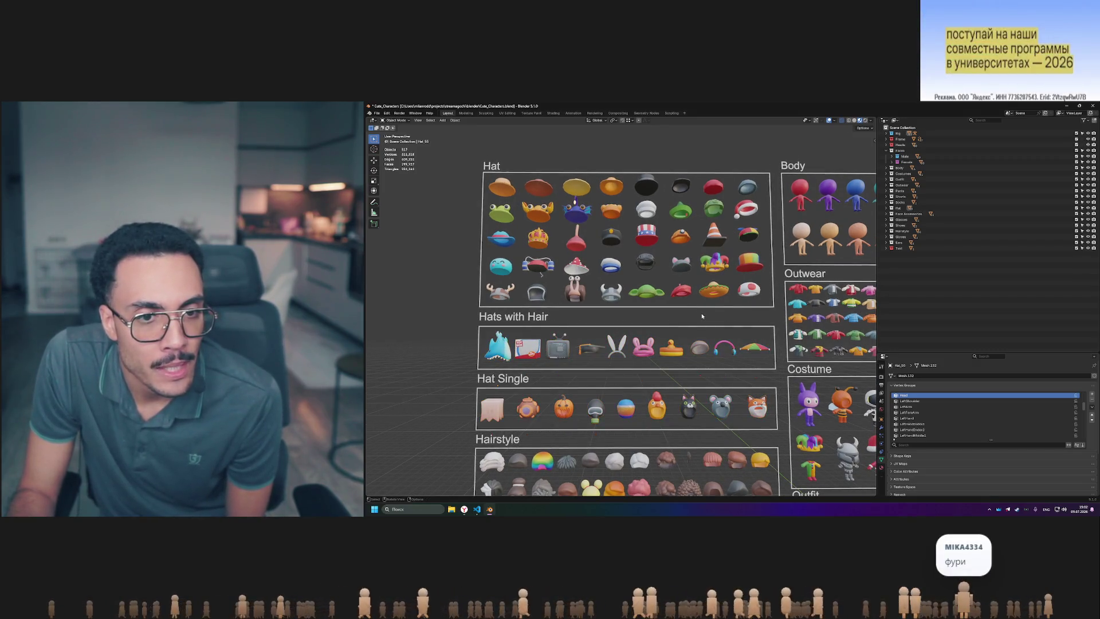
middle_drag(701, 312, 700, 318)
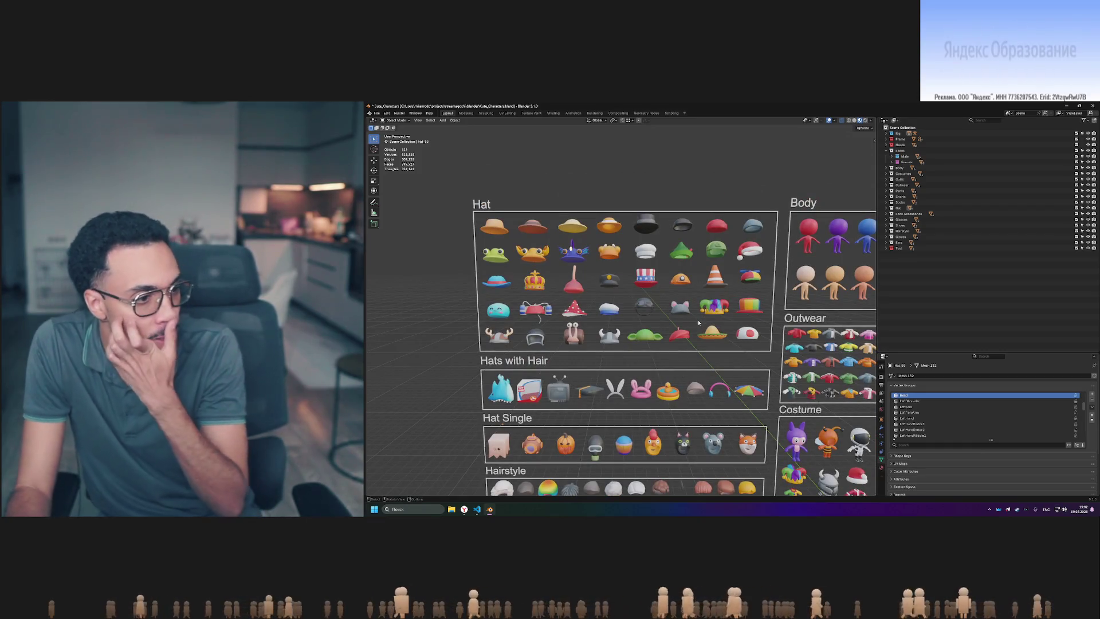
scroll(699, 322, up, 2)
click(648, 352)
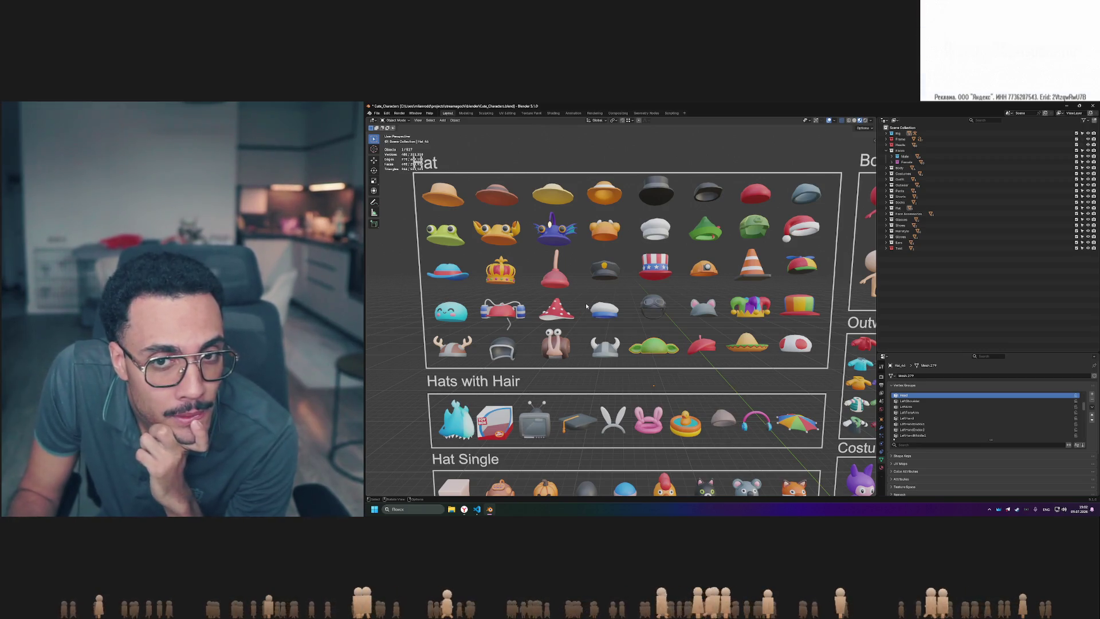
- Clear the hat selection, collapse Faces and expand the Frame collection to select Text.001
click(434, 176)
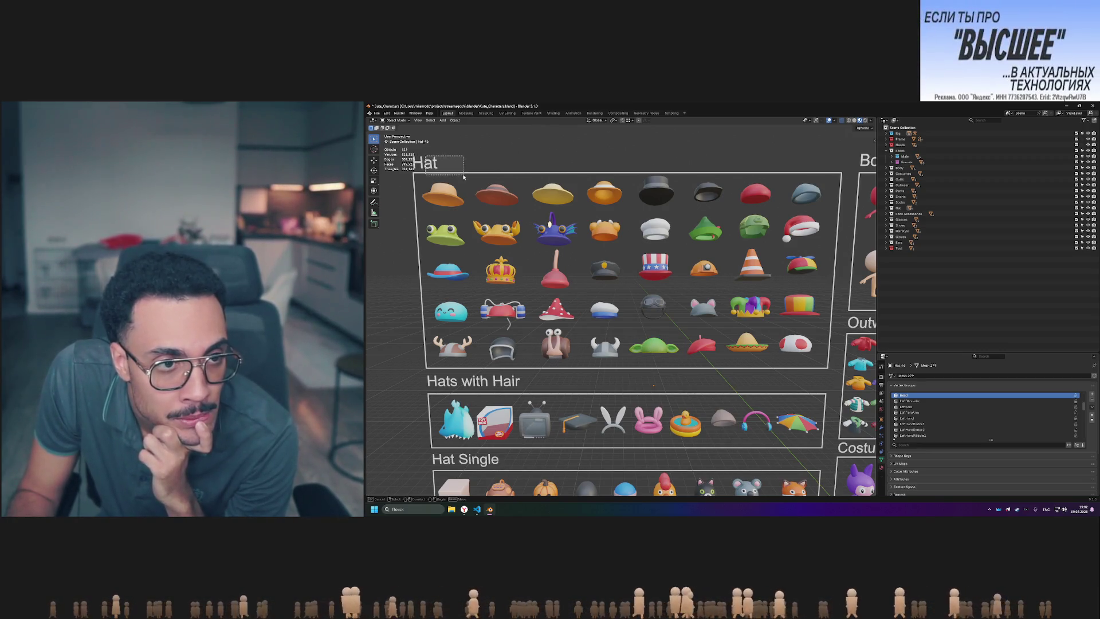
click(886, 150)
click(886, 138)
click(905, 151)
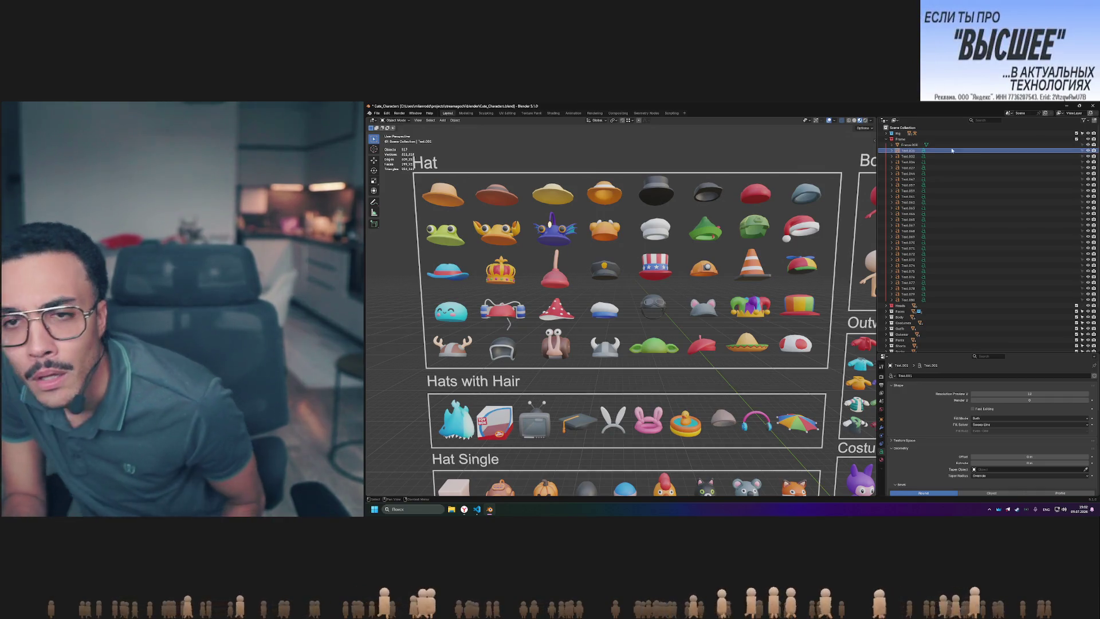
- Select Frame.008 and toggle its visibility off and back on
click(1074, 145)
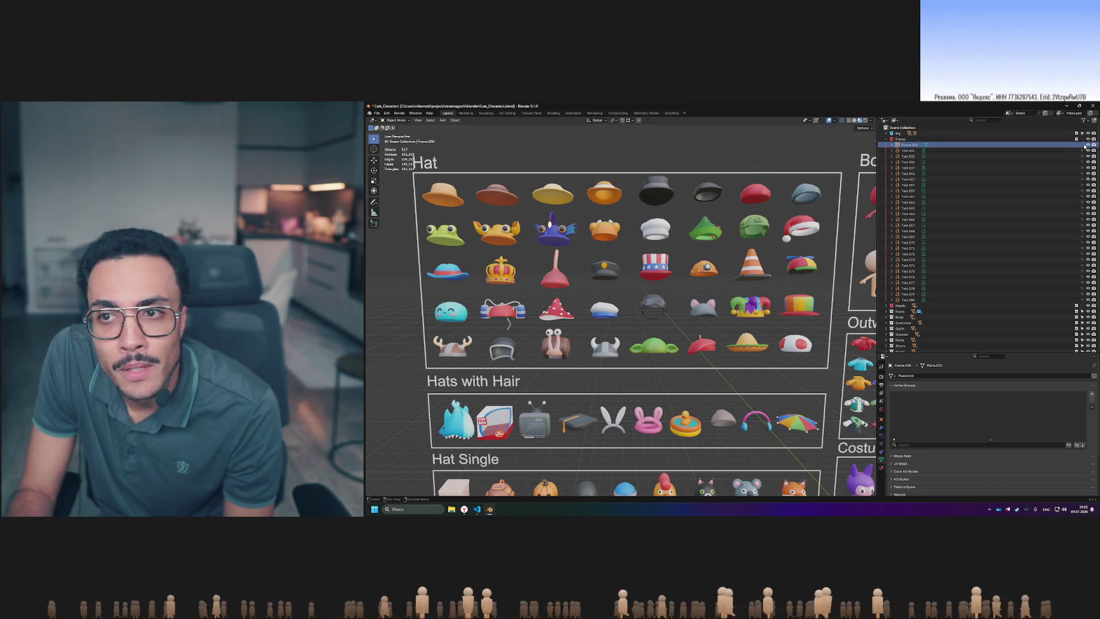
click(1088, 145)
click(1089, 146)
click(1088, 145)
click(1088, 146)
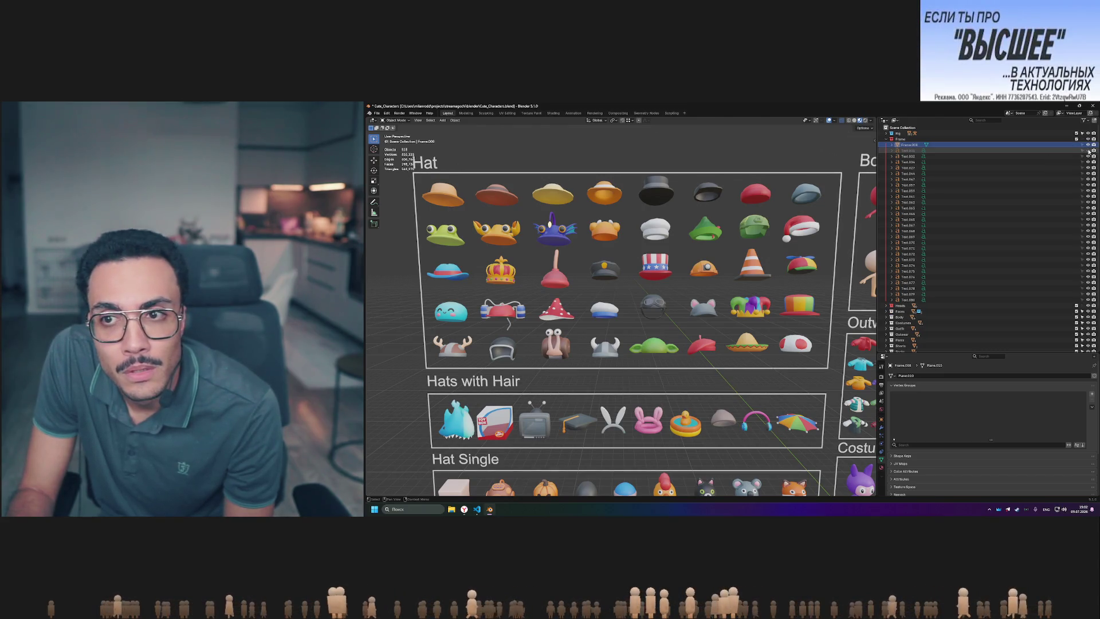
scroll(748, 205, down, 8)
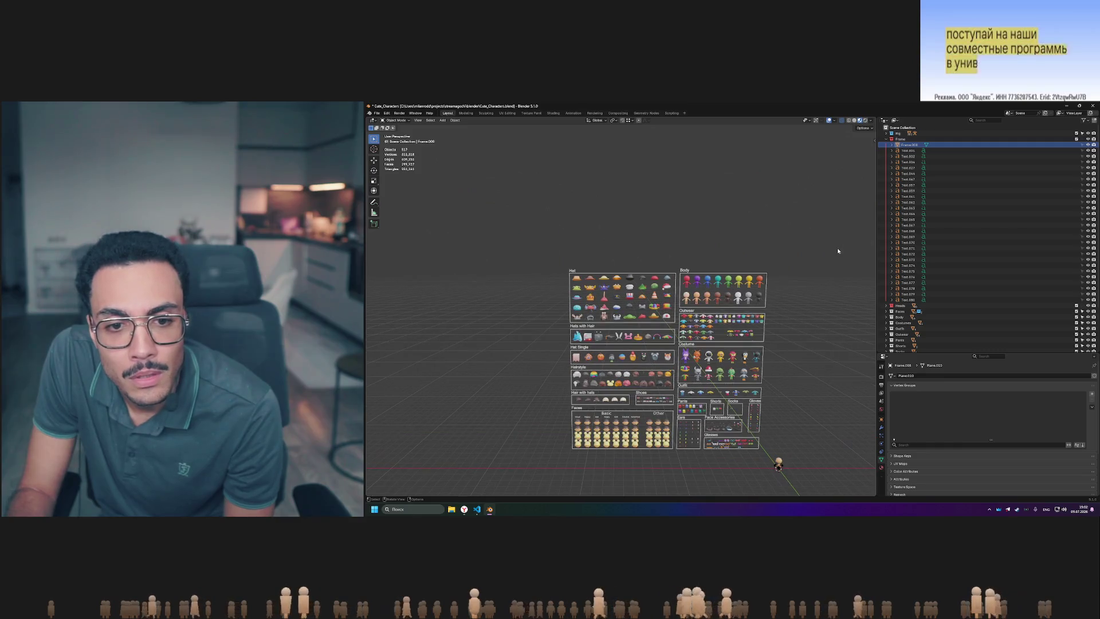
- Unhide the Text.001 Faces label, fold the Frame collection and zoom in on the Hat board
click(1088, 151)
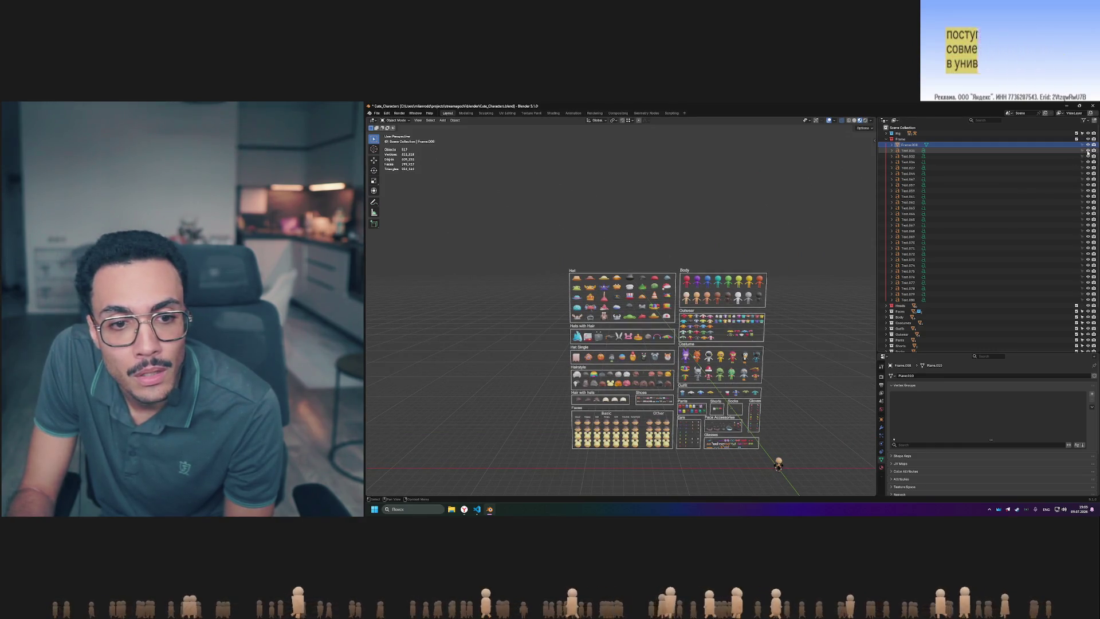
click(886, 140)
scroll(607, 300, up, 8)
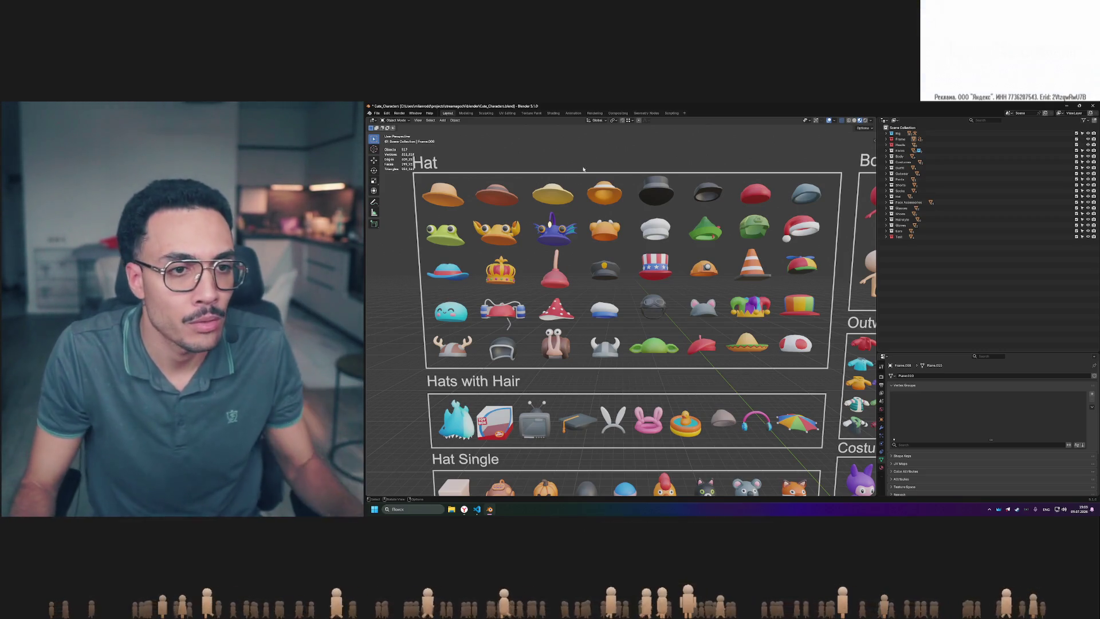
scroll(580, 203, down, 2)
scroll(580, 202, down, 2)
mouse_move(617, 215)
middle_down()
mouse_move(733, 269)
mouse_move(720, 199)
mouse_move(847, 158)
middle_up()
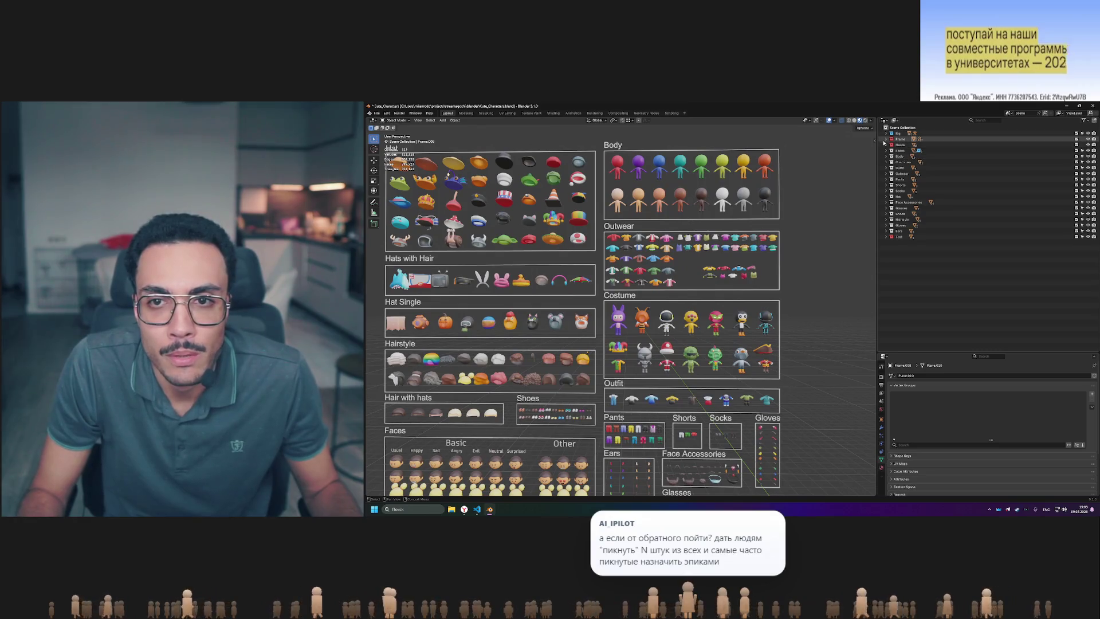
click(1087, 156)
scroll(700, 400, down, 5)
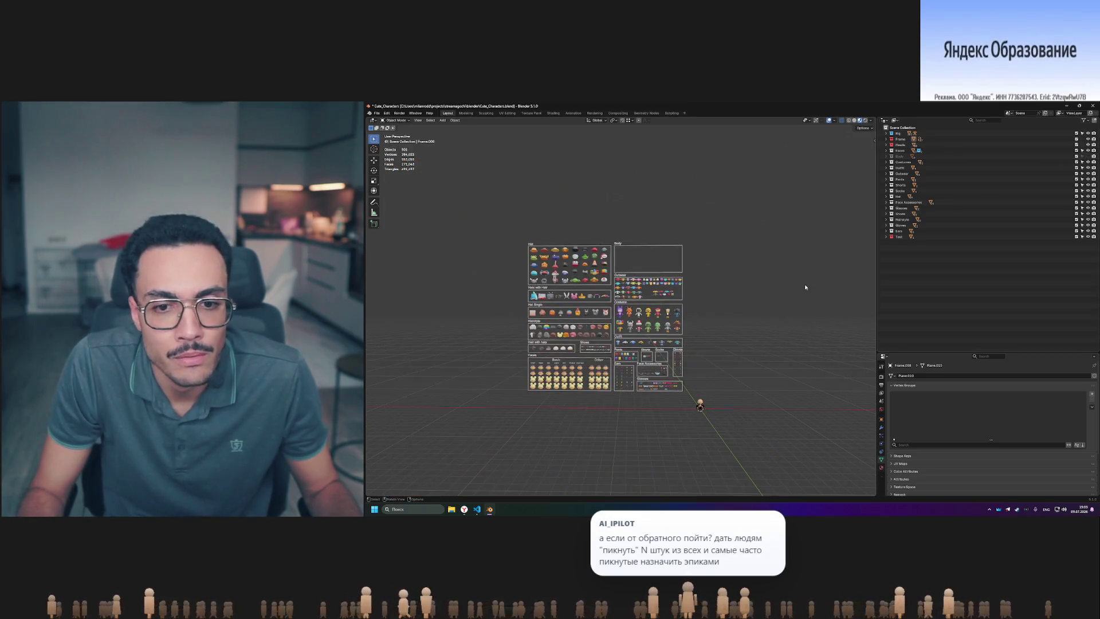
scroll(722, 304, up, 5)
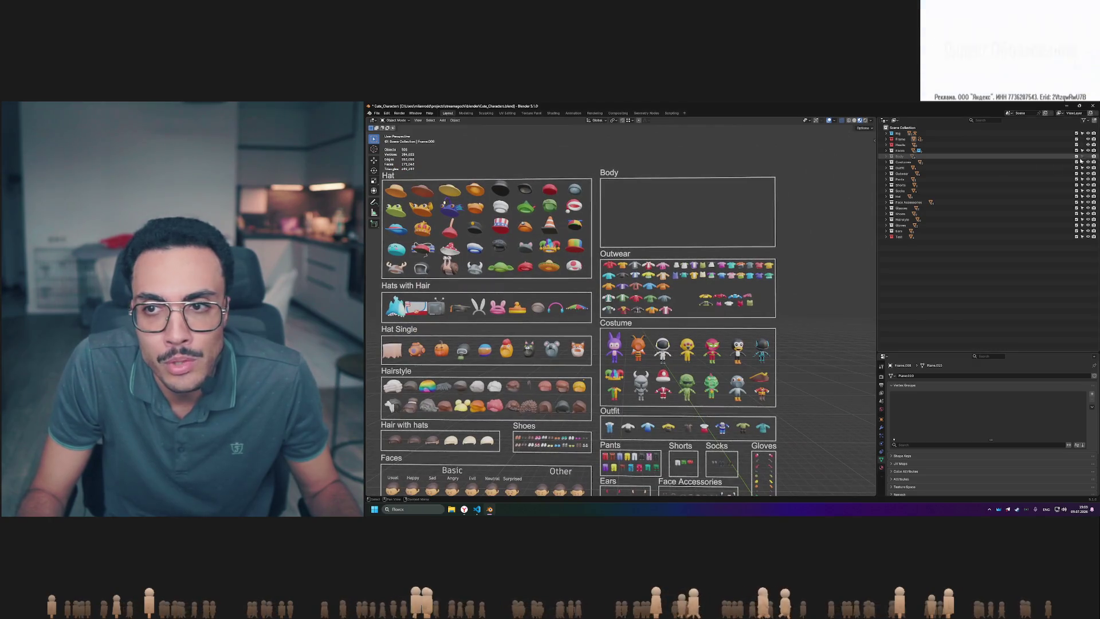
click(1087, 156)
scroll(604, 189, up, 3)
shift+middle_drag(604, 189, 528, 323)
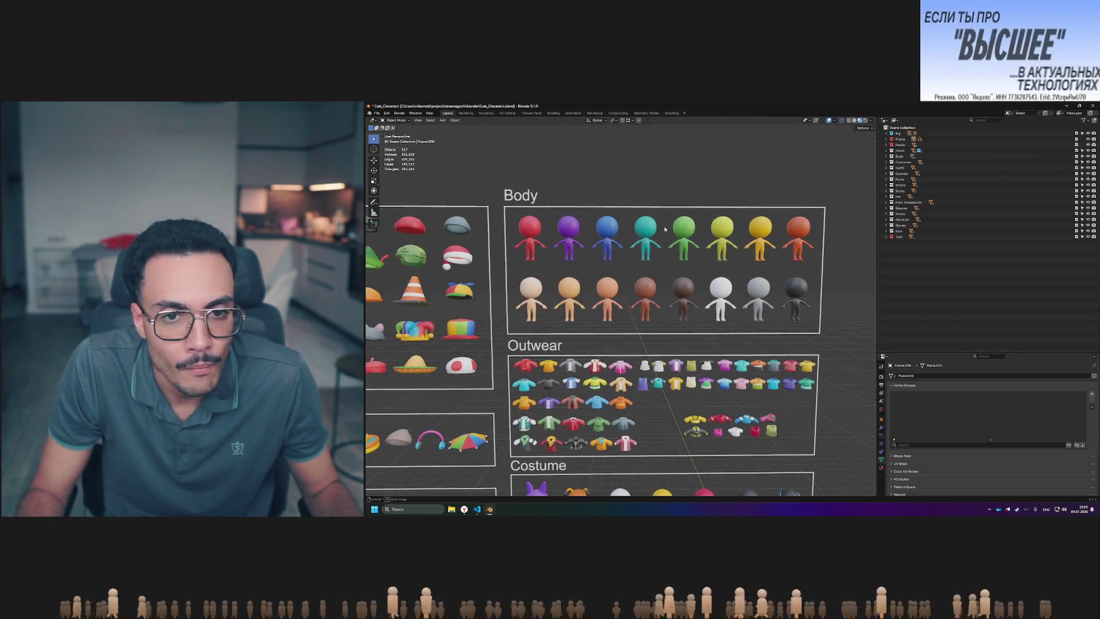
click(527, 227)
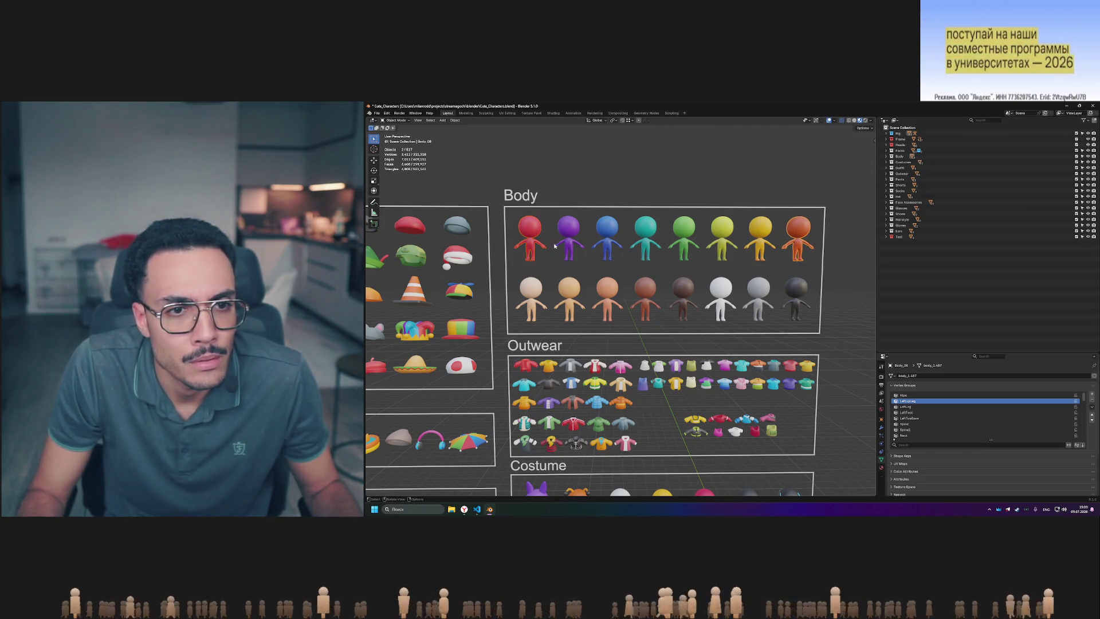
- Box-select all eight coloured bodies in the top row of the Body board
mouse_move(514, 266)
mouse_down()
mouse_move(643, 225)
mouse_move(818, 214)
mouse_up()
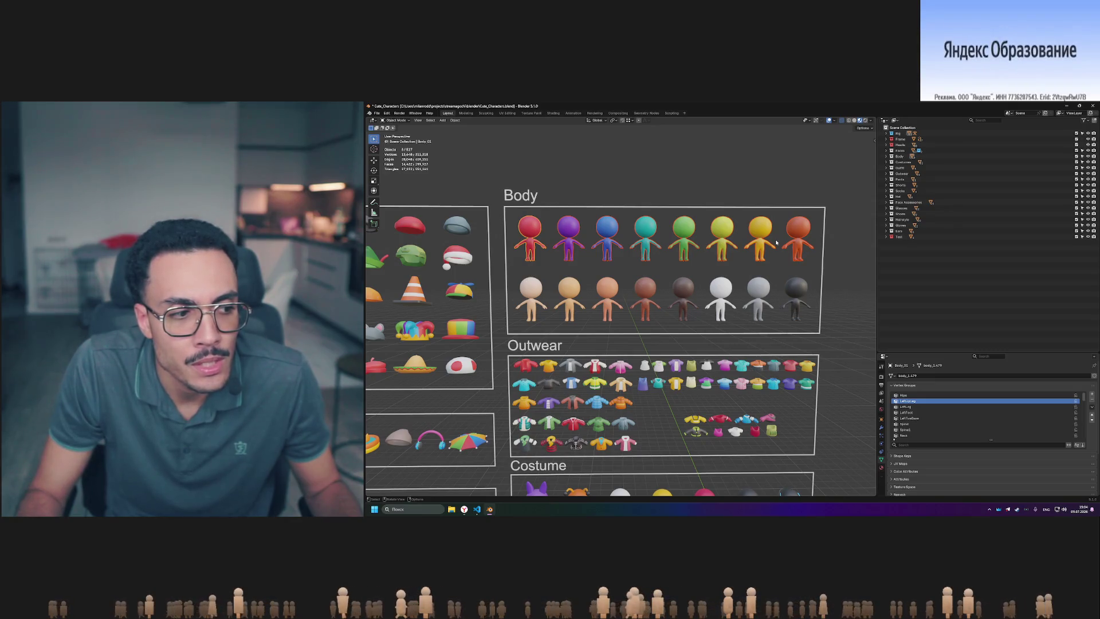
shift+middle_drag(770, 243, 732, 201)
scroll(730, 202, down, 2)
scroll(729, 203, up, 2)
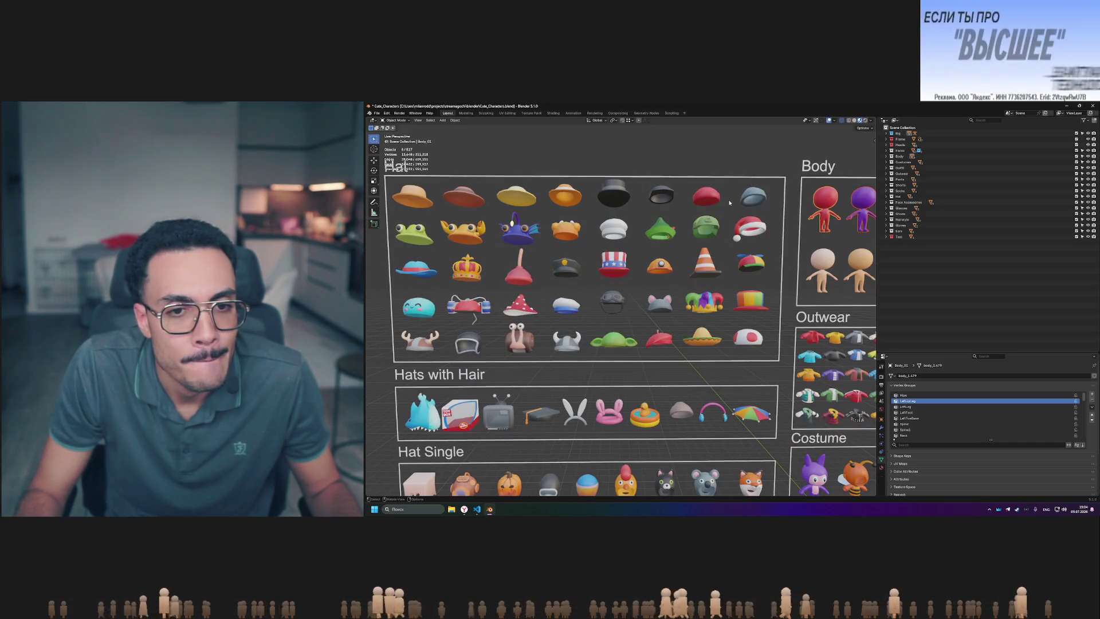
mouse_move(710, 283)
shift+middle_down()
mouse_move(741, 225)
mouse_move(725, 248)
shift+middle_up()
- Box-select the hats across the Hat board
scroll(734, 234, down, 2)
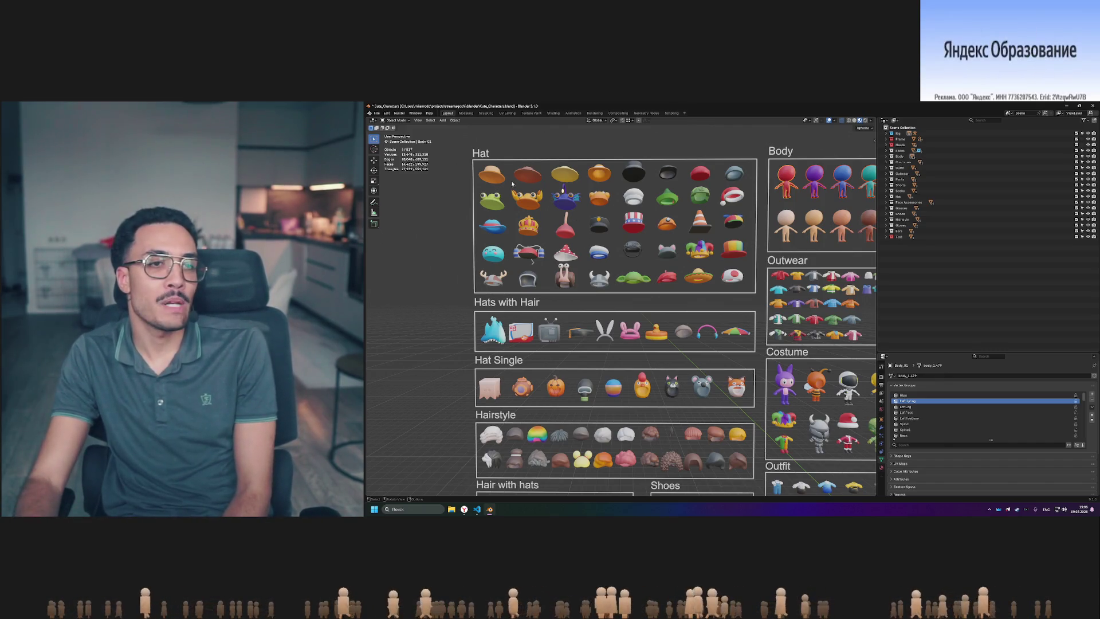
drag(471, 155, 736, 291)
drag(748, 294, 749, 296)
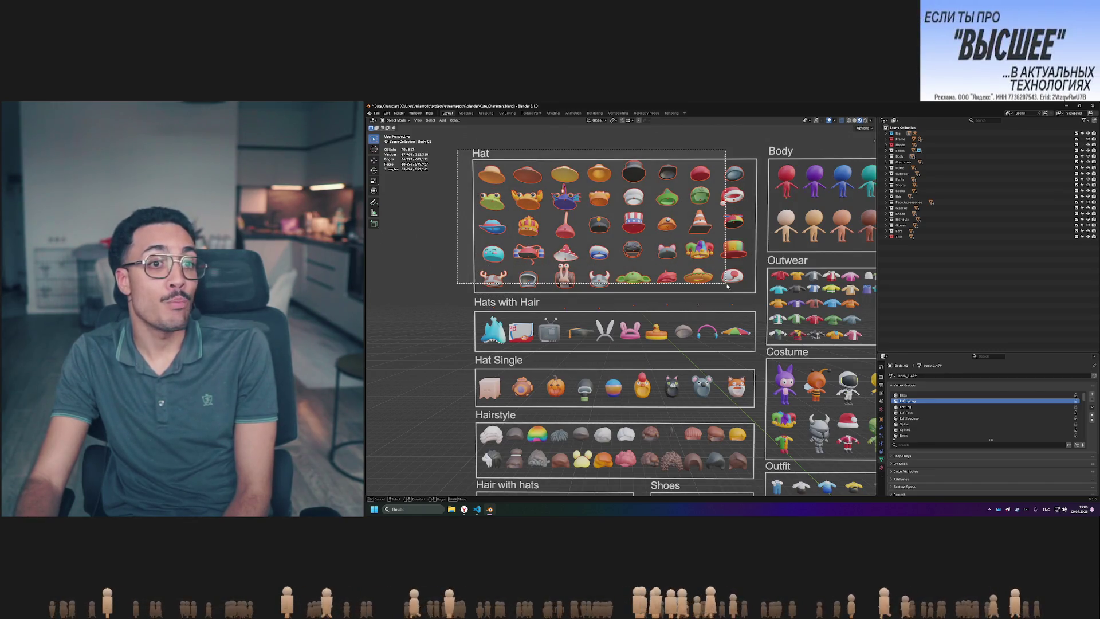
- Redraw the selection box around the whole Hat grid to catch all 40 hats
mouse_move(756, 296)
mouse_down()
mouse_move(432, 165)
mouse_move(454, 152)
mouse_up()
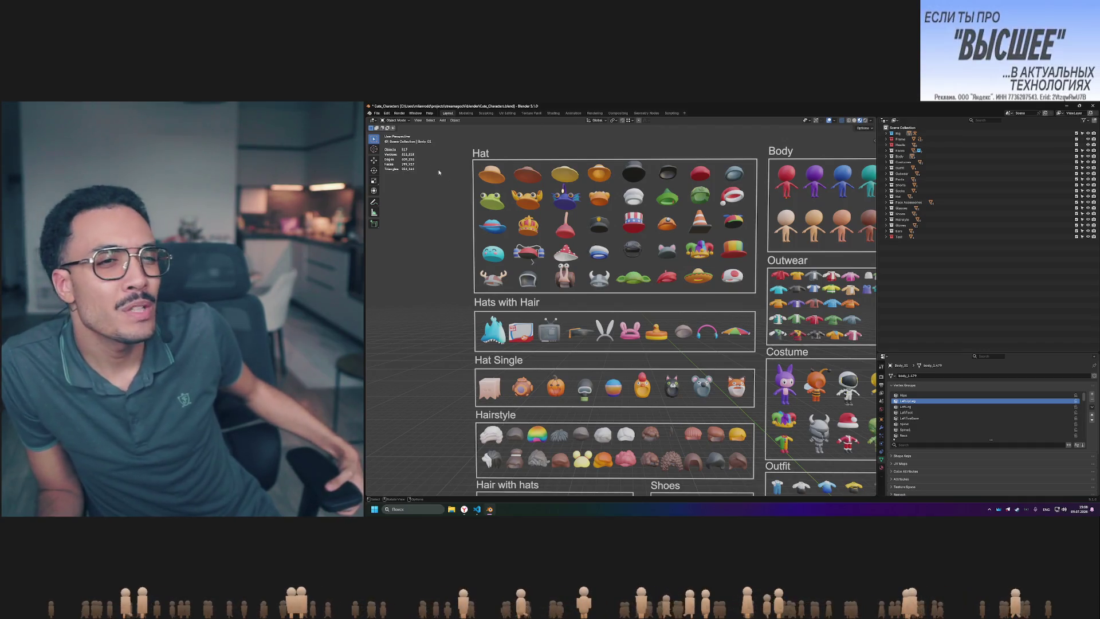
mouse_move(458, 142)
mouse_down()
mouse_move(773, 308)
mouse_move(764, 304)
mouse_up()
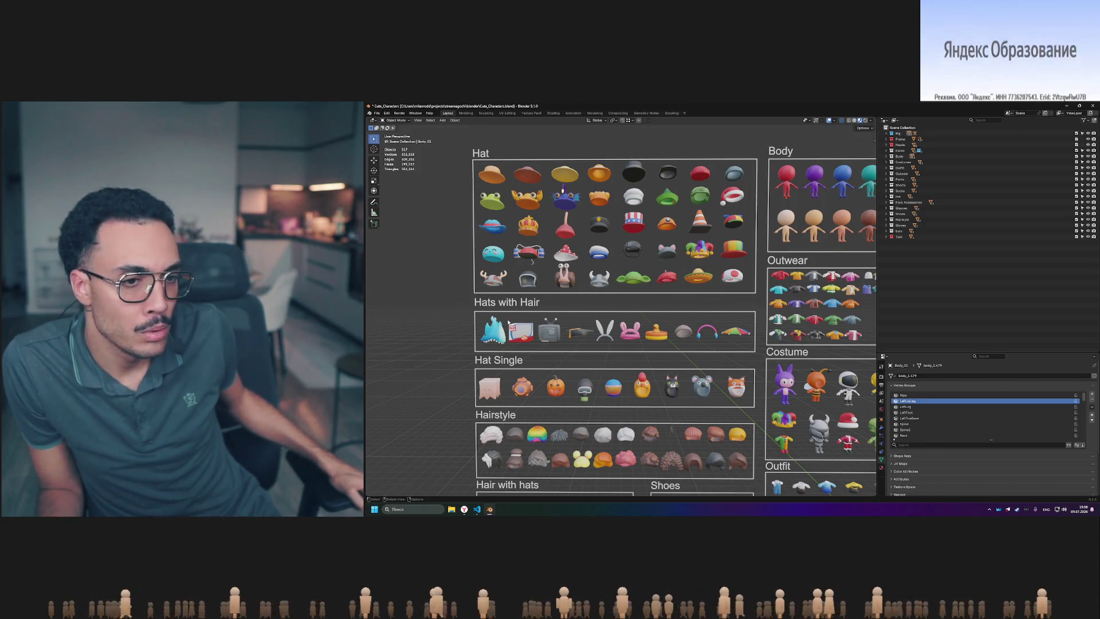
click(530, 229)
click(531, 229)
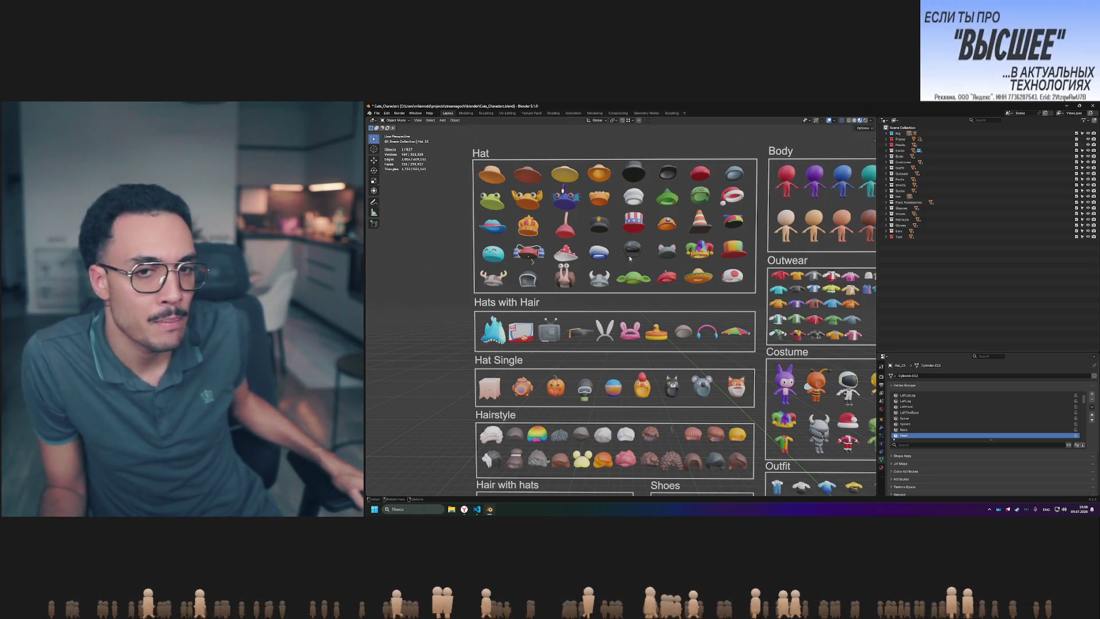
mouse_move(761, 306)
mouse_down()
mouse_move(534, 210)
mouse_move(458, 151)
mouse_up()
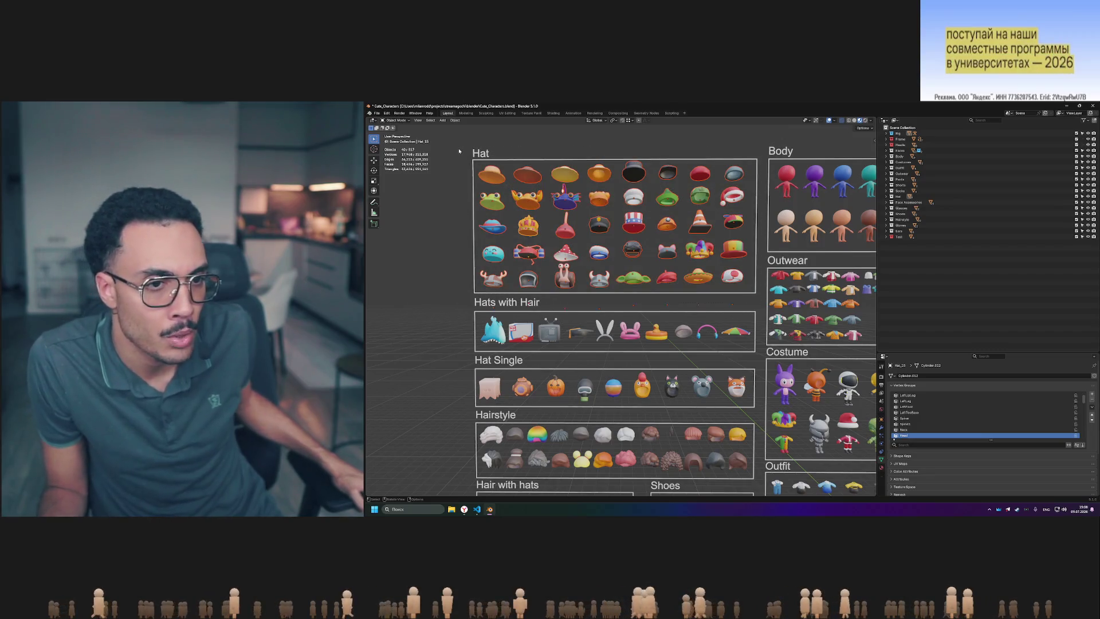
key(alt+a)
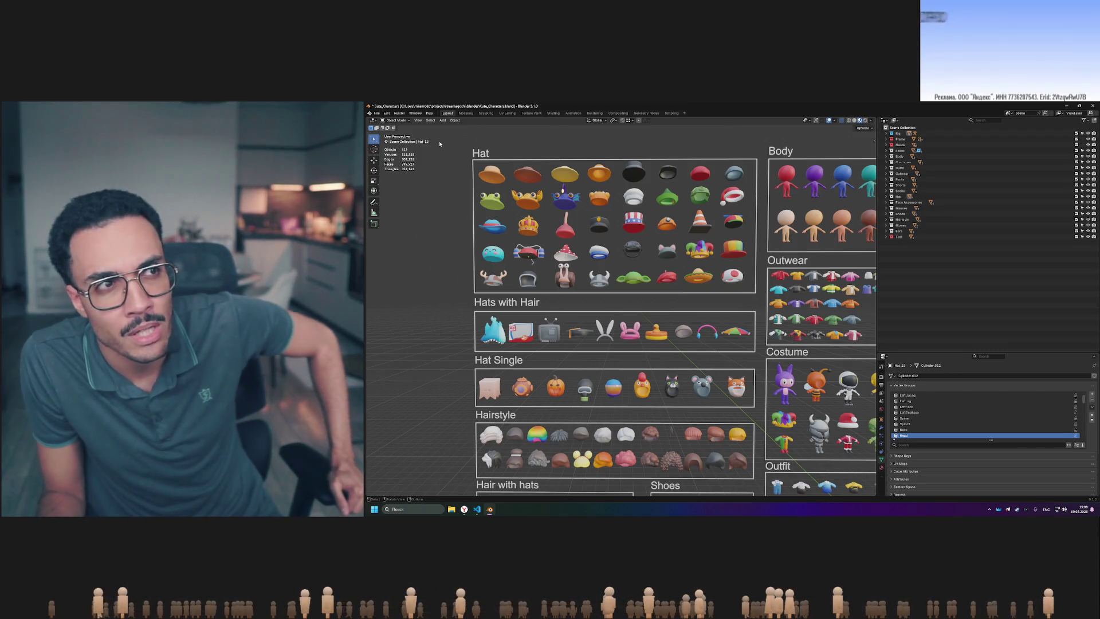
mouse_move(760, 298)
mouse_down()
mouse_move(545, 229)
mouse_move(573, 258)
mouse_move(452, 150)
mouse_up()
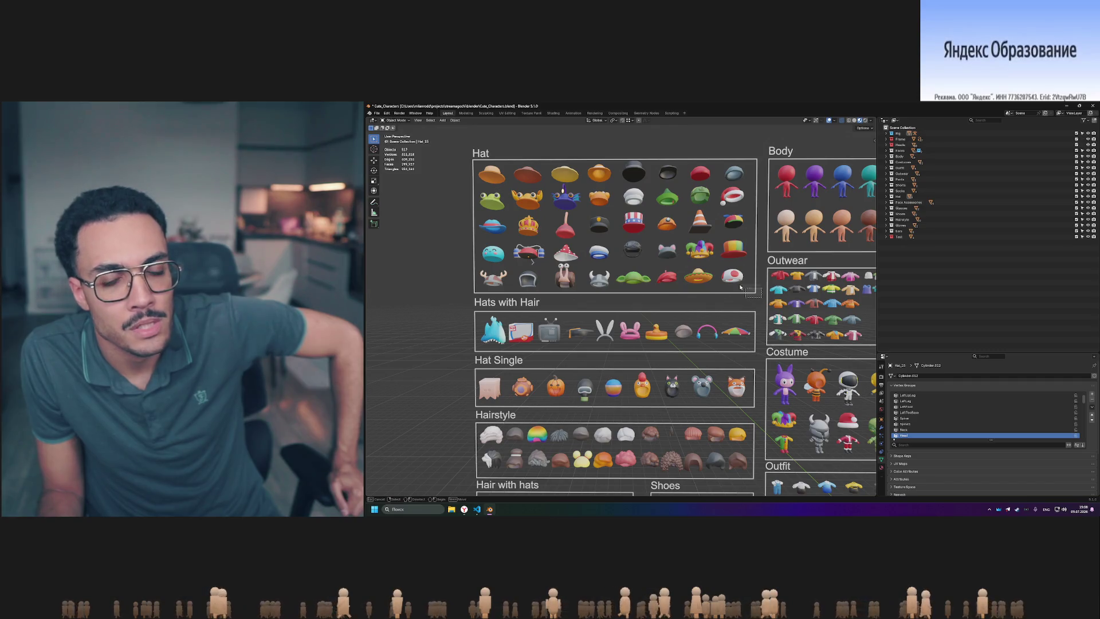
mouse_move(741, 288)
mouse_down()
mouse_move(454, 143)
mouse_move(762, 302)
mouse_up()
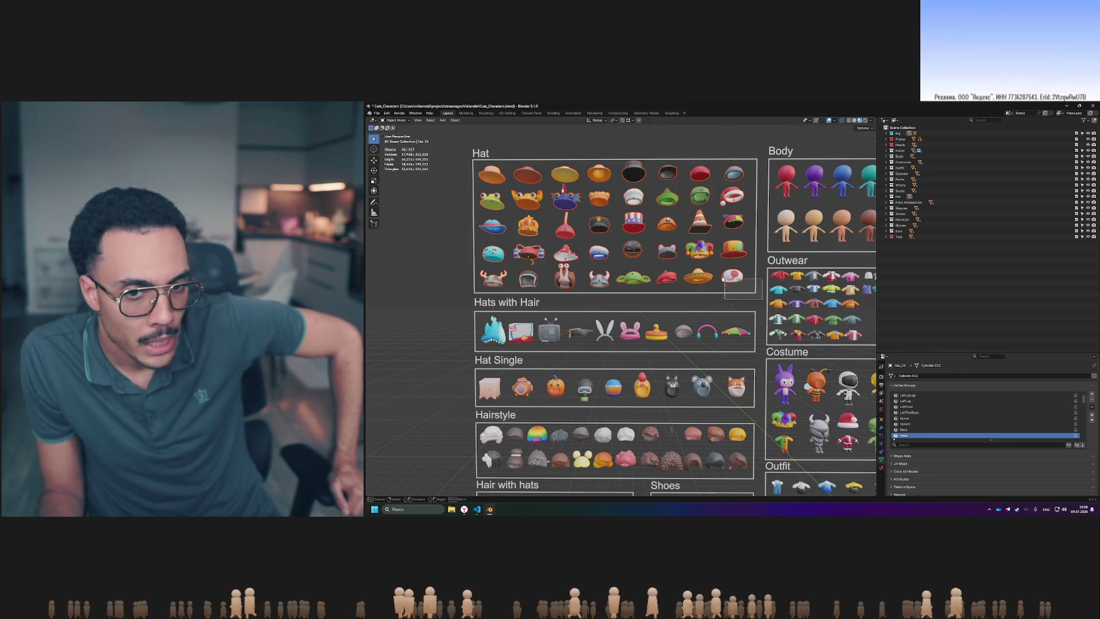
mouse_move(462, 147)
mouse_down()
mouse_move(771, 309)
mouse_move(762, 300)
mouse_up()
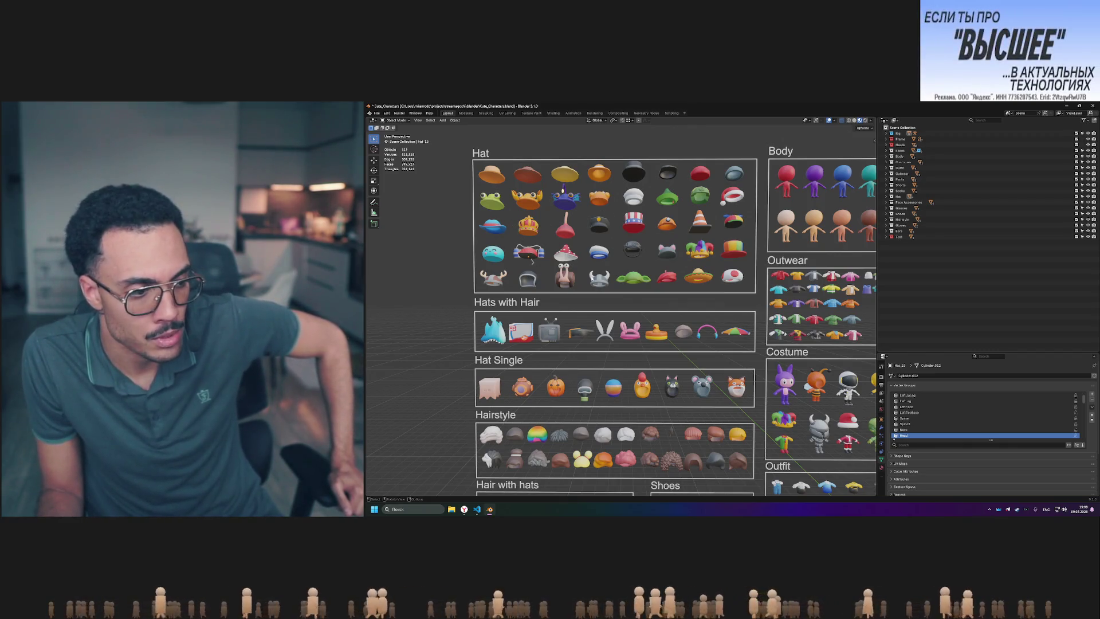
mouse_move(762, 360)
middle_down()
mouse_move(653, 312)
mouse_move(764, 353)
mouse_move(673, 318)
mouse_move(662, 274)
middle_up()
scroll(697, 275, down, 3)
scroll(697, 275, up, 2)
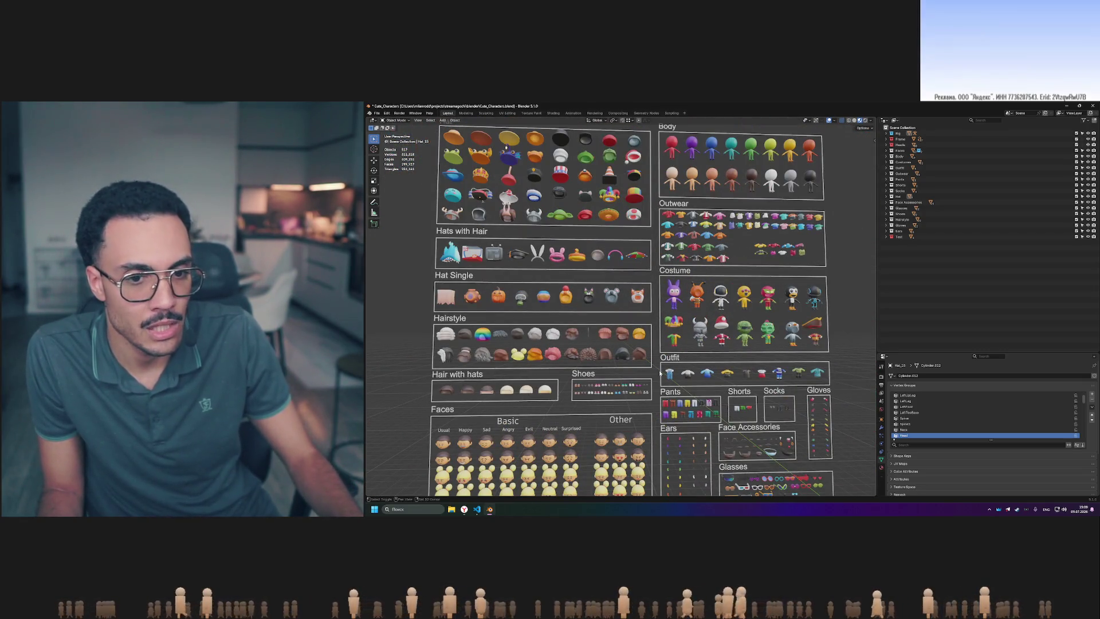
scroll(573, 367, up, 5)
scroll(566, 367, up, 2)
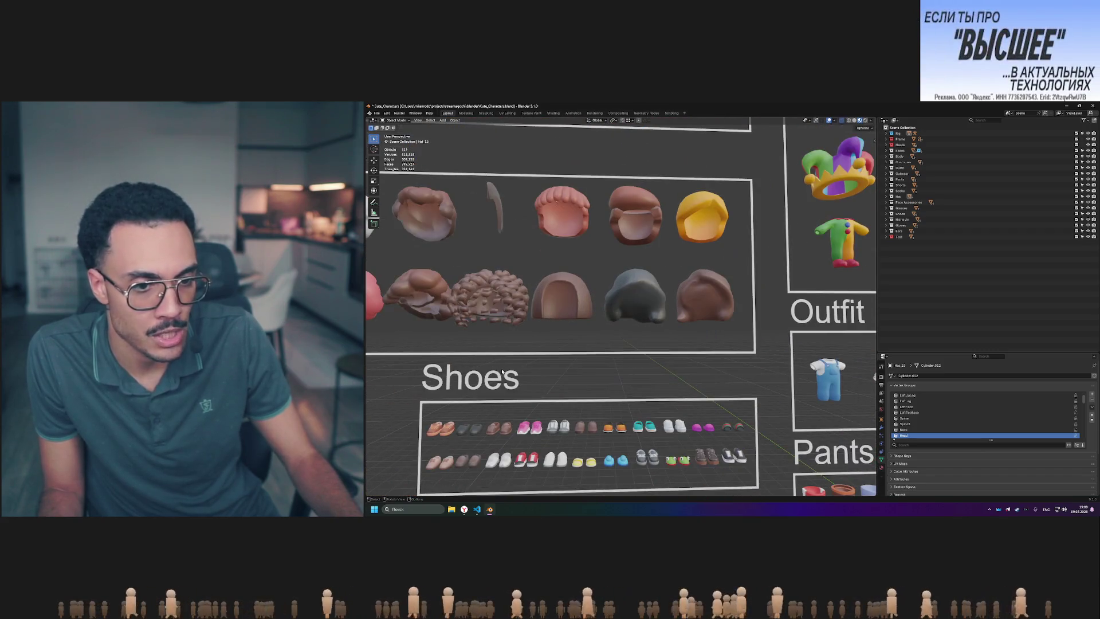
scroll(566, 367, down, 2)
mouse_move(485, 354)
mouse_down()
mouse_move(715, 443)
mouse_move(711, 431)
mouse_up()
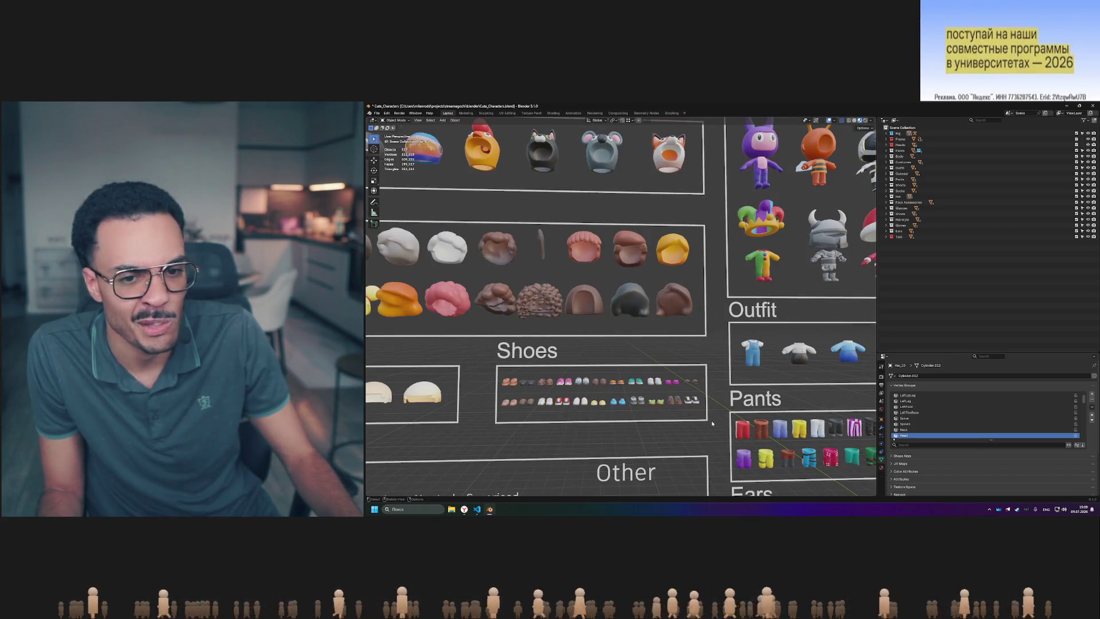
mouse_move(652, 409)
ctrl+middle_down()
mouse_move(659, 376)
mouse_move(683, 367)
mouse_move(671, 356)
ctrl+middle_up()
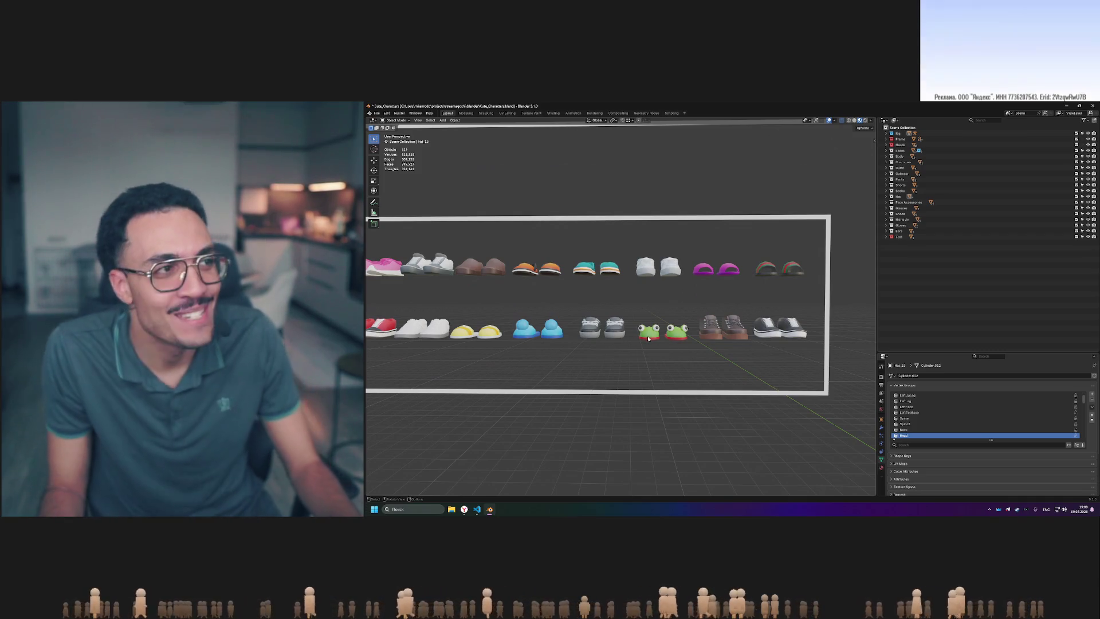
scroll(675, 335, down, 1)
scroll(664, 336, up, 10)
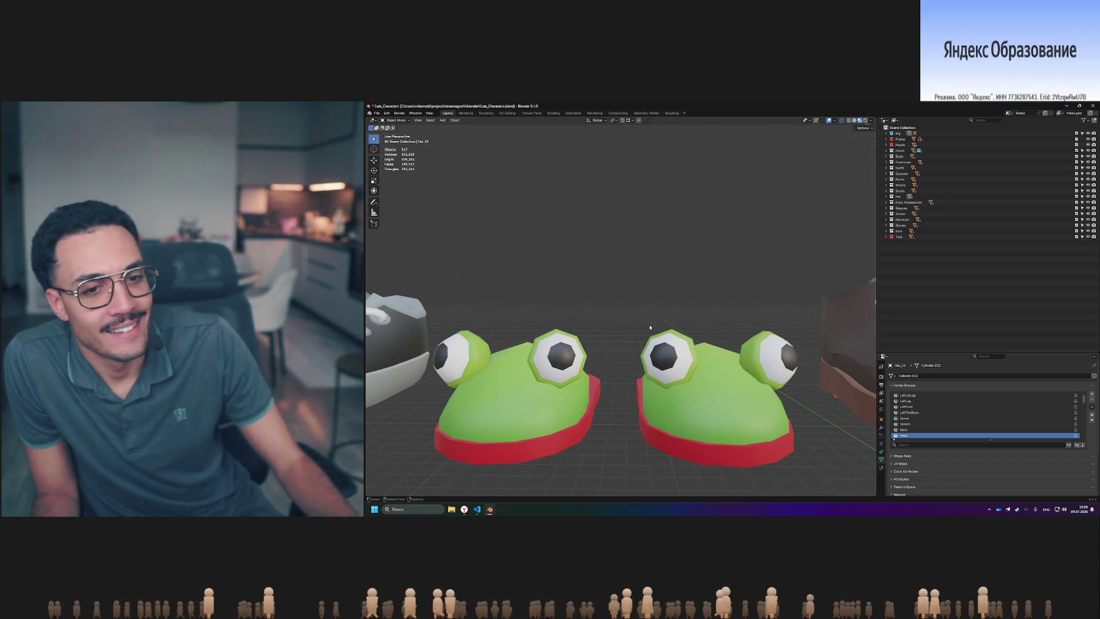
scroll(649, 327, down, 5)
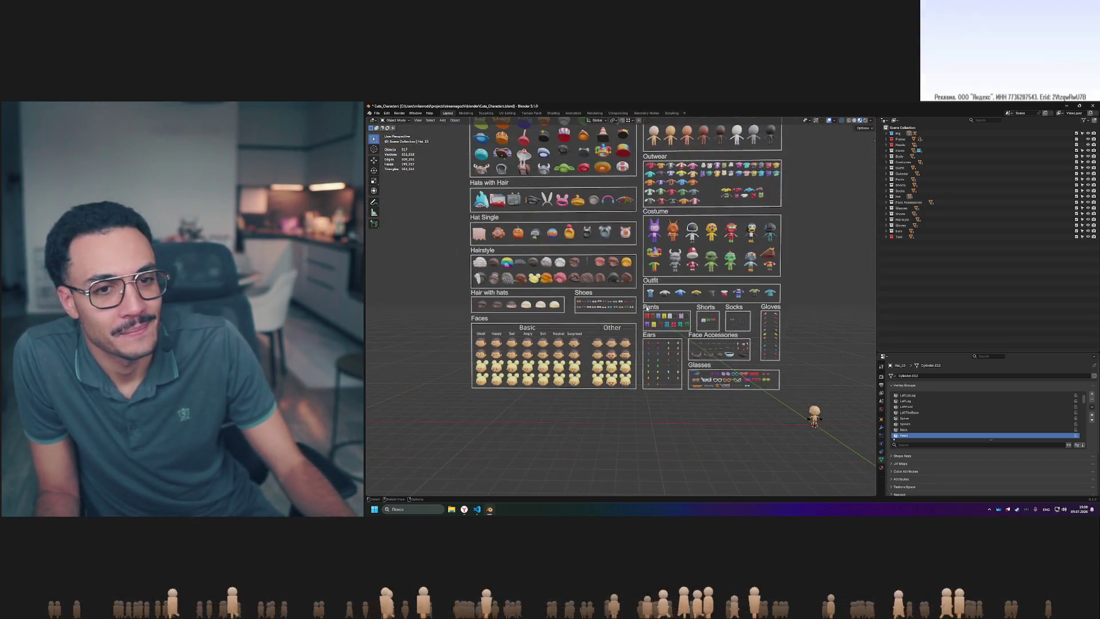
scroll(580, 288, up, 5)
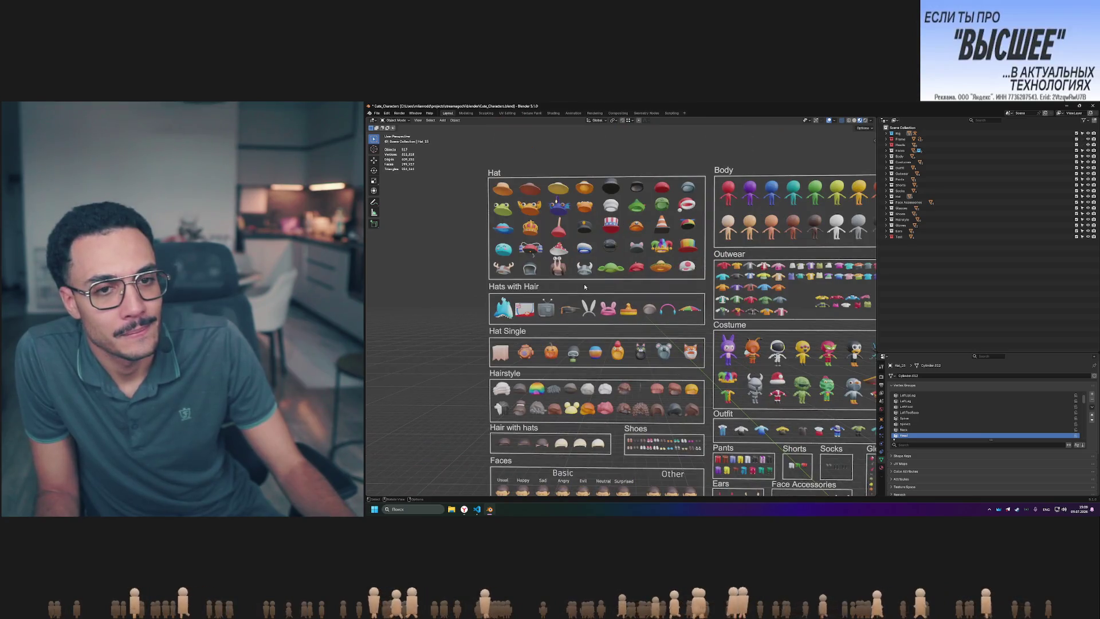
scroll(579, 288, up, 2)
shift+middle_drag(634, 322, 640, 330)
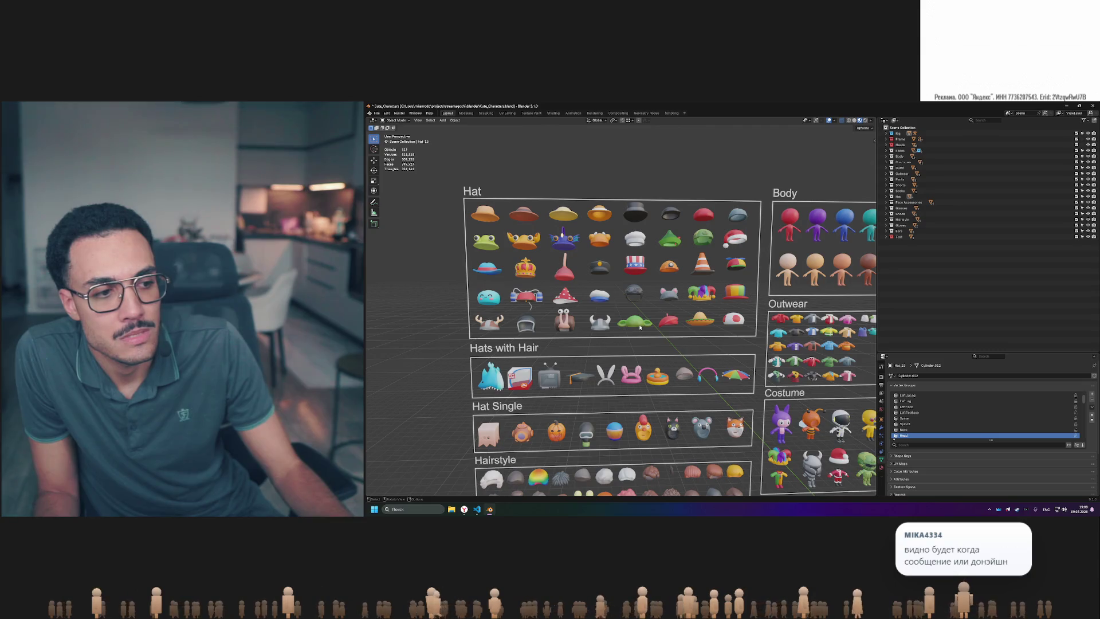
mouse_move(640, 327)
shift+middle_down()
mouse_move(749, 392)
mouse_move(730, 340)
shift+middle_up()
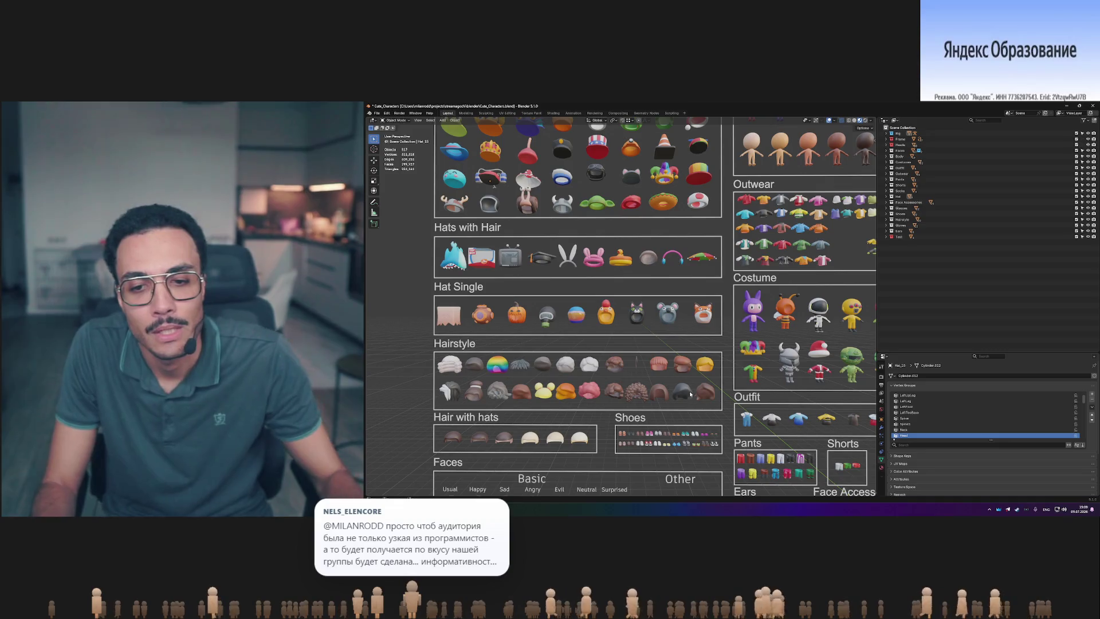
mouse_move(690, 394)
middle_down()
mouse_move(639, 290)
mouse_move(638, 307)
mouse_move(652, 311)
mouse_move(602, 311)
middle_up()
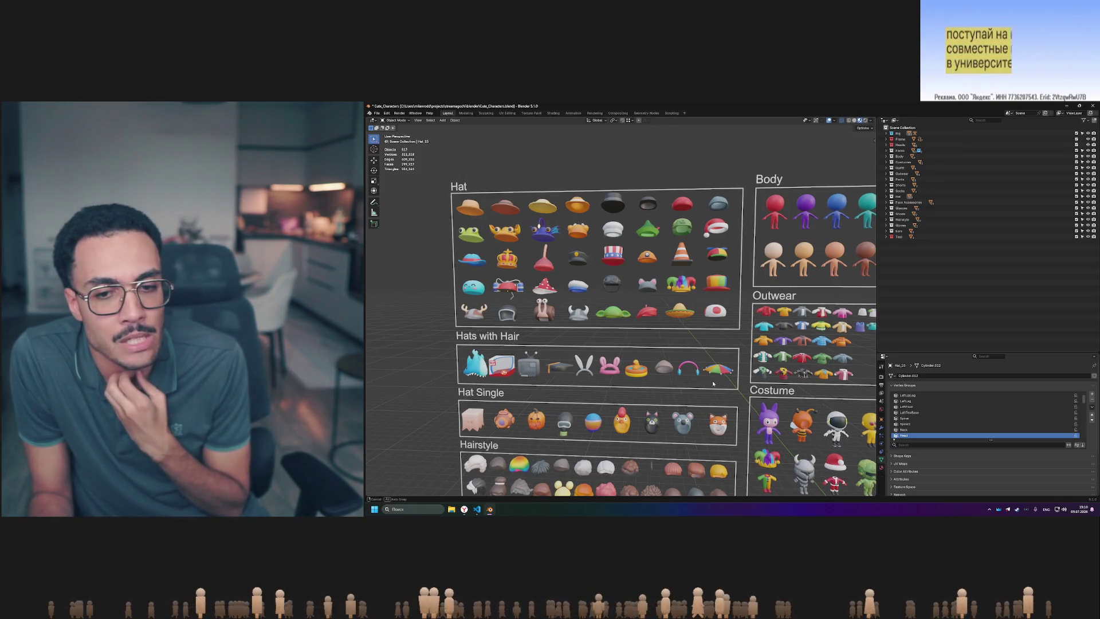
mouse_move(703, 382)
shift+middle_down()
mouse_move(655, 380)
mouse_move(704, 384)
shift+middle_up()
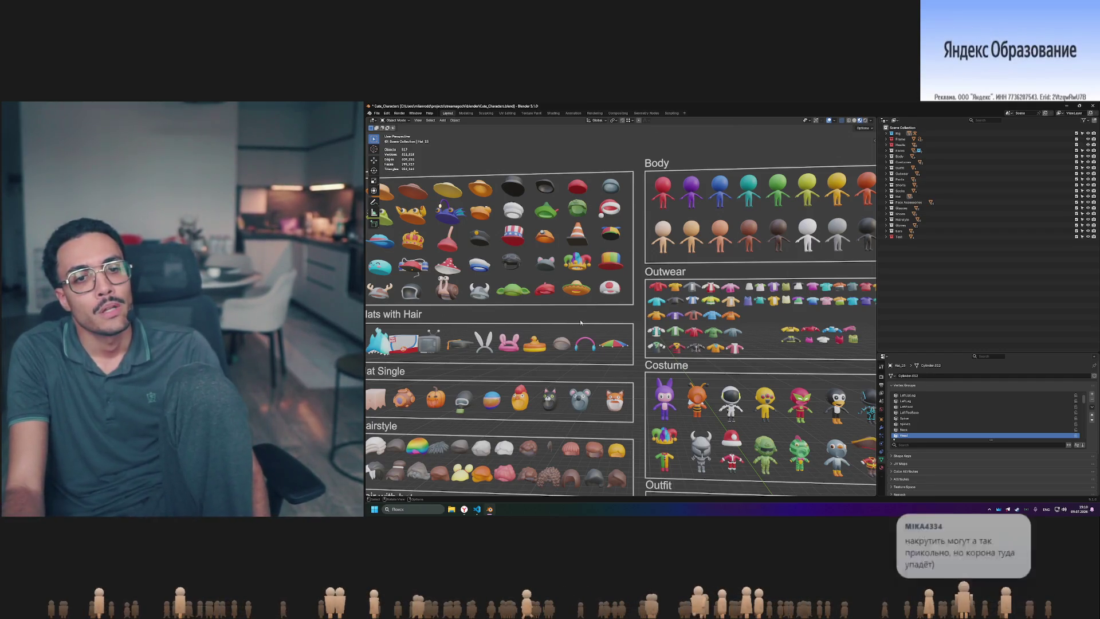
middle_drag(589, 311, 594, 310)
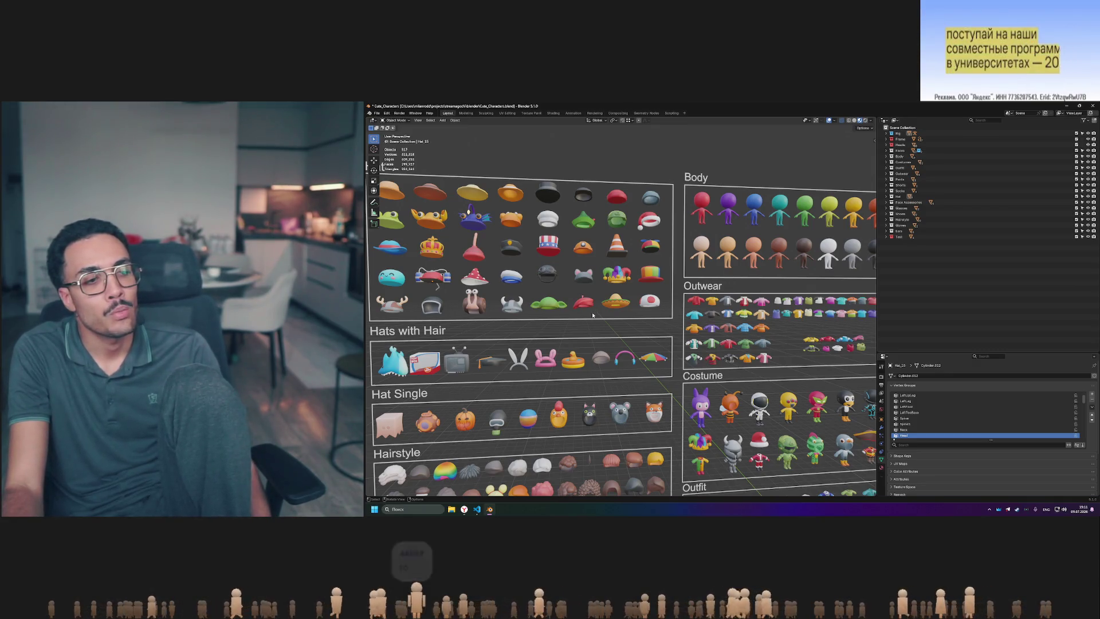
middle_drag(611, 333, 614, 333)
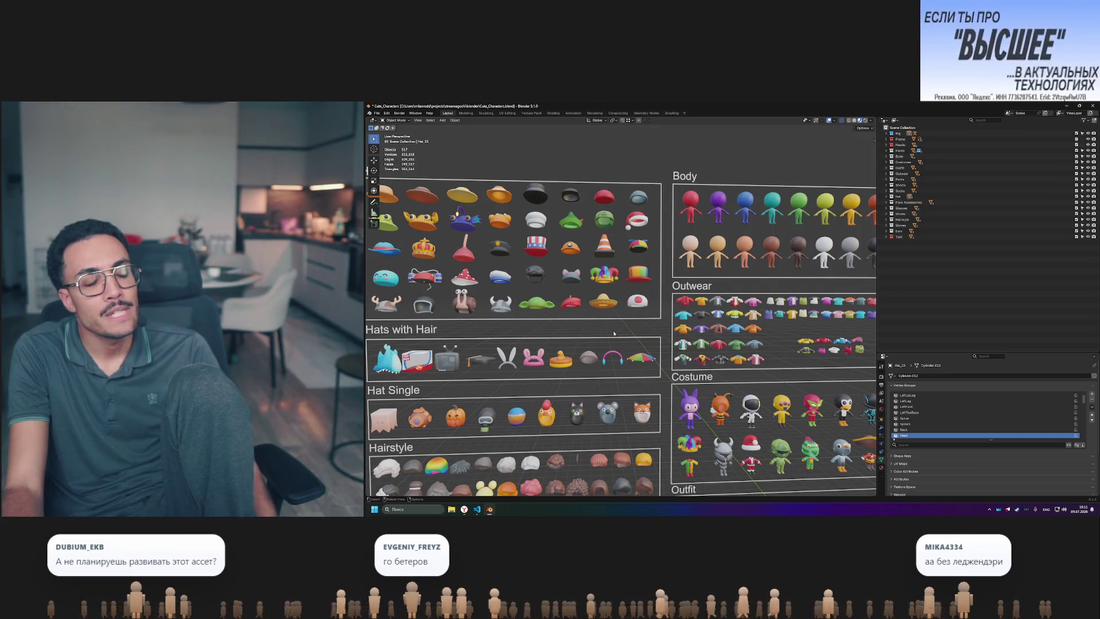
scroll(665, 336, down, 3)
scroll(664, 336, up, 3)
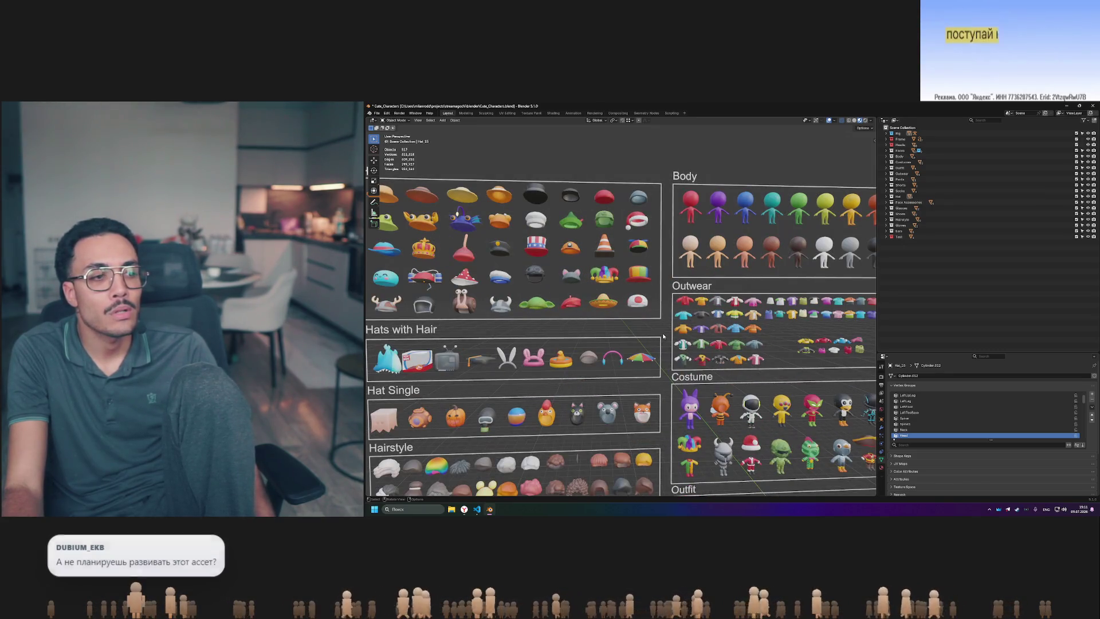
middle_drag(710, 358, 736, 361)
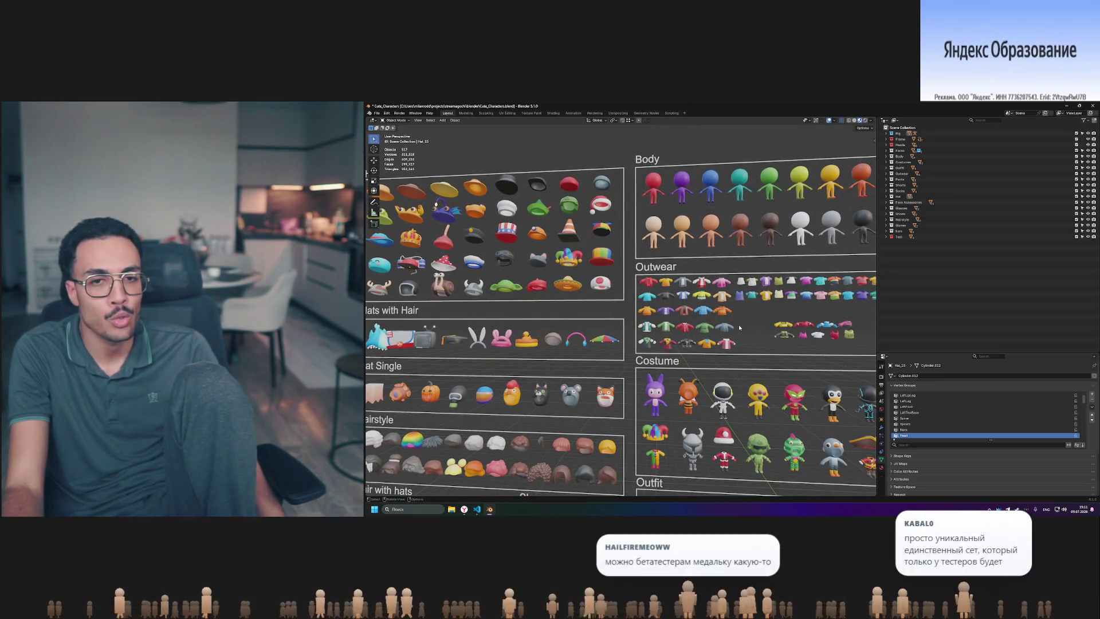
click(724, 331)
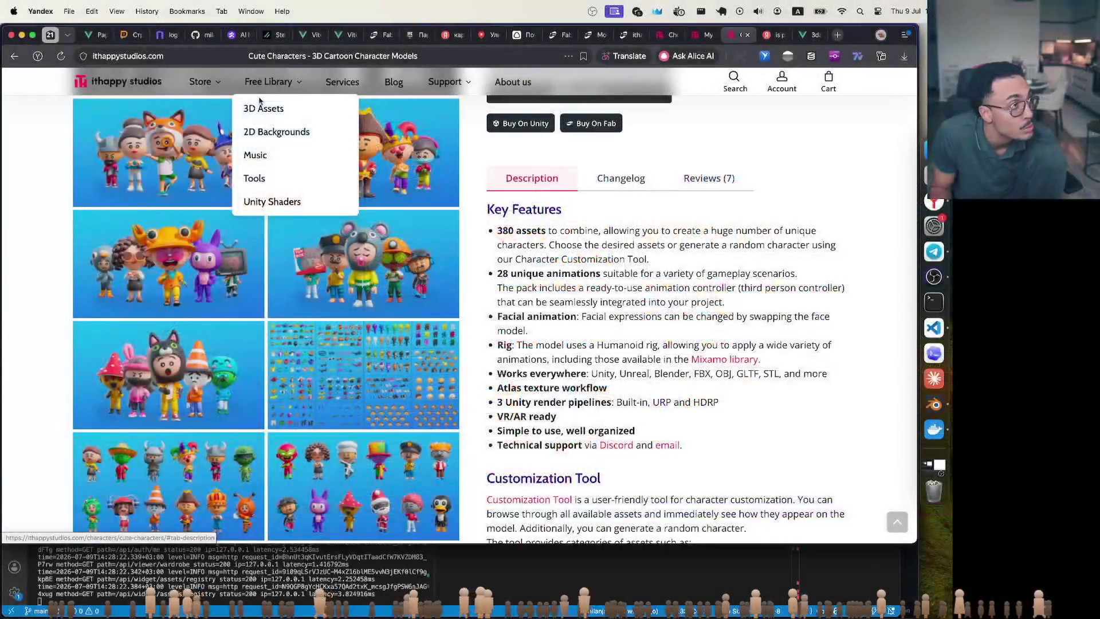
- Switch back to the MILANRODD storefront tab at localhost:5173
click(309, 34)
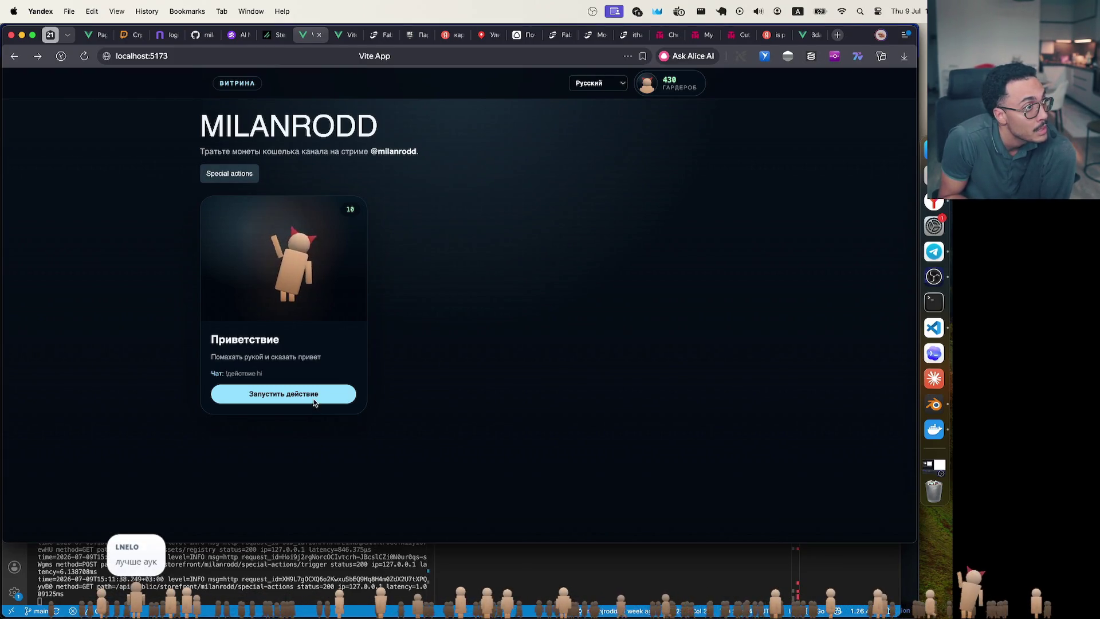
- Equip the Cylinder hat from the wardrobe, then show all open windows in Mission Control
click(681, 83)
click(618, 214)
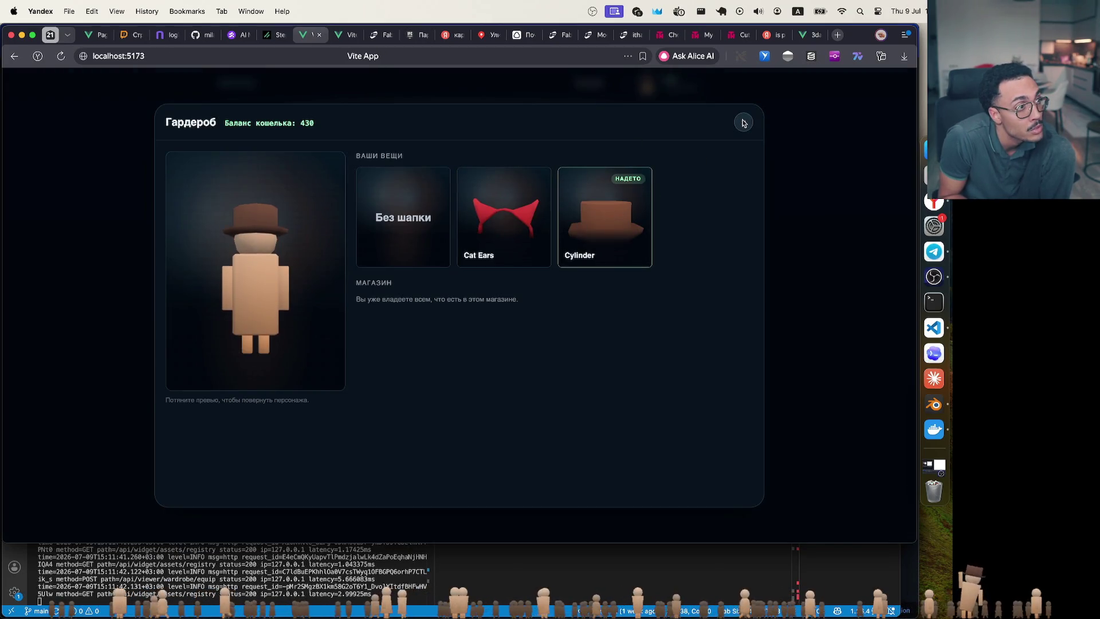
click(743, 123)
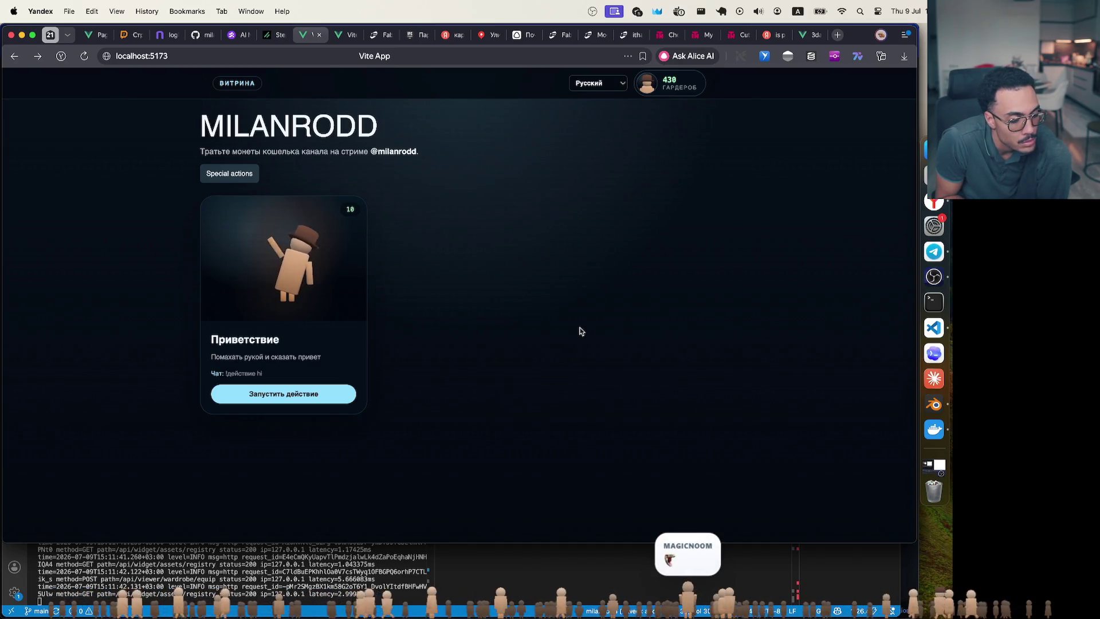
key(ctrl+Up)
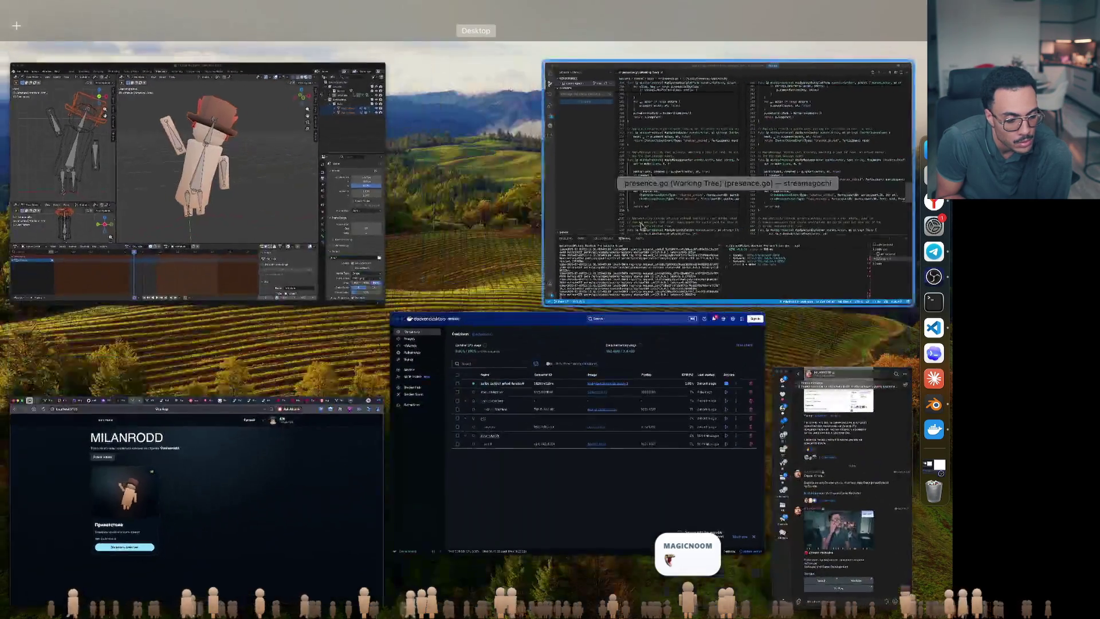
- Return to Blender and pan the viewport to centre the Hat board
click(166, 487)
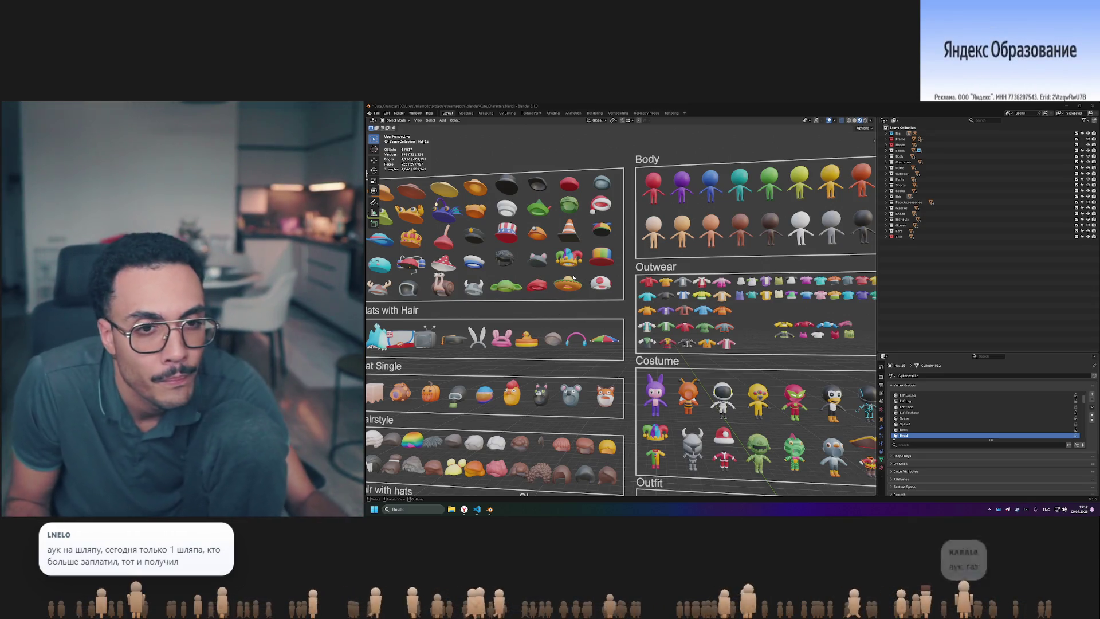
shift+middle_drag(580, 279, 616, 298)
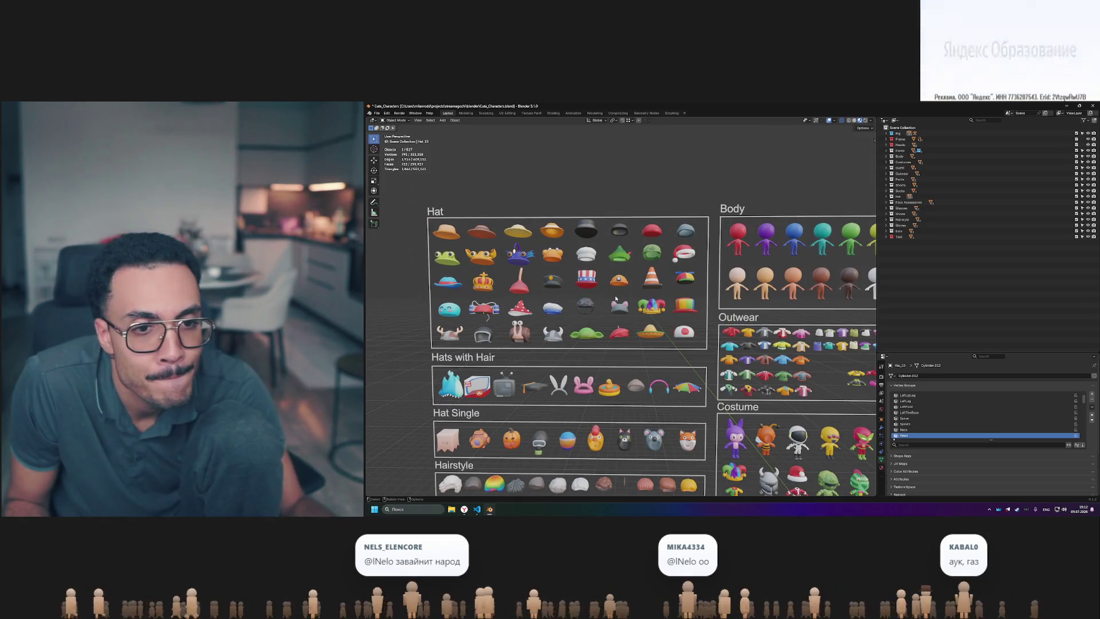